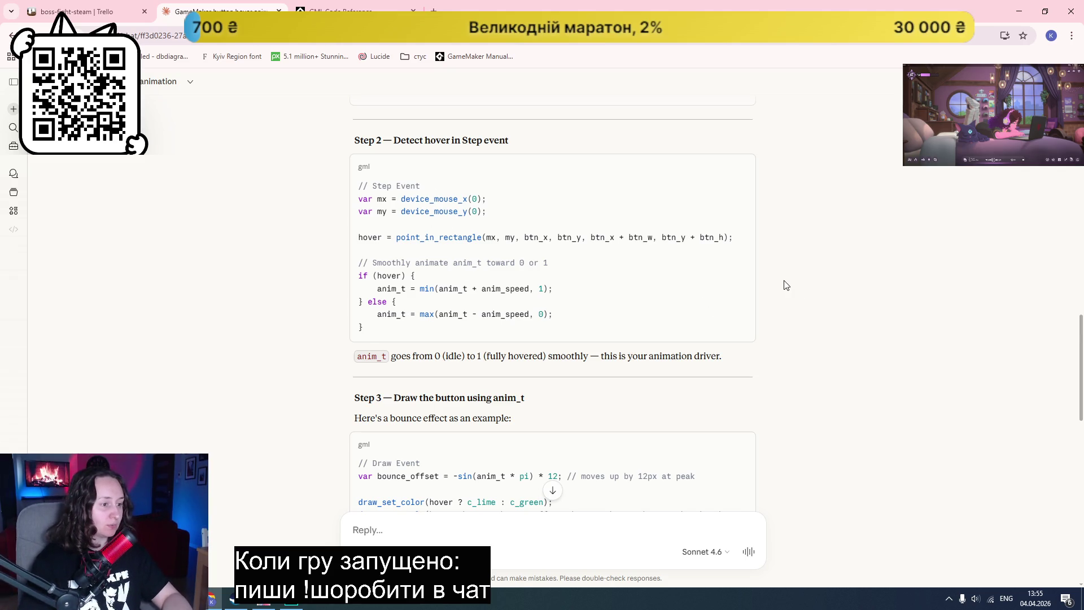
Step: Scroll through Claude's reply from the Draw event bounce code to the anim_t animations table and Step 4
scroll(773, 276, down, 2)
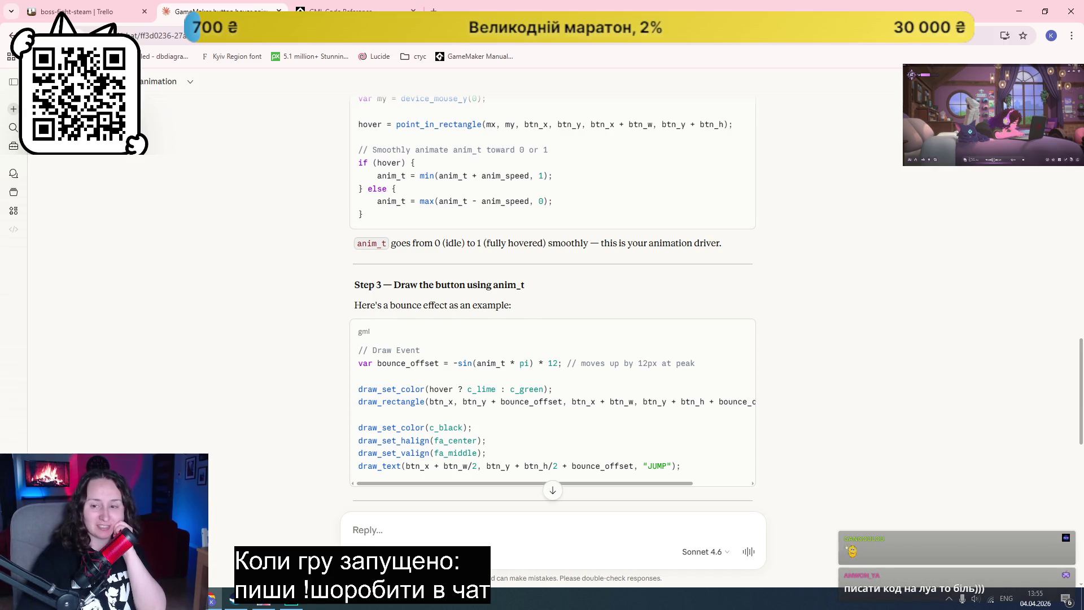
scroll(664, 326, down, 4)
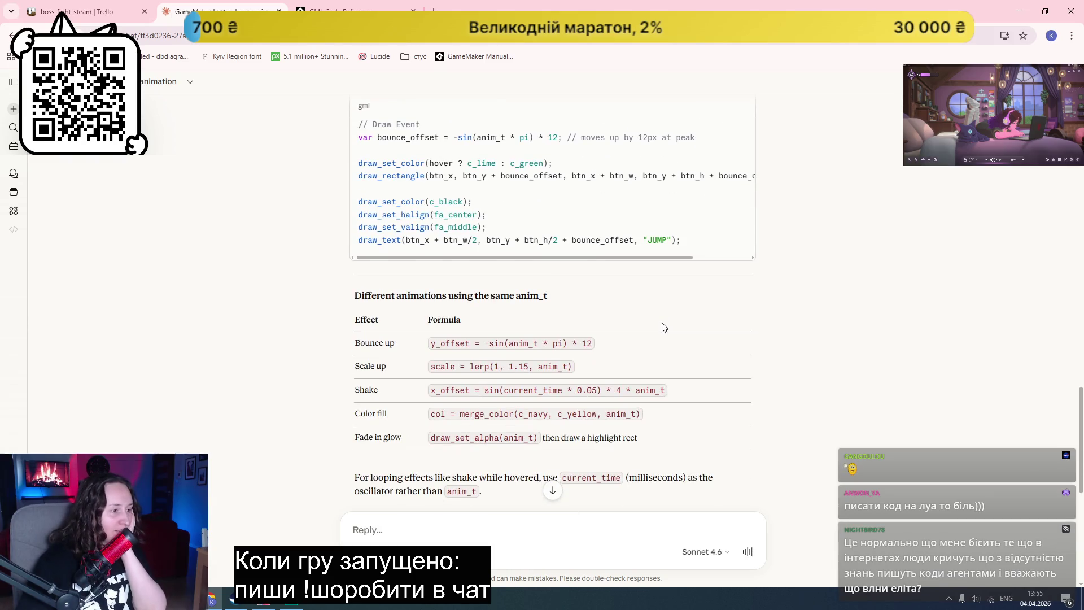
scroll(665, 327, down, 3)
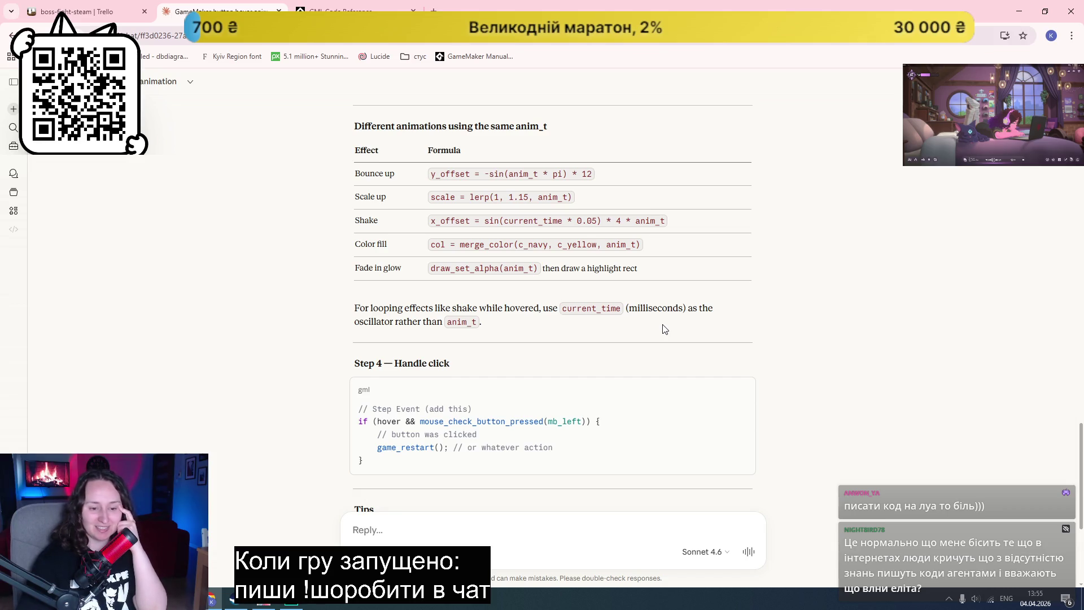
scroll(760, 336, up, 1)
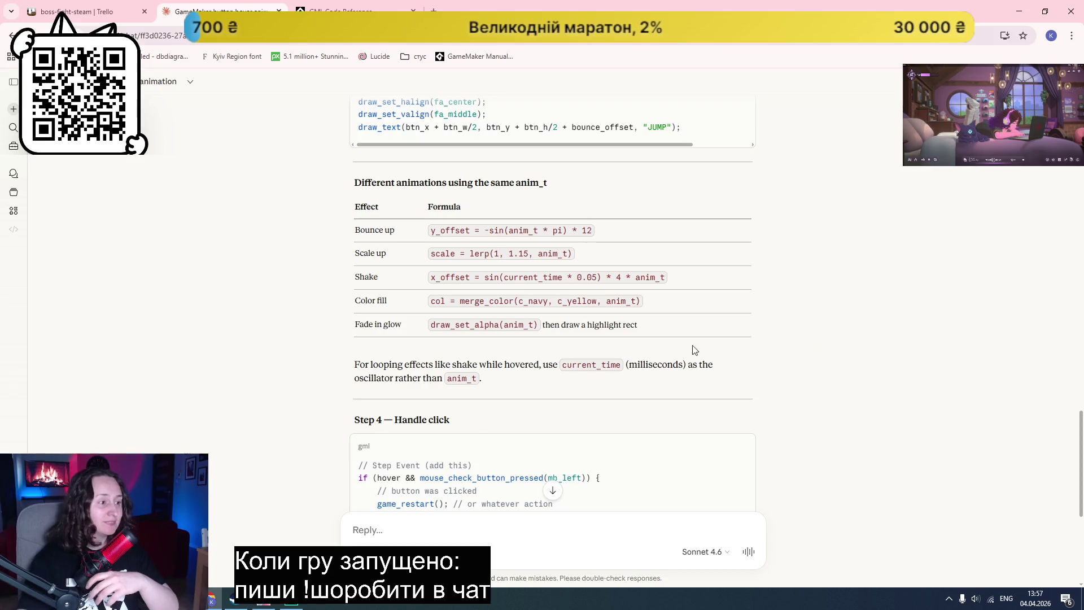
Step: Scroll back up Claude's reply to Step 3's Draw event bounce example for the JUMP button
scroll(756, 384, up, 3)
scroll(825, 373, up, 2)
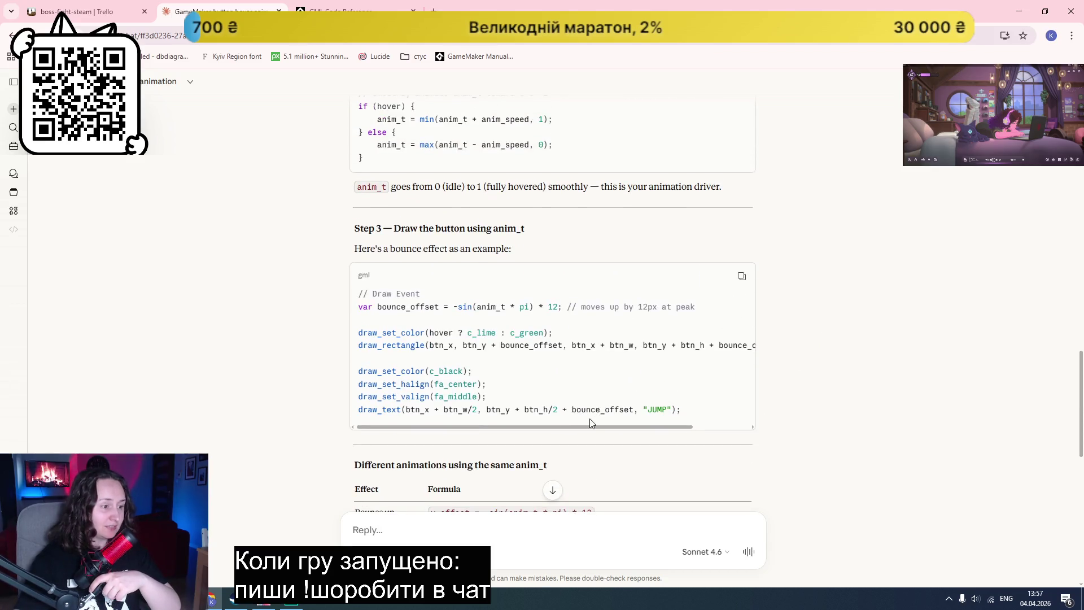
scroll(386, 395, right, 2)
scroll(386, 395, left, 2)
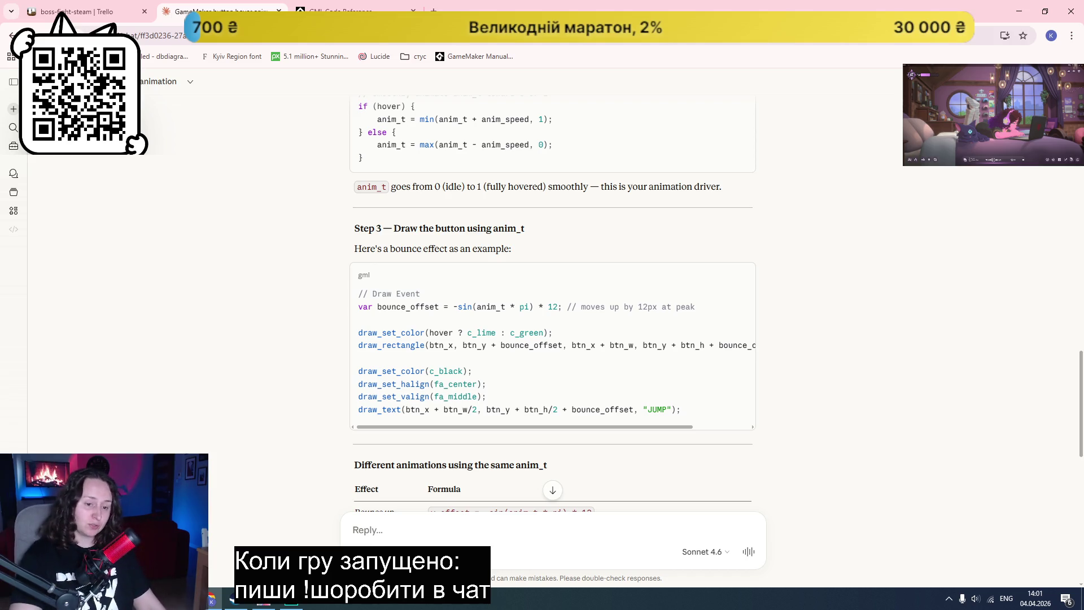
key(ctrl+t)
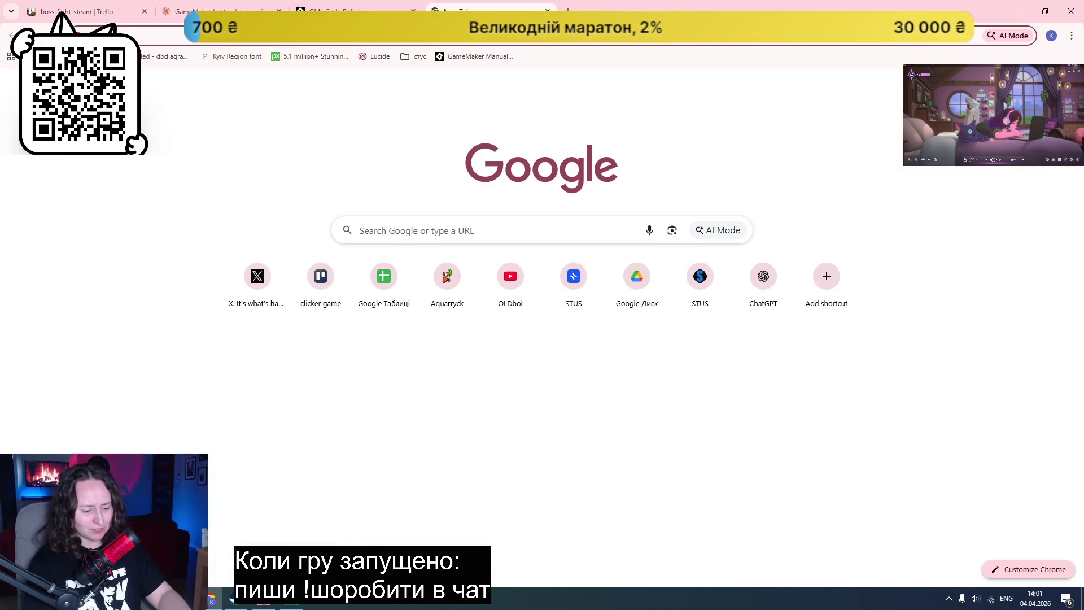
text(subnautica 2)
key(Return)
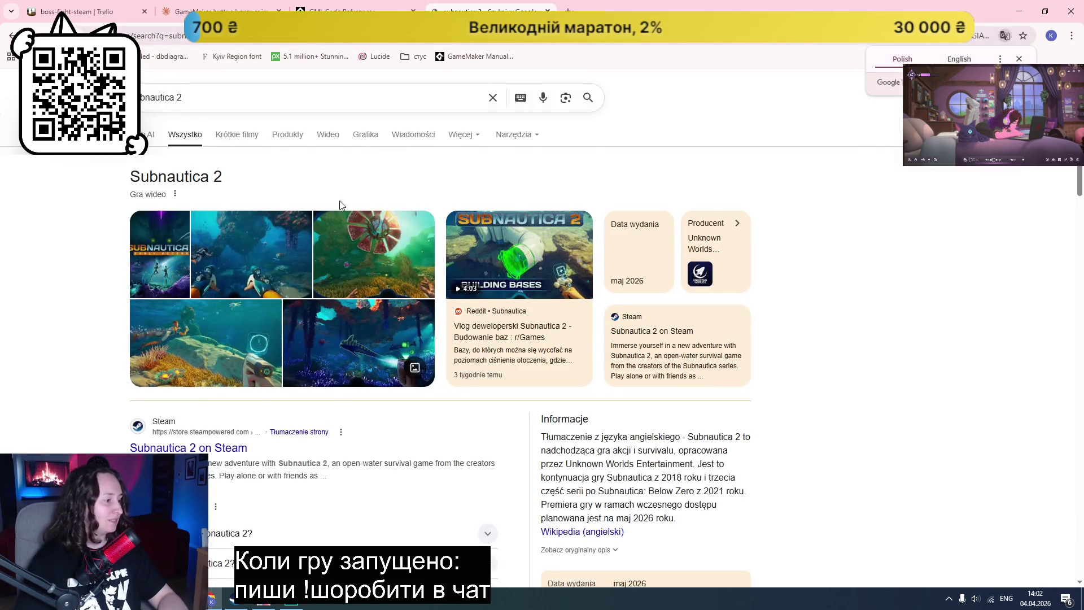
scroll(213, 389, down, 2)
click(212, 389)
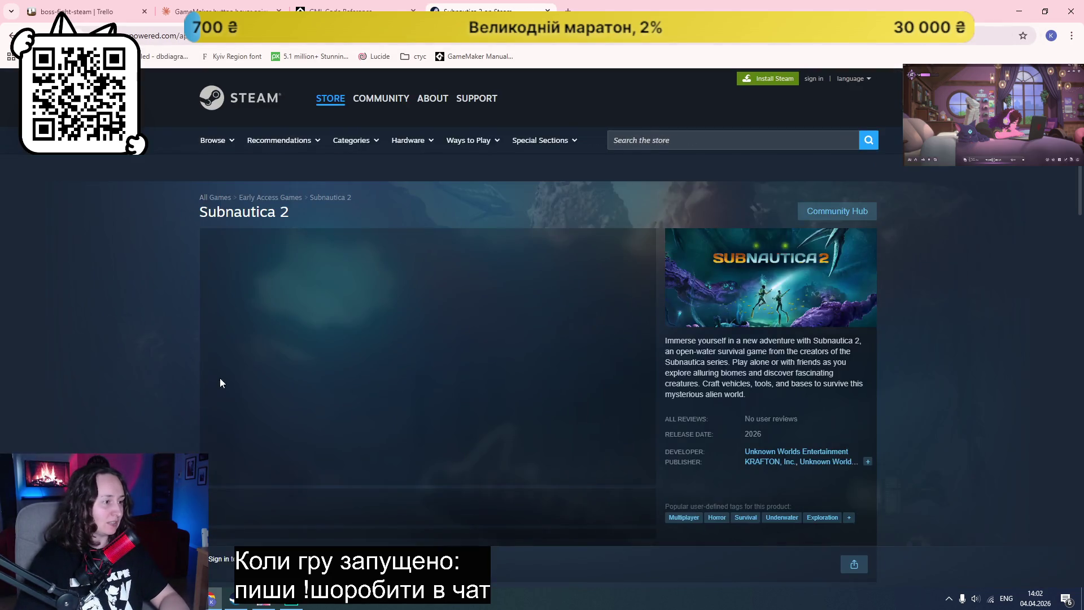
scroll(125, 343, down, 5)
scroll(124, 343, down, 5)
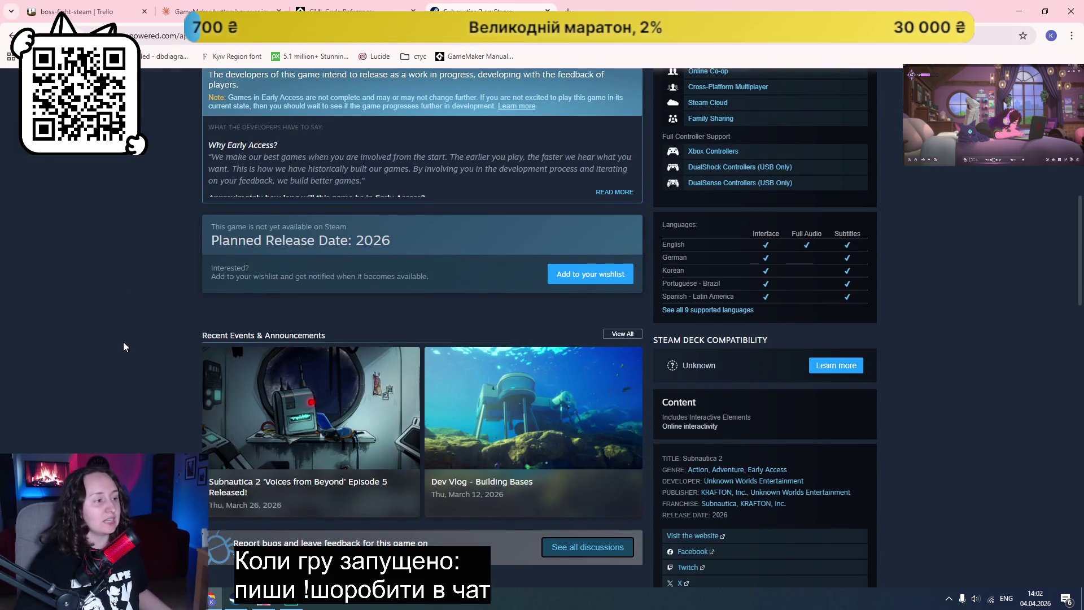
middle_click(511, 6)
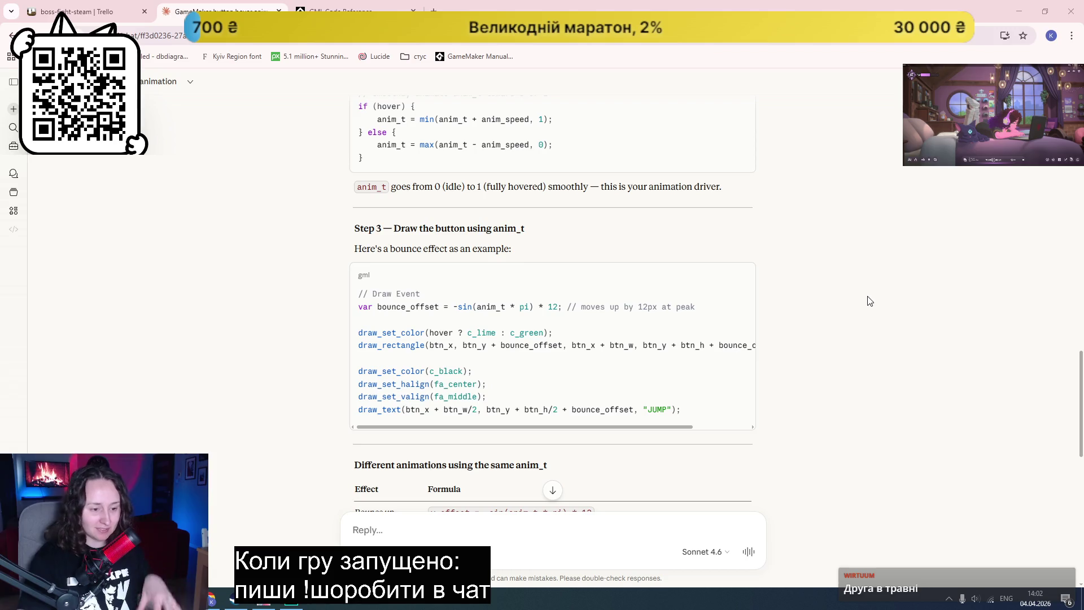
scroll(853, 311, down, 2)
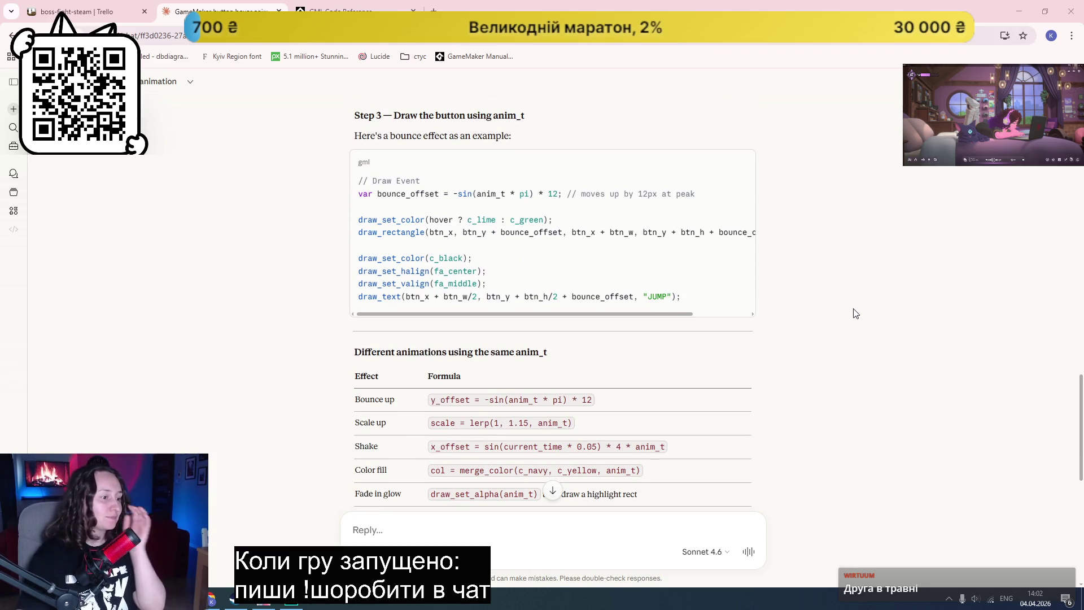
scroll(821, 270, down, 3)
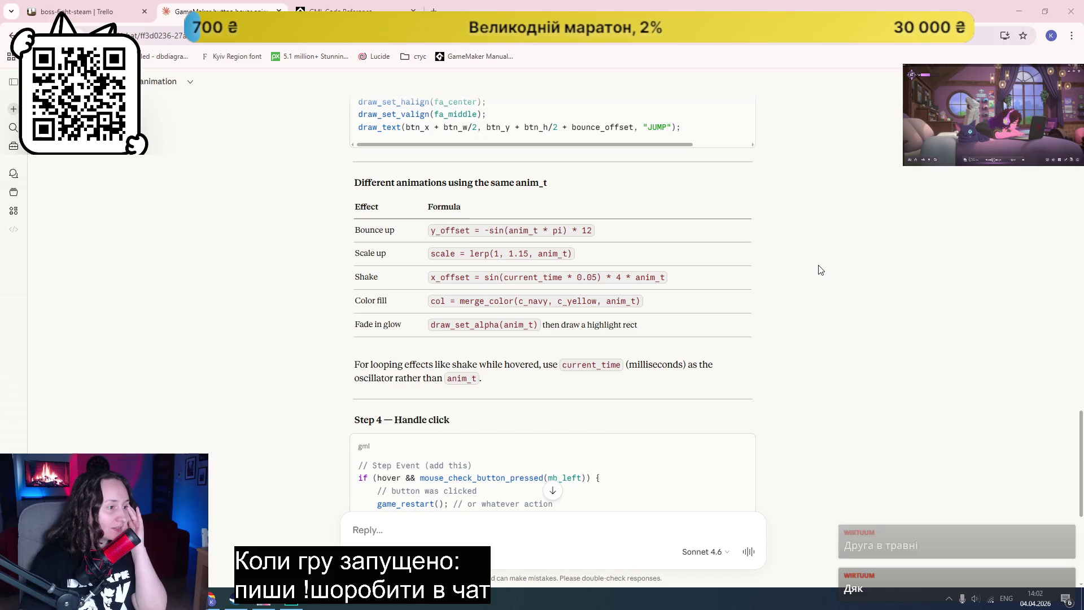
scroll(820, 270, down, 3)
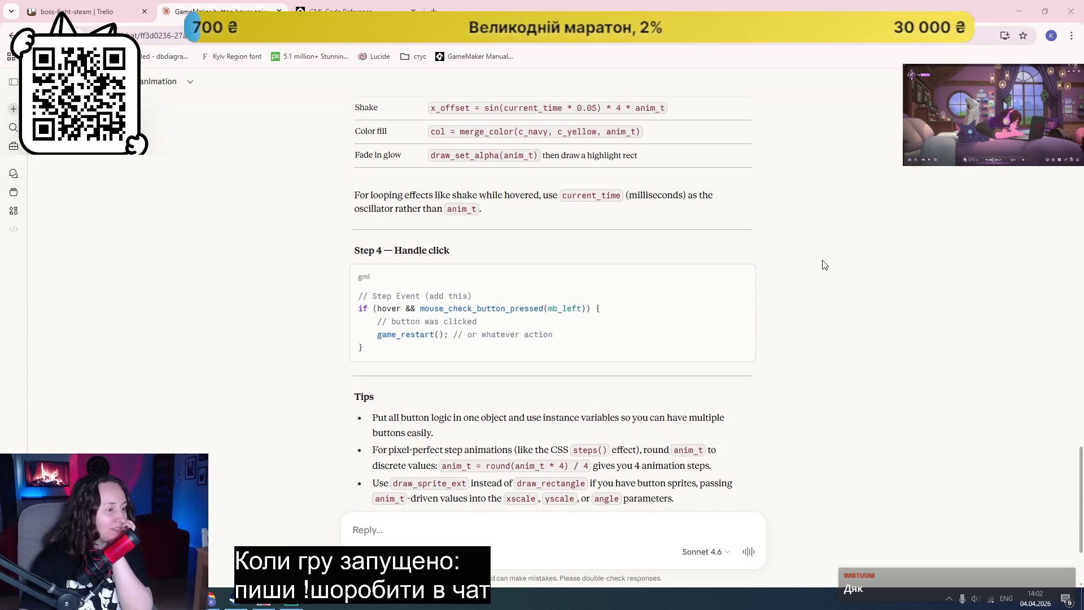
scroll(824, 265, up, 15)
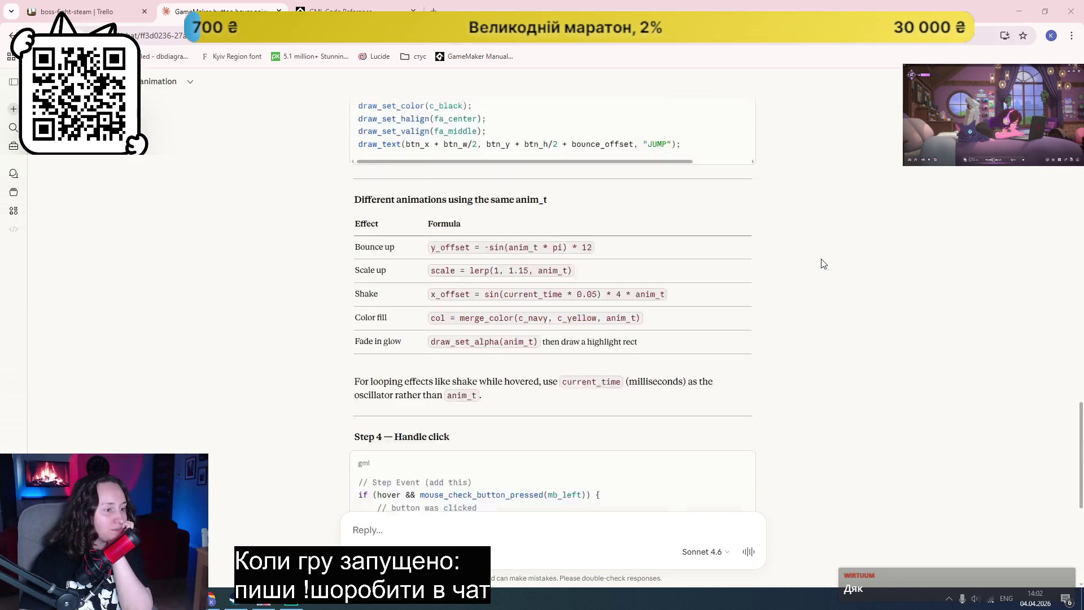
scroll(824, 263, up, 4)
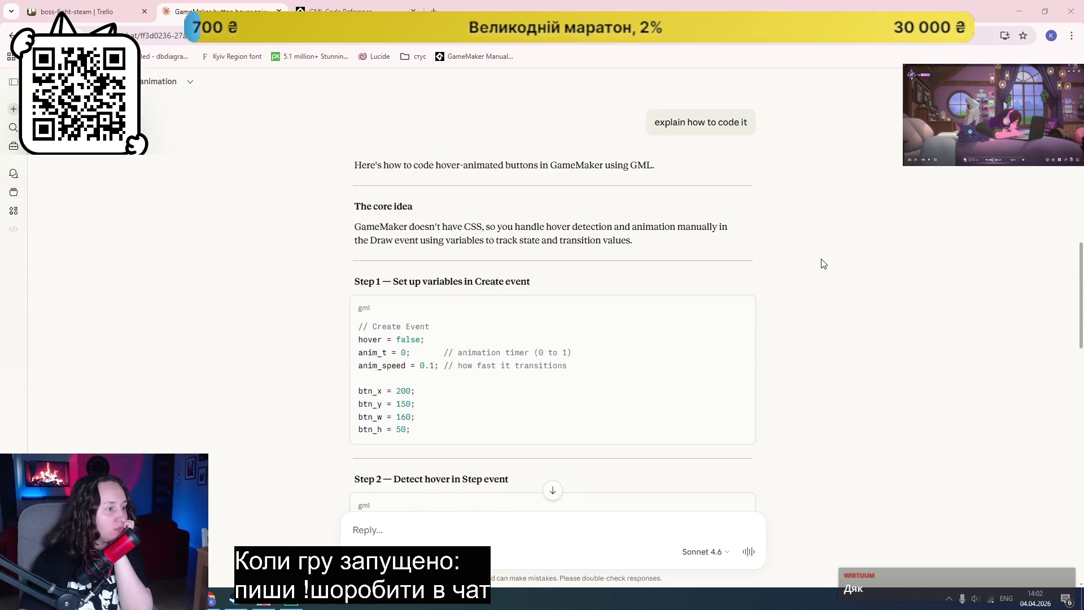
scroll(824, 264, down, 2)
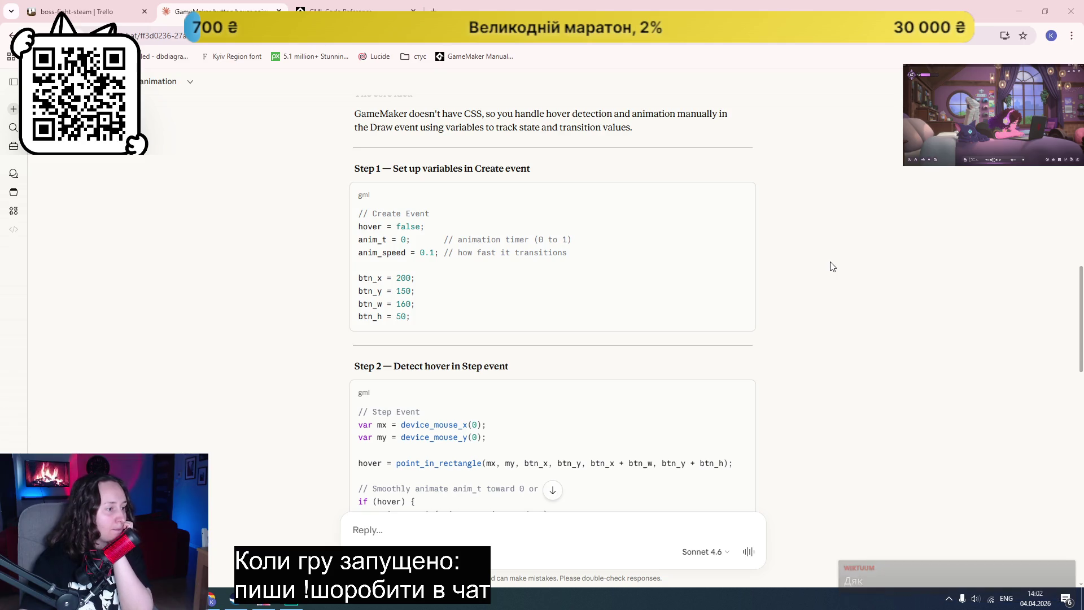
scroll(785, 238, down, 2)
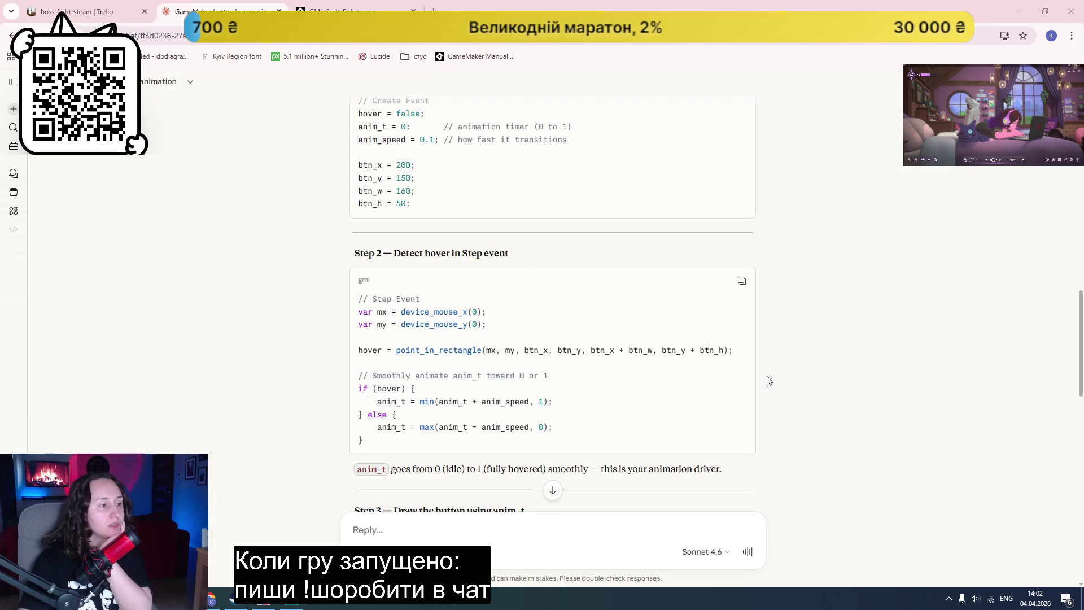
scroll(430, 440, down, 1)
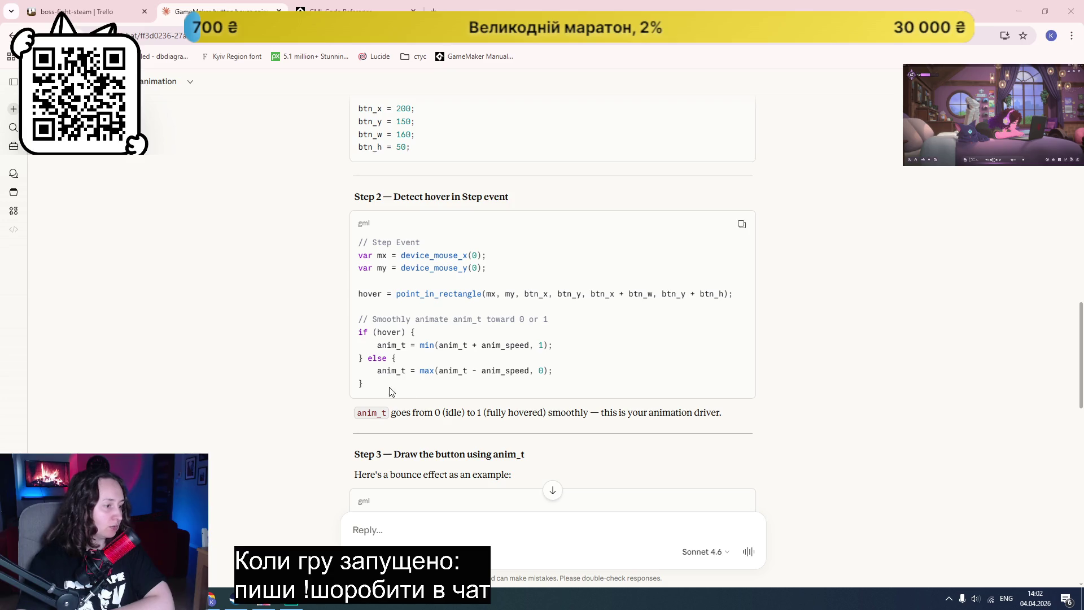
Step: Replace button_obj's Draw event code with the anim_t easing if/else block copied from Claude
drag(392, 391, 342, 337)
key(ctrl+c)
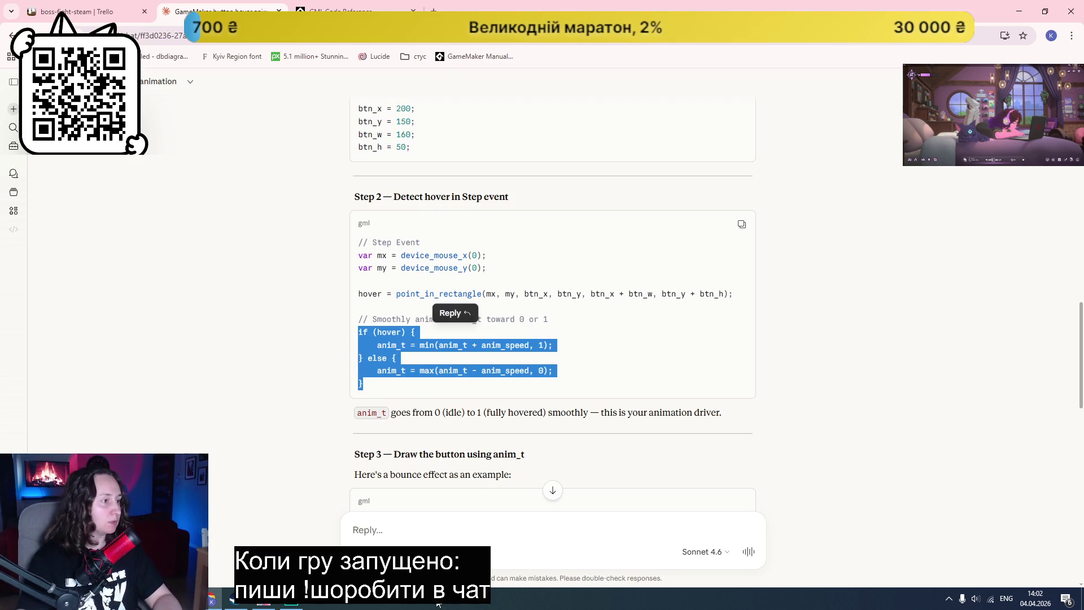
key(alt+Tab)
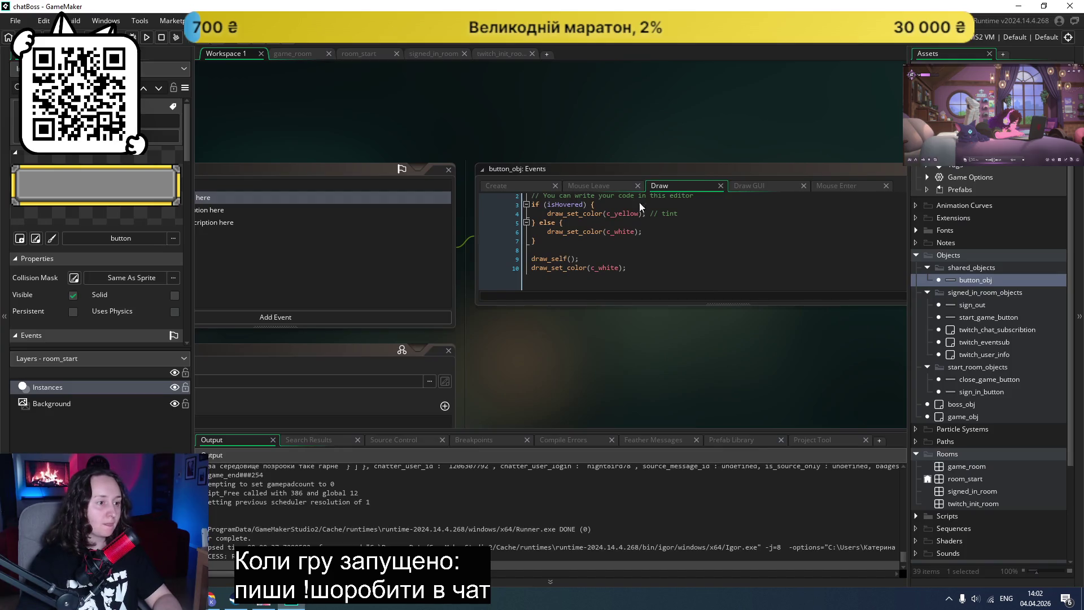
drag(628, 267, 530, 204)
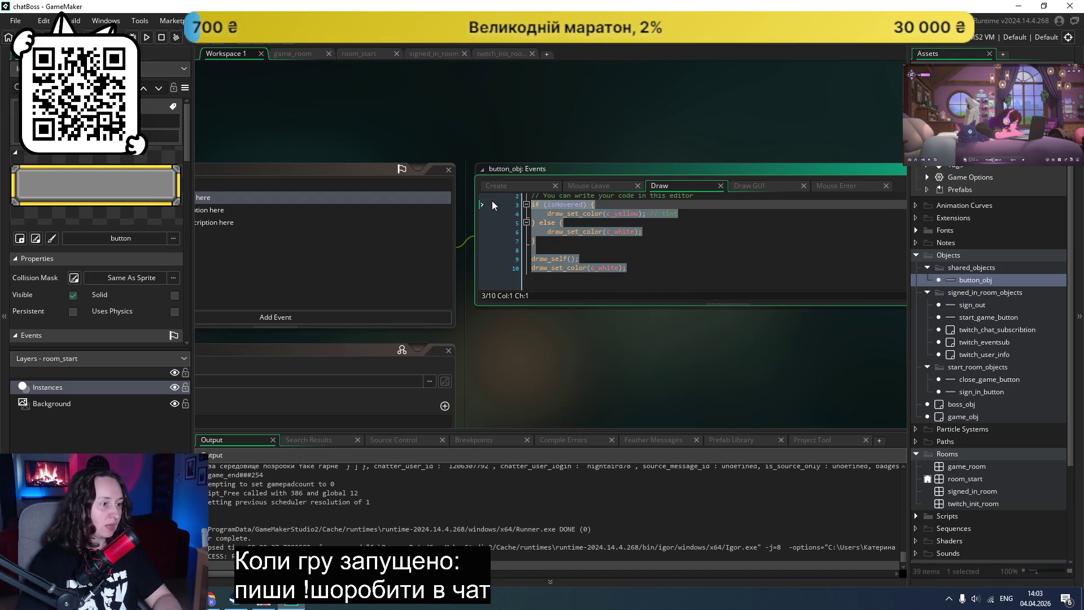
key(ctrl+v)
Step: Rename hover to isHovered in the pasted code and save the Draw event
double_click(549, 216)
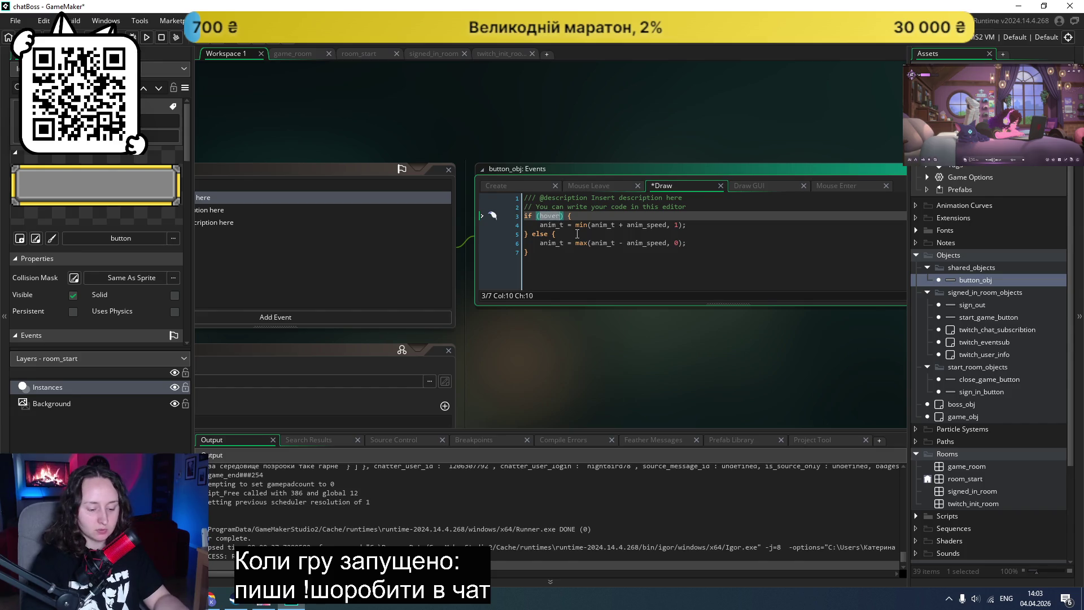
text(isHover)
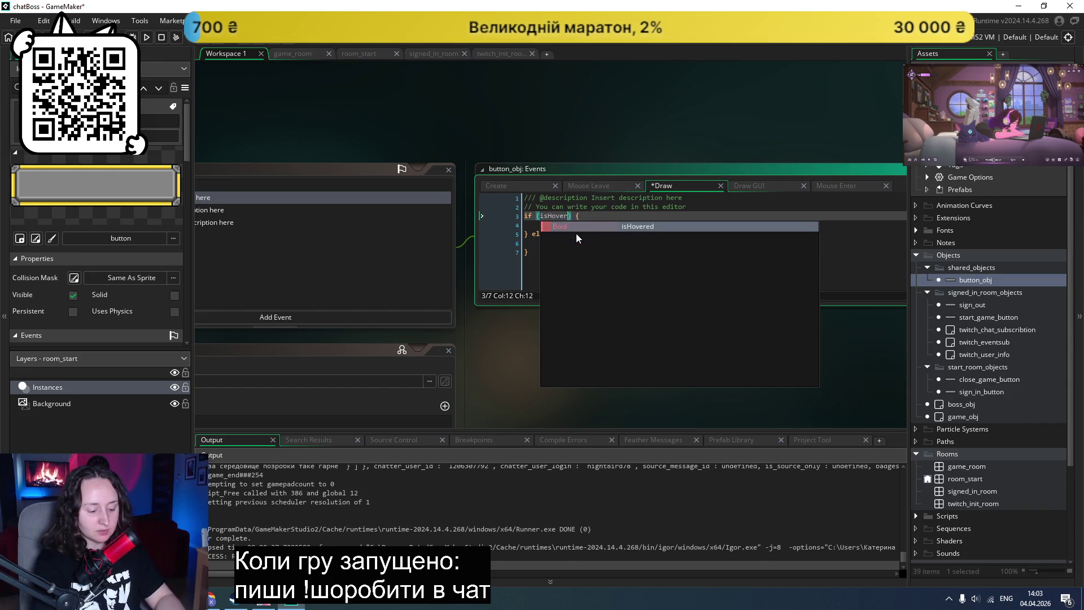
key(Return)
key(ctrl+s)
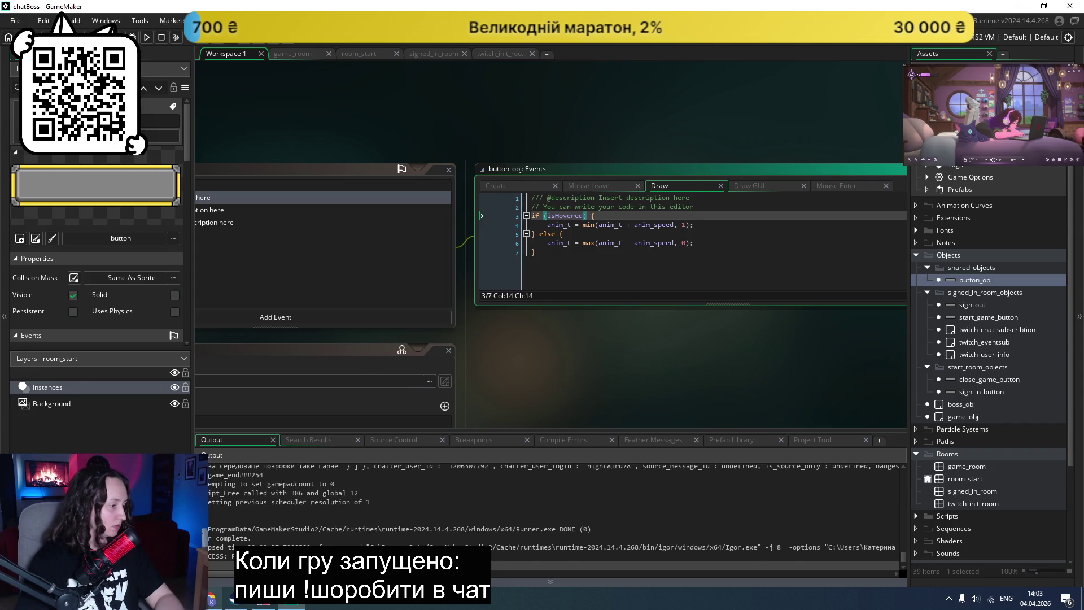
key(alt+Tab)
scroll(522, 315, up, 4)
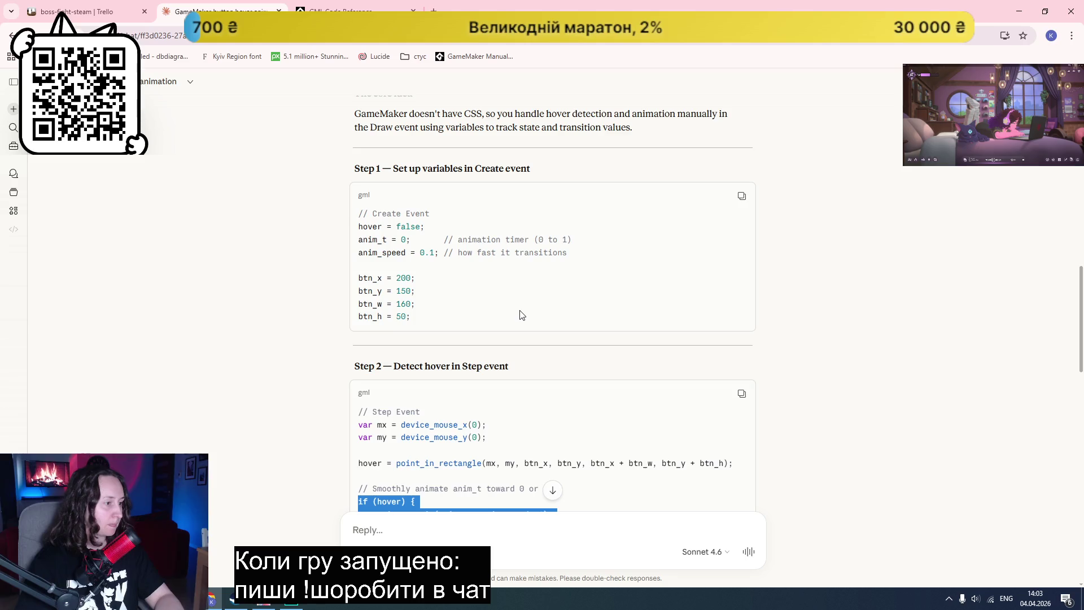
Step: Paste the anim_t = 0 and anim_speed = 0.1 lines from Claude below isHovered in the Create event
scroll(522, 315, up, 2)
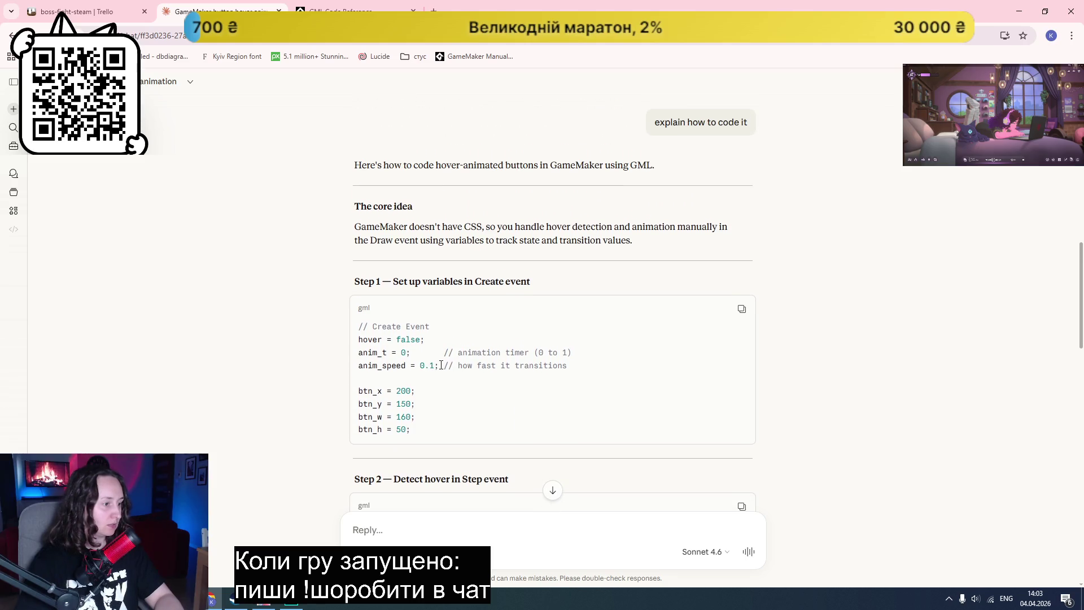
drag(578, 369, 357, 351)
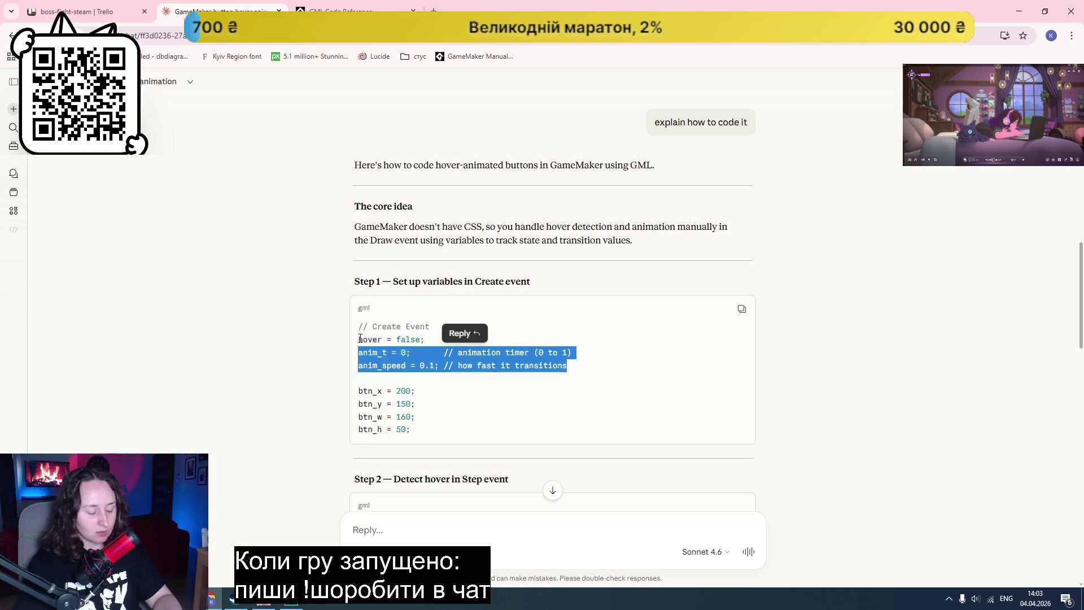
click(290, 604)
key(ctrl+z)
click(567, 203)
key(Return)
text(anim_t = 0;       // animation timer (0 to 1) anim_speed = 0.1; // how fast it transitions)
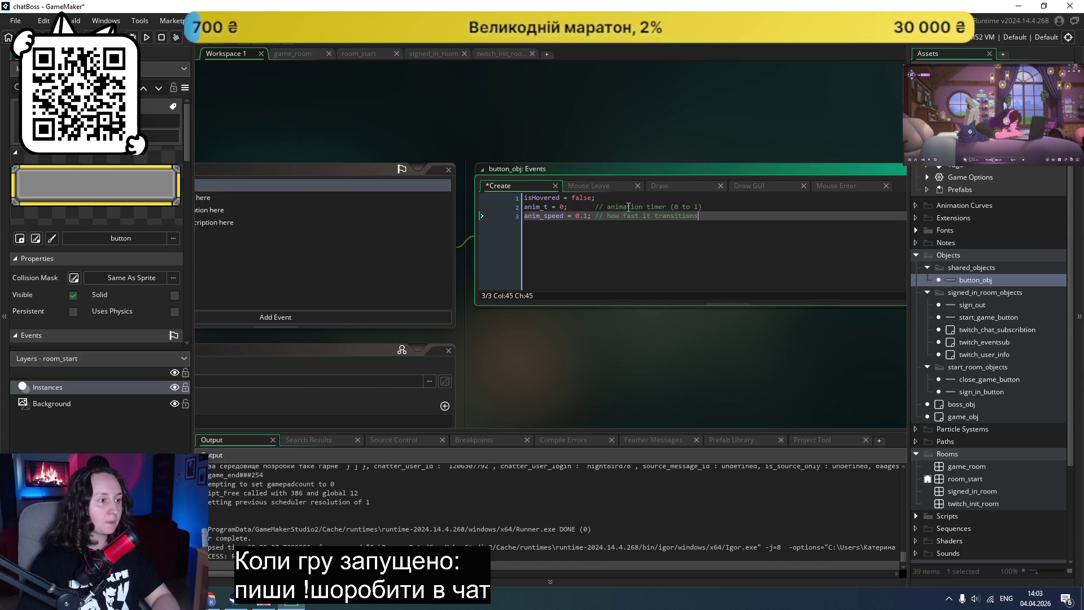
Step: Delete the comments after anim_t and anim_speed and save the Create event
click(710, 206)
key(ctrl+shift+Left)
key(ctrl+shift+Left)
key(ctrl+shift+Left)
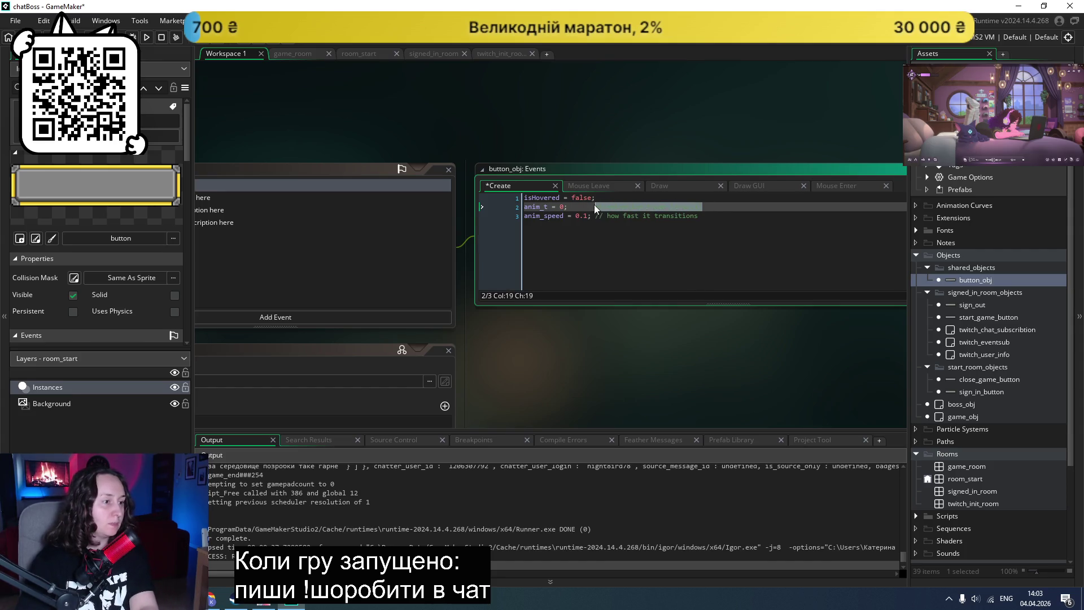
key(BackSpace)
drag(700, 224, 596, 220)
key(BackSpace)
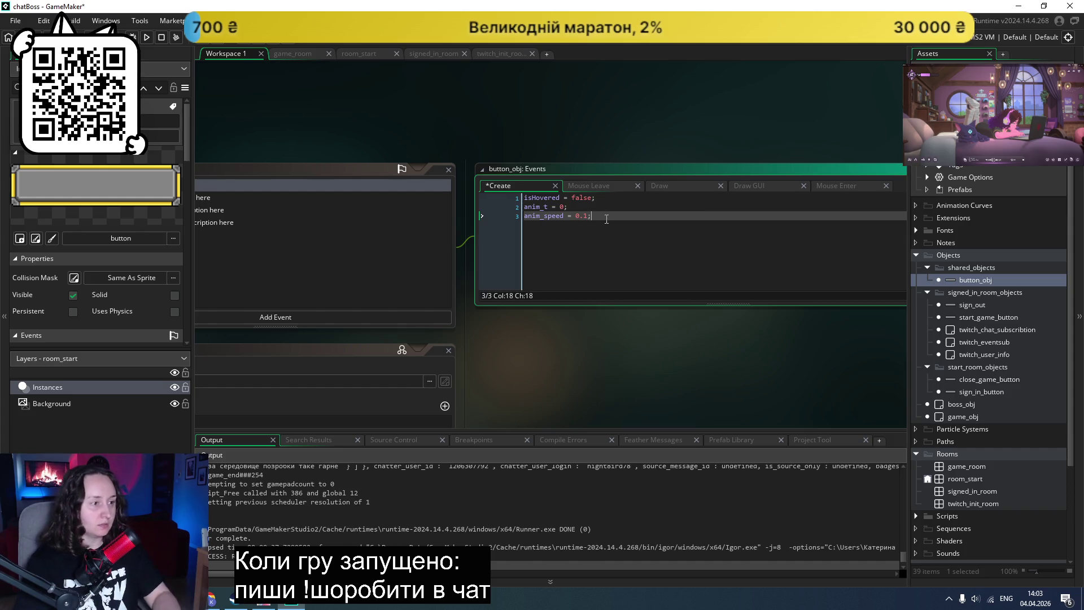
key(ctrl+s)
Step: Check the Mouse Leave and Draw event code, then return to the Claude chat
click(584, 187)
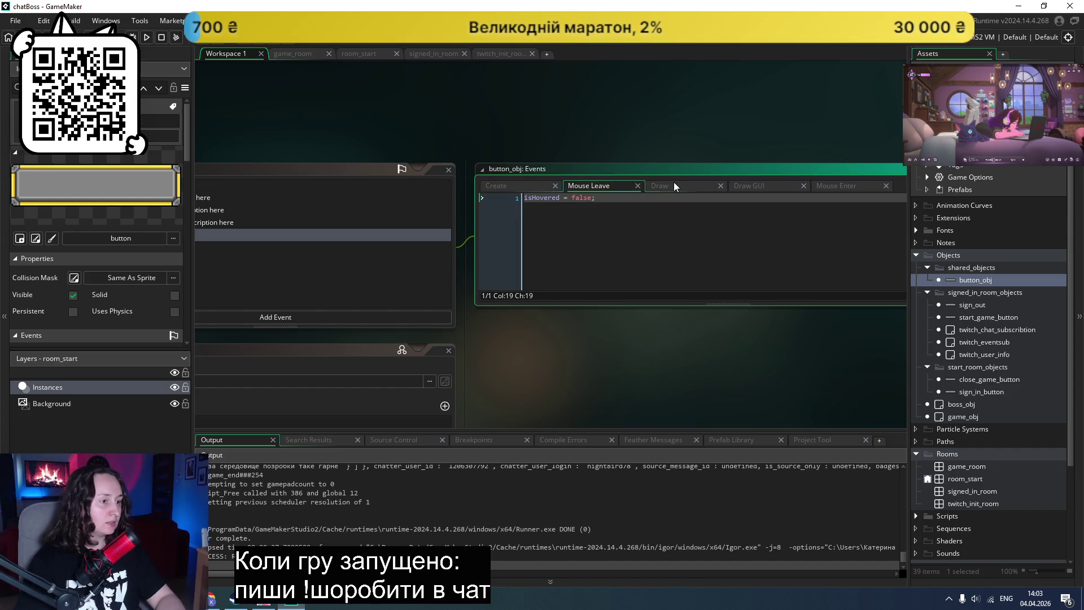
click(668, 189)
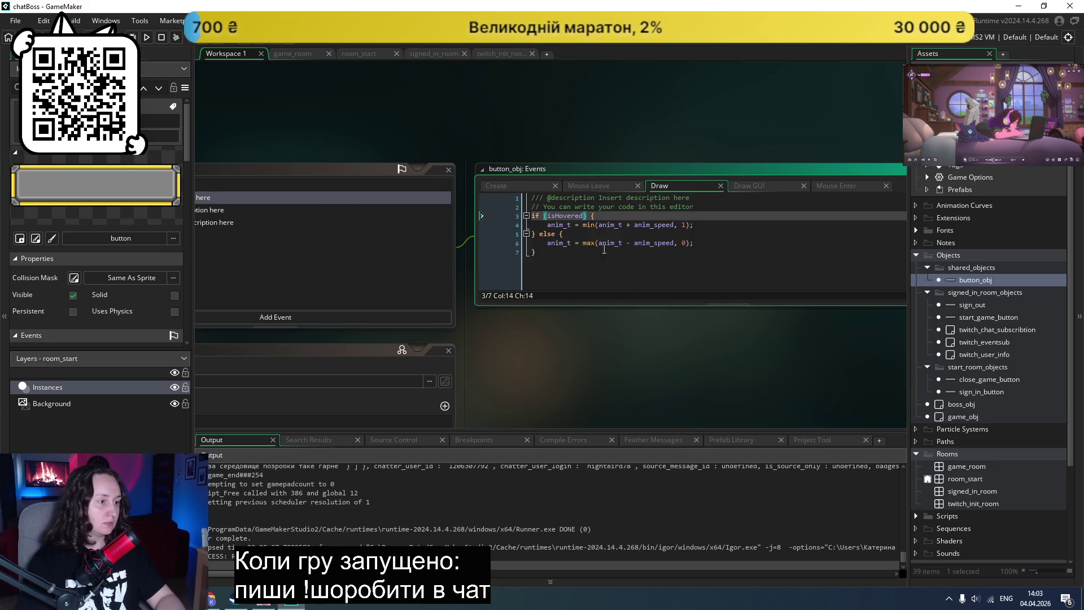
click(215, 600)
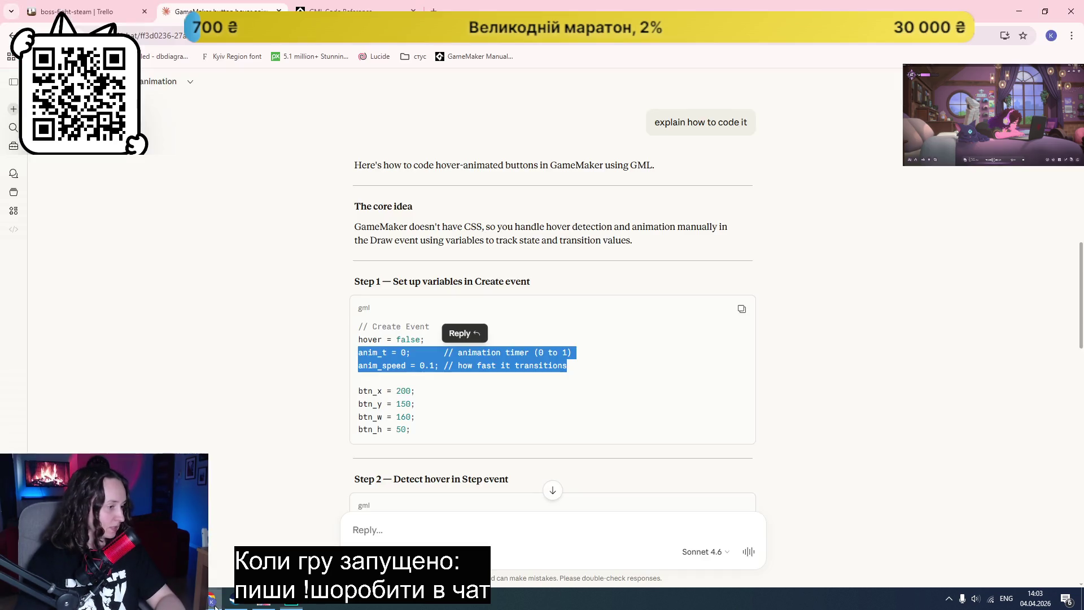
Step: Copy the draw_set_color(hover ? c_lime : c_green); line from Step 3's Draw Event code
click(655, 368)
scroll(508, 316, down, 3)
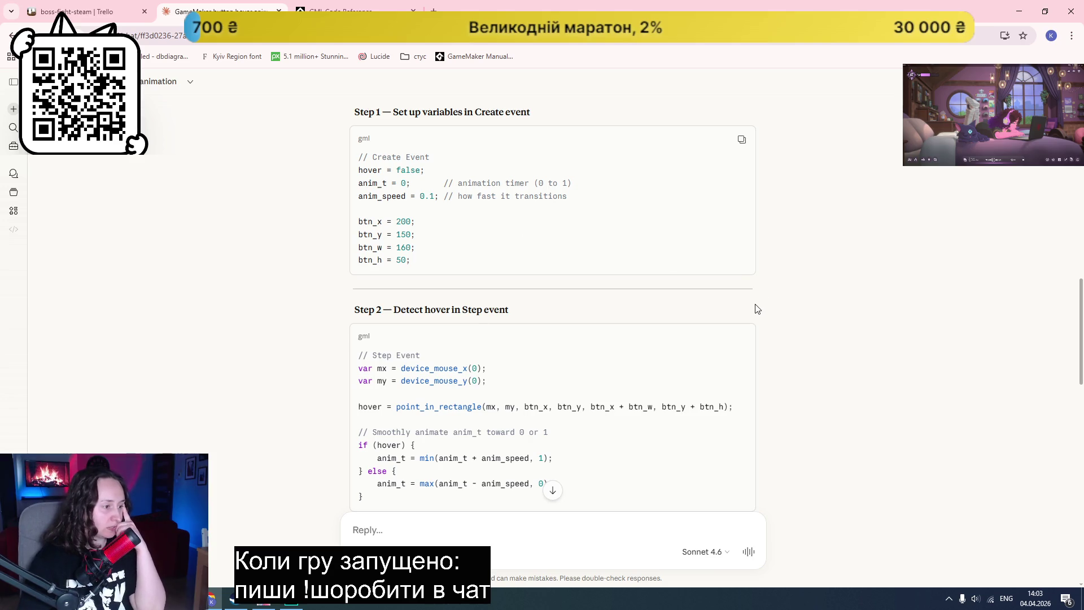
scroll(839, 271, down, 1)
scroll(839, 275, down, 4)
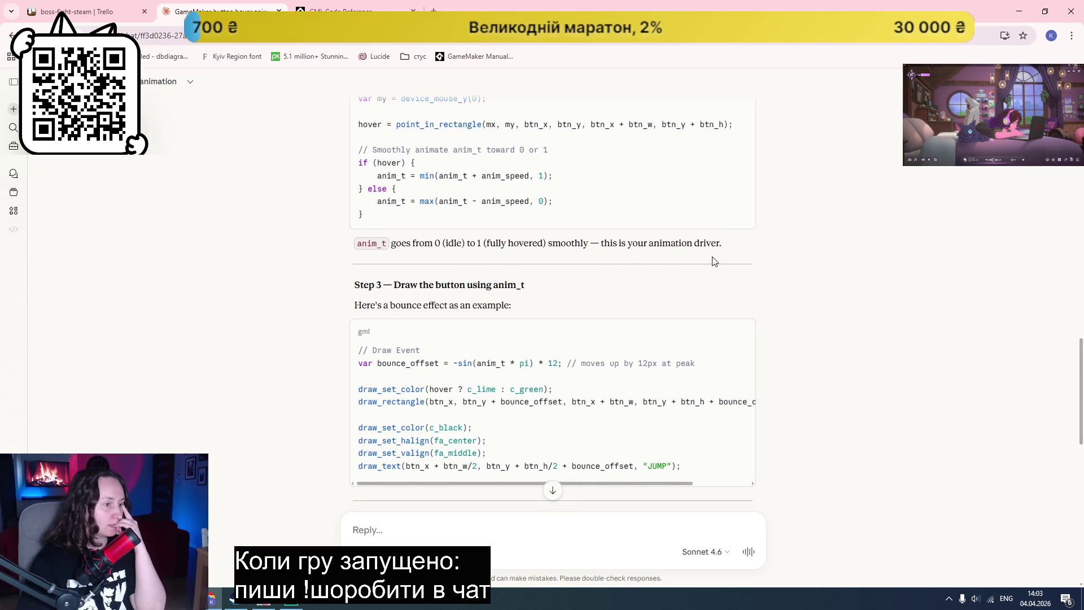
scroll(244, 376, down, 1)
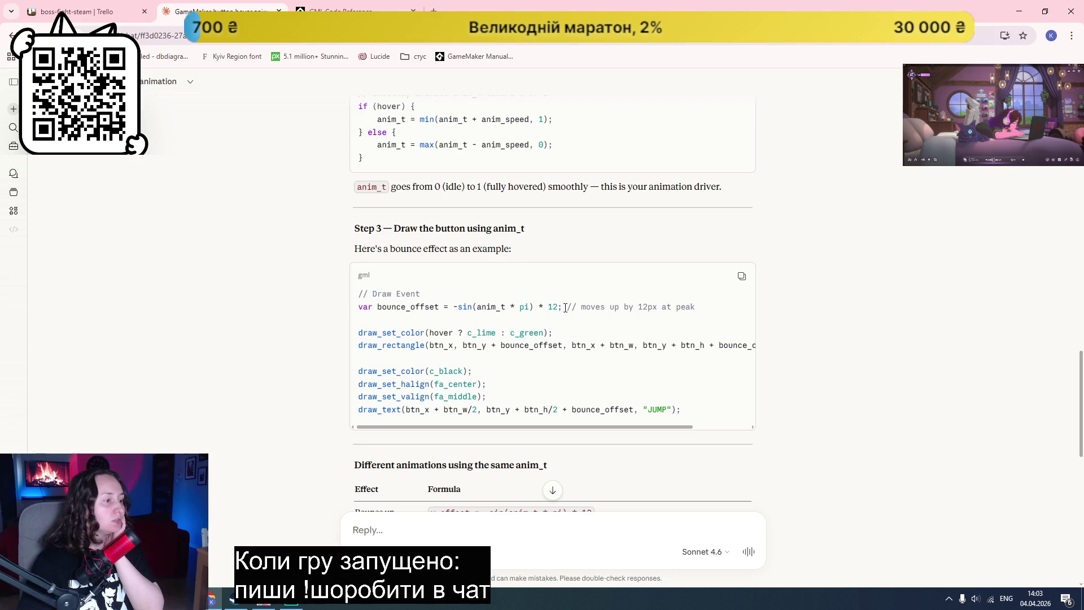
mouse_move(562, 307)
mouse_down()
mouse_move(372, 324)
mouse_move(357, 310)
mouse_up()
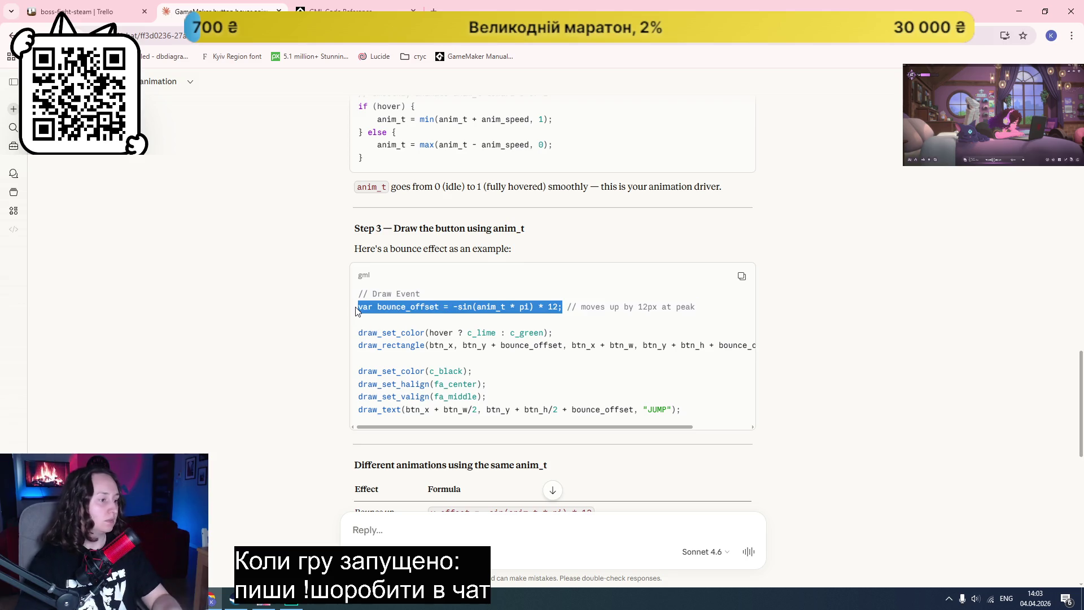
click(558, 335)
drag(558, 337, 356, 336)
key(ctrl+c)
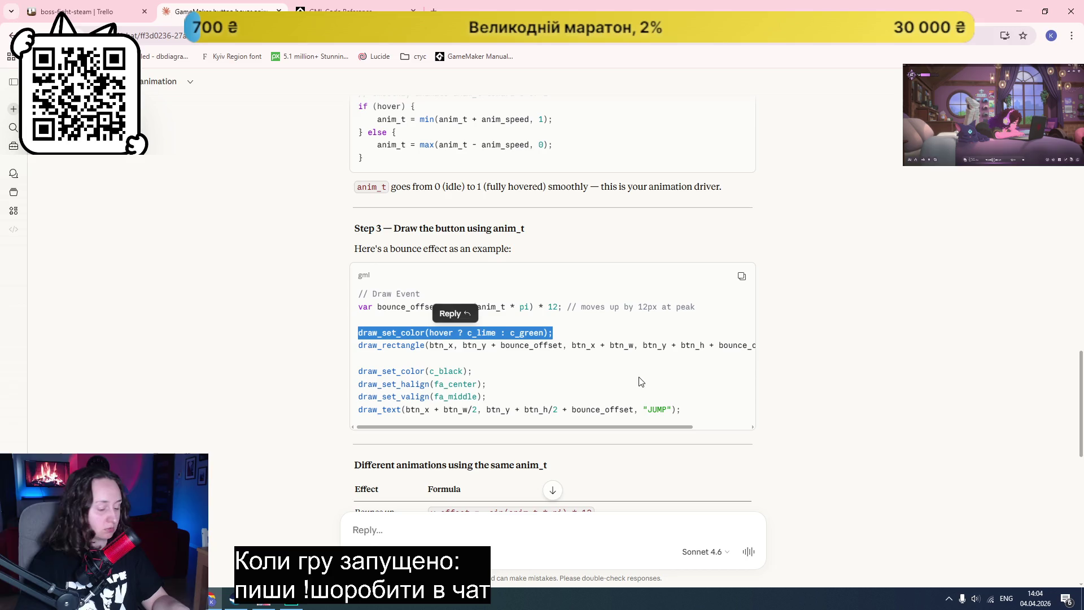
click(291, 602)
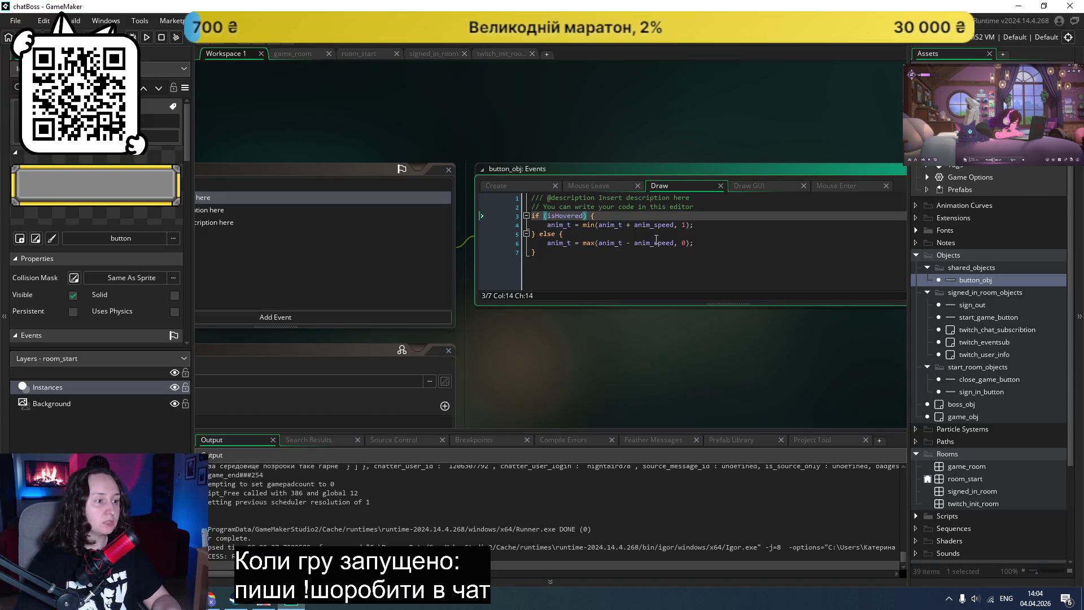
Step: Append draw_set_color(isHovered ? c_lime : c_green); after the if/else block and save the Draw event
click(598, 254)
key(Return)
key(Return)
key(ctrl+v)
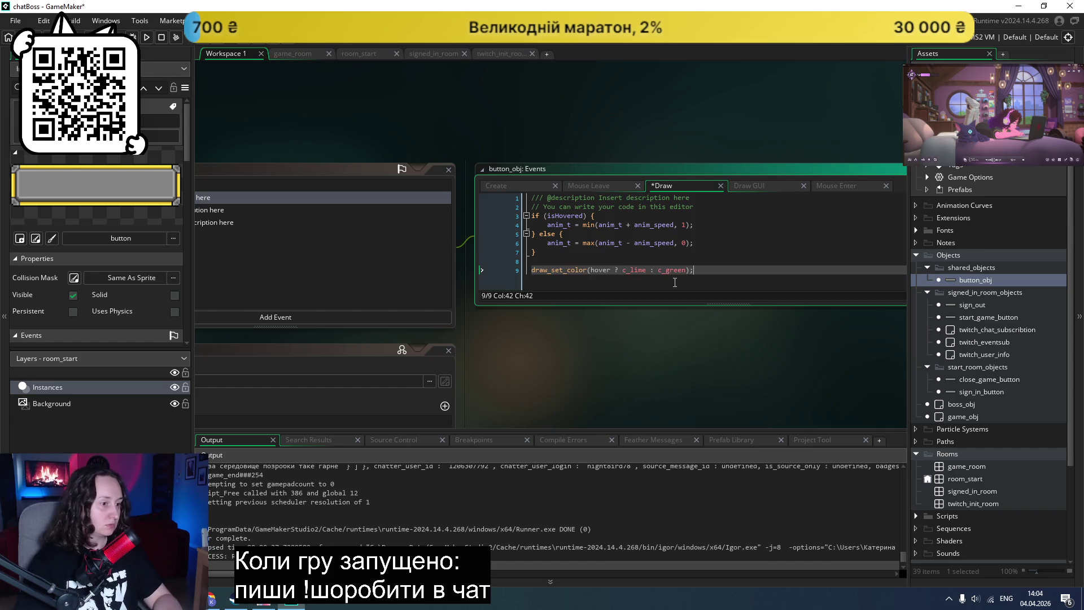
double_click(571, 216)
key(ctrl+c)
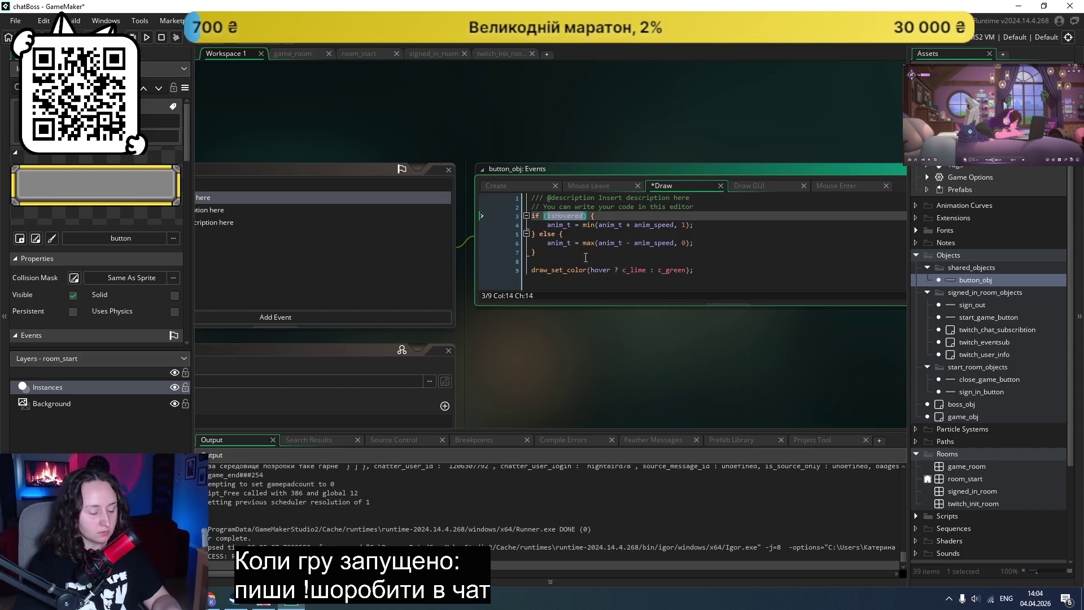
double_click(600, 270)
key(ctrl+v)
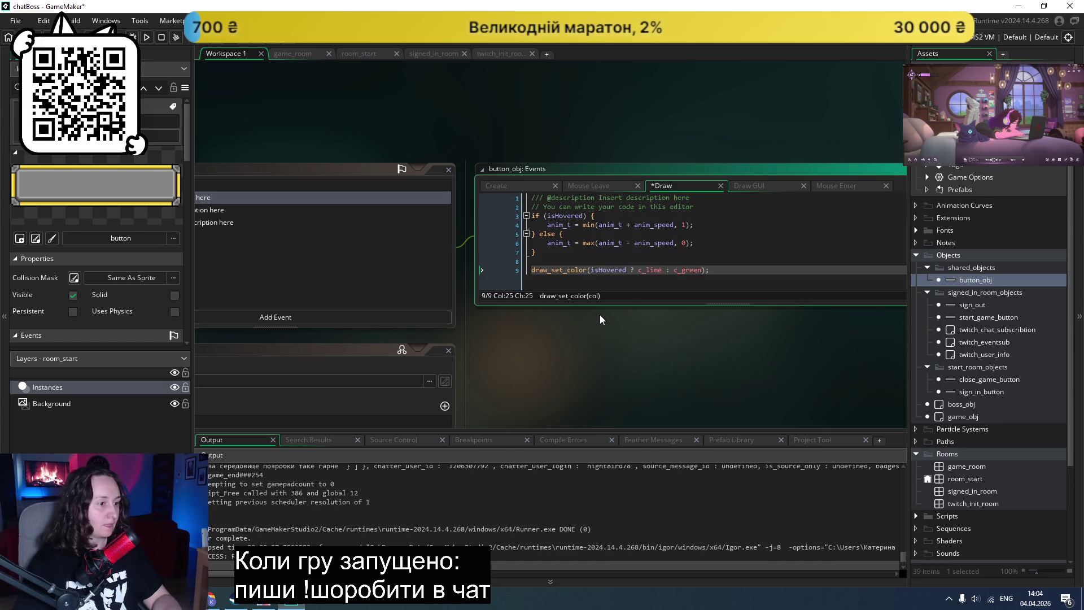
key(ctrl+s)
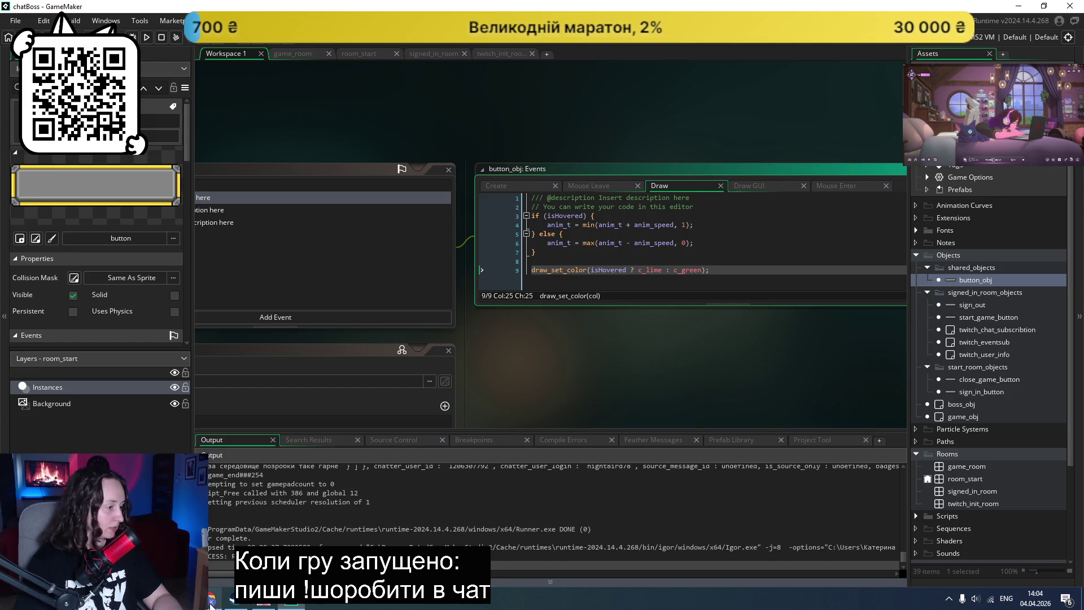
Step: Test-run the game, abort after the anim_t Code Error, and recheck the Create and Draw events
click(146, 37)
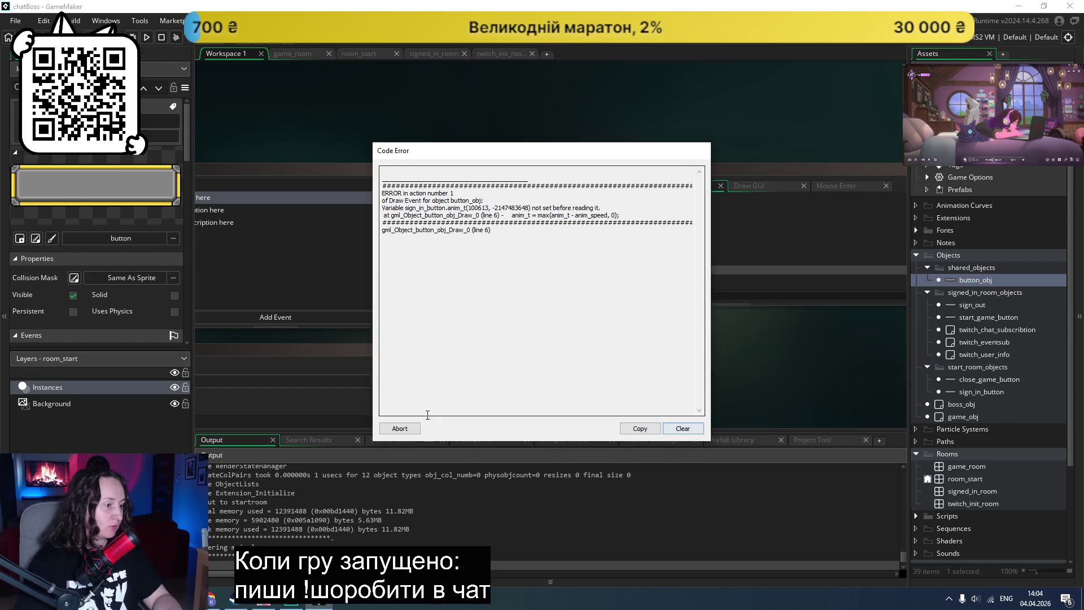
click(683, 430)
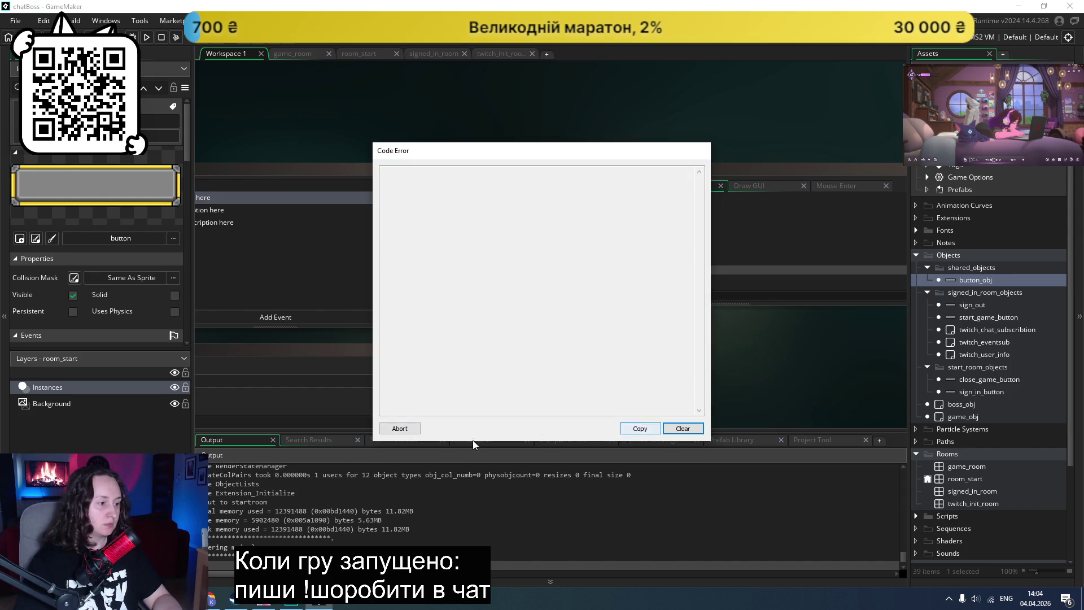
click(399, 428)
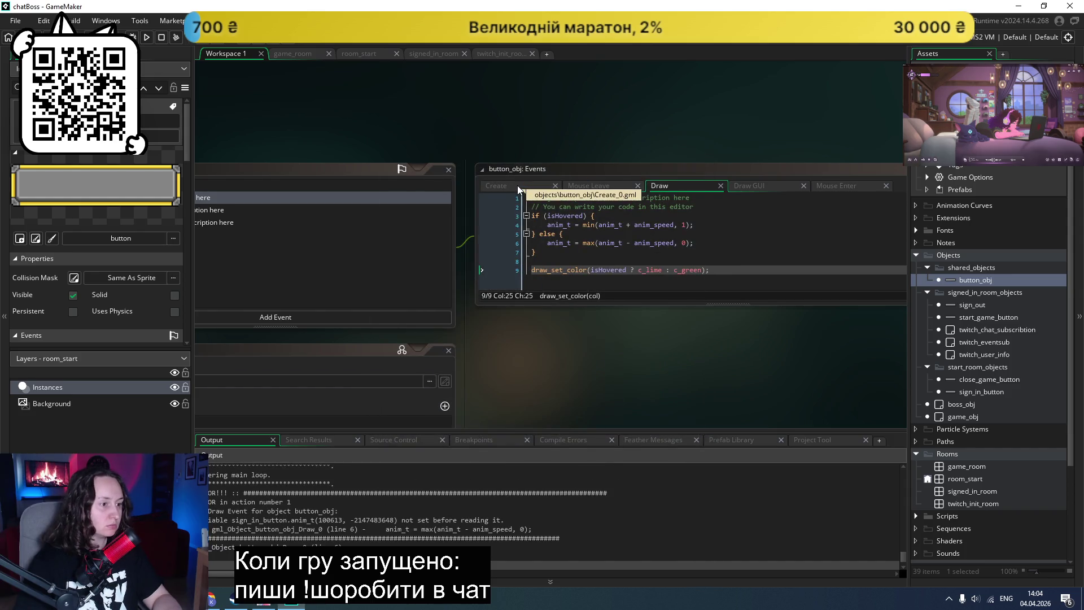
middle_click(620, 241)
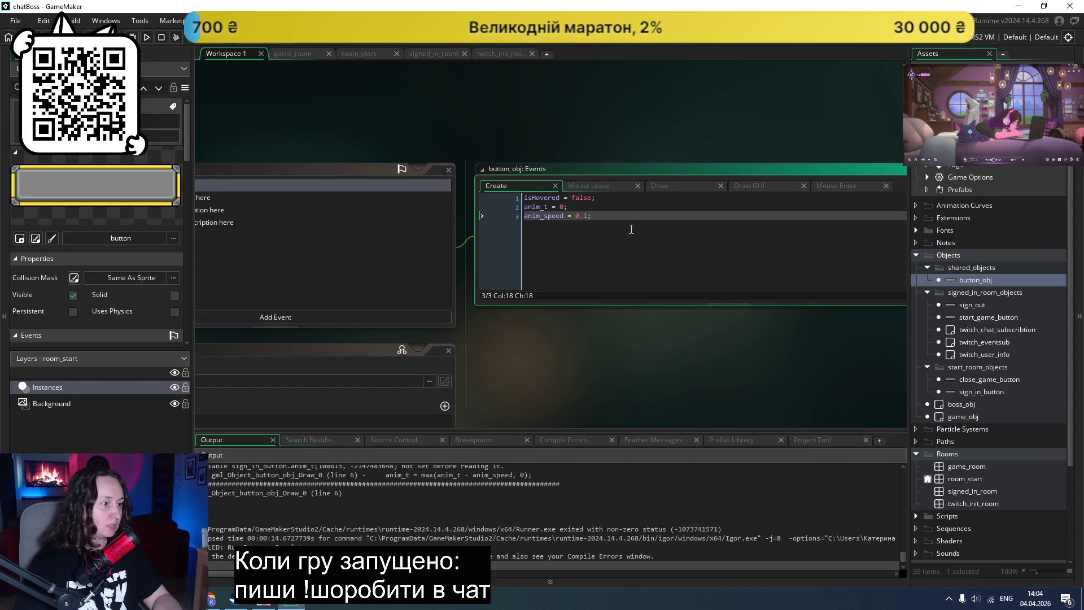
click(675, 187)
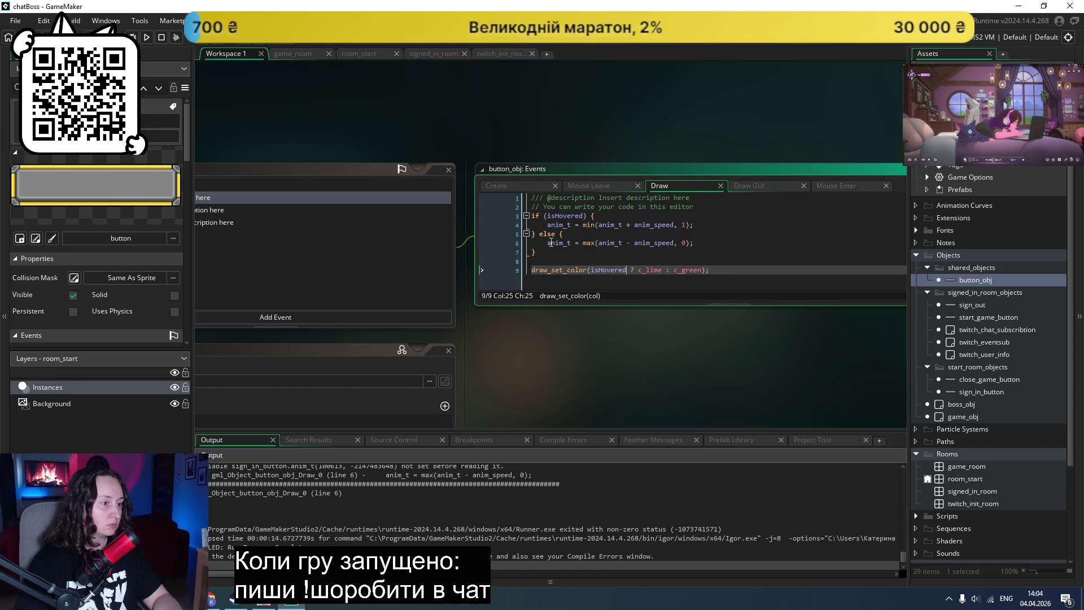
click(548, 226)
Step: Comment out the anim_t update lines with // and rerun the game, trying the Twitch login button
text(//)
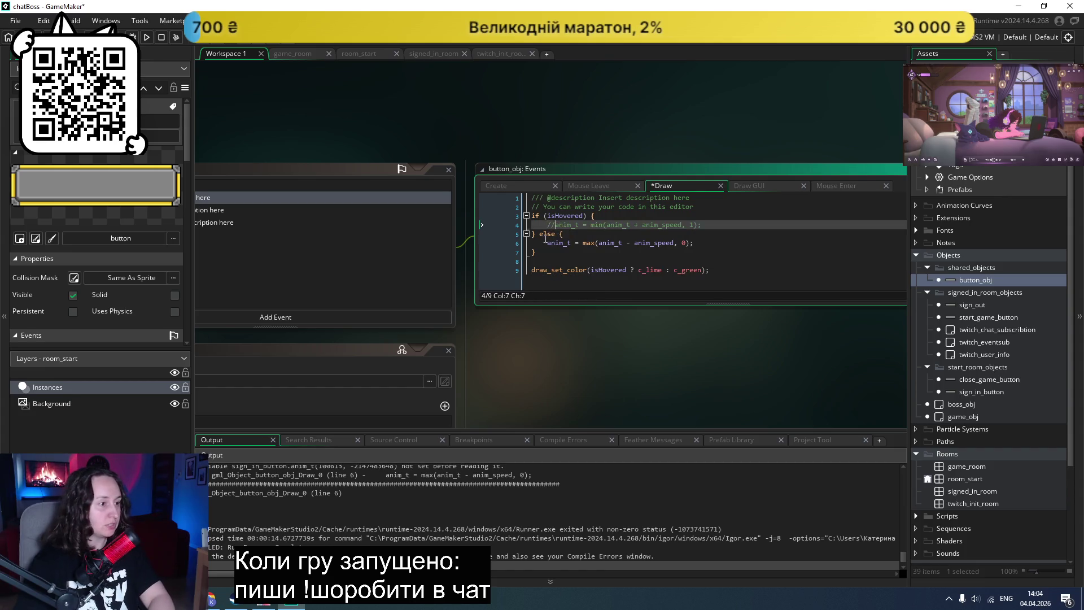
click(548, 244)
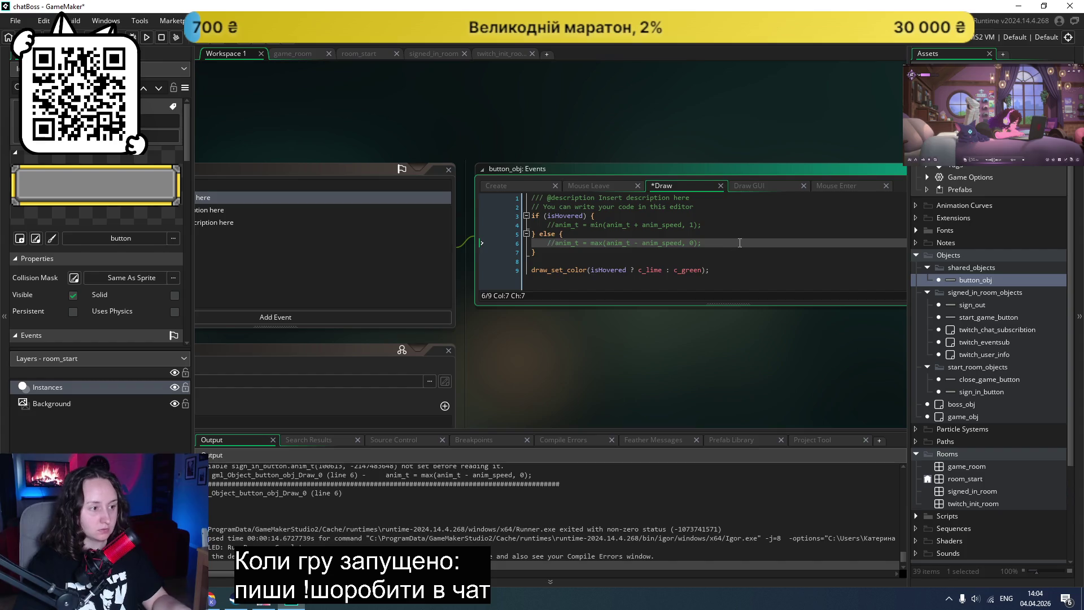
click(145, 38)
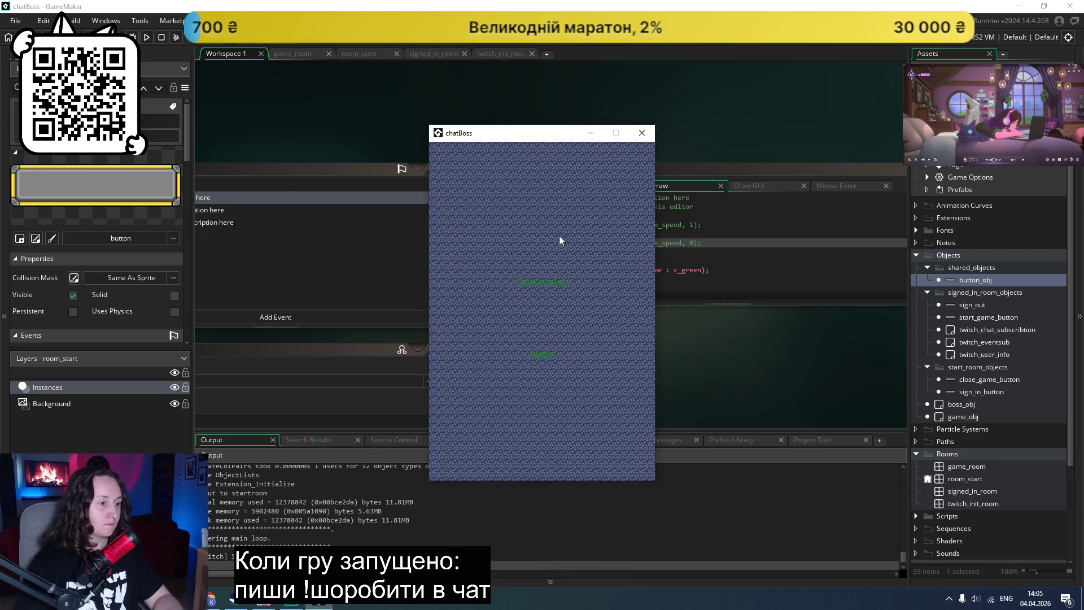
click(537, 285)
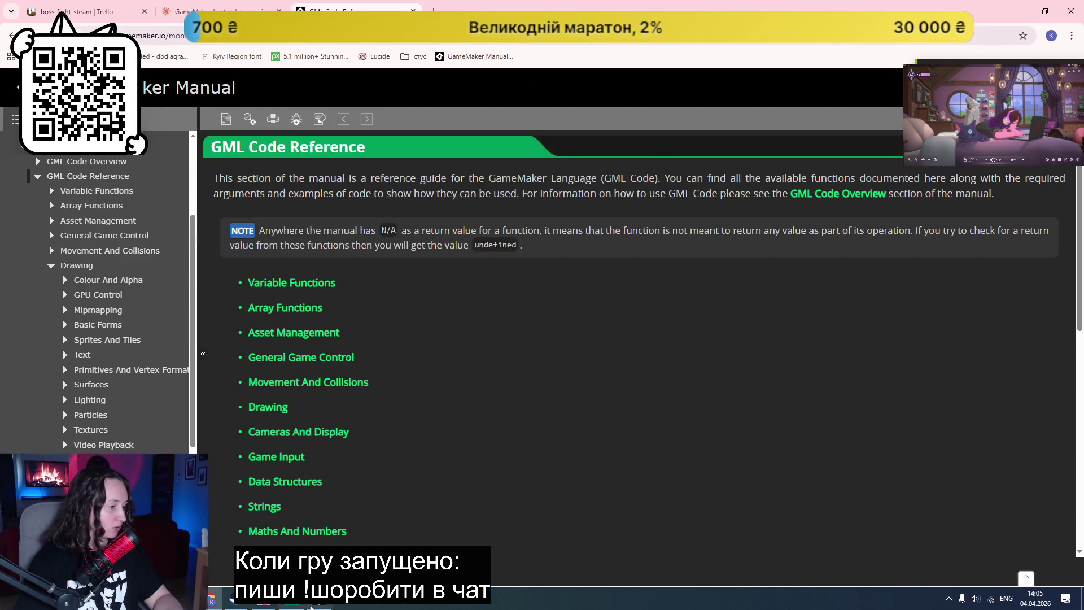
click(291, 601)
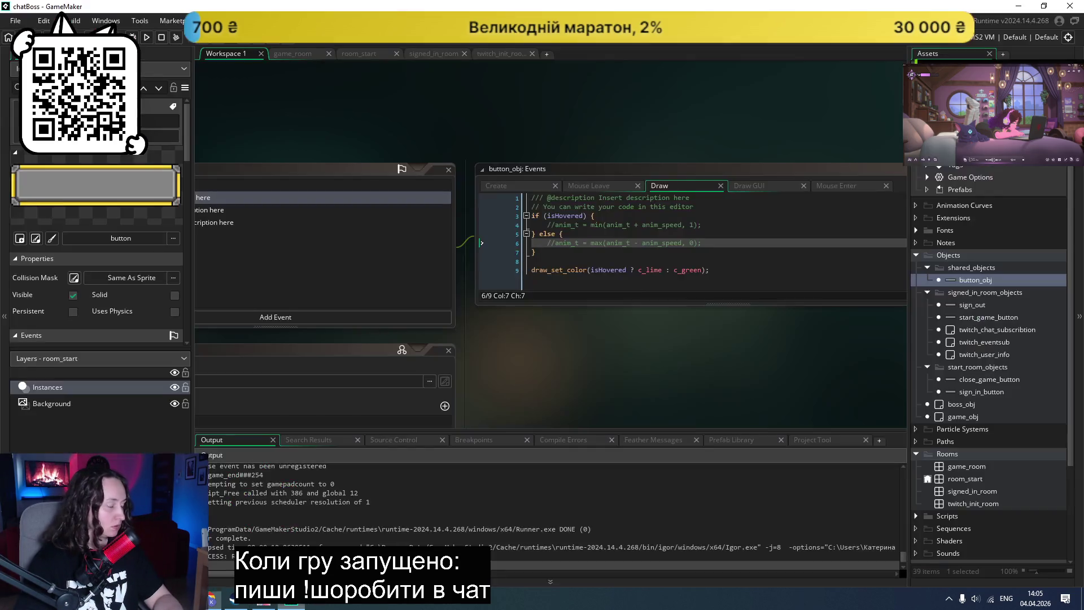
Step: Change the non-hovered colour on line 9 from c_green to c_red, save, and test-run the game
click(699, 276)
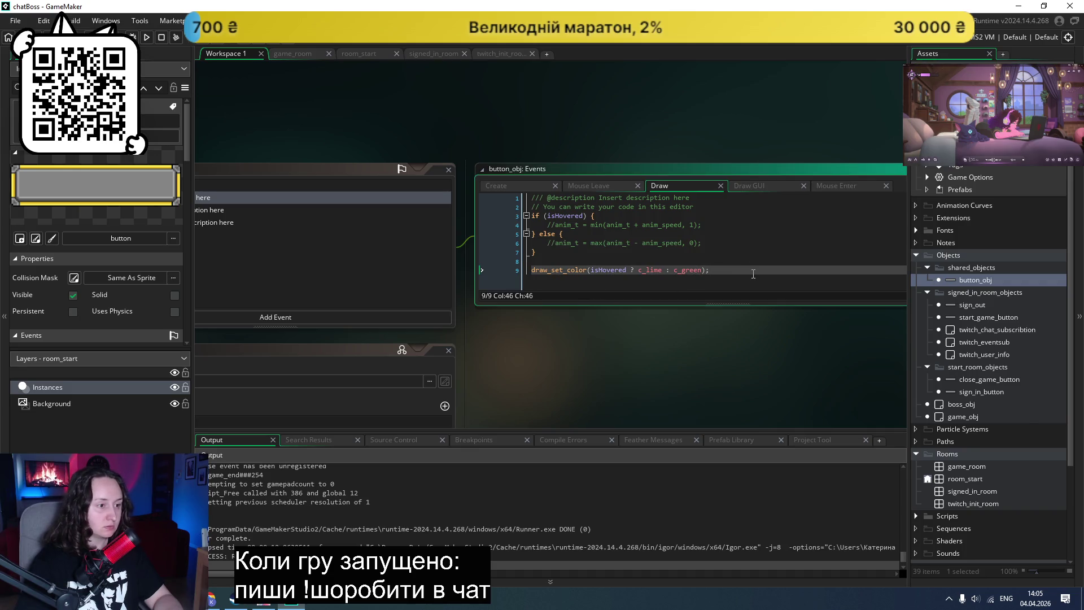
double_click(675, 273)
text(c_r)
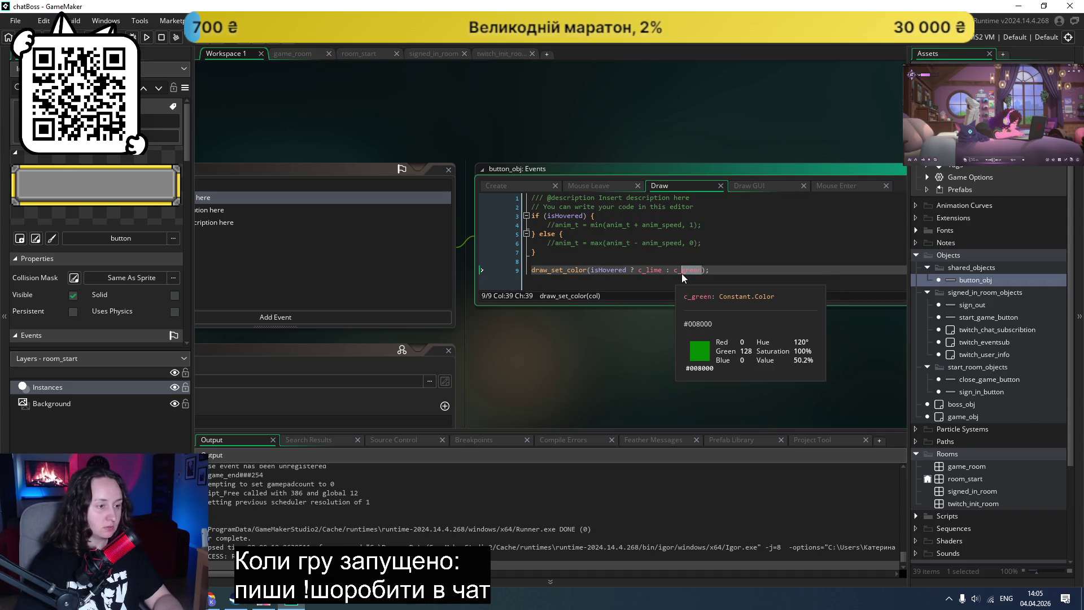
text(ed)
key(ctrl+s)
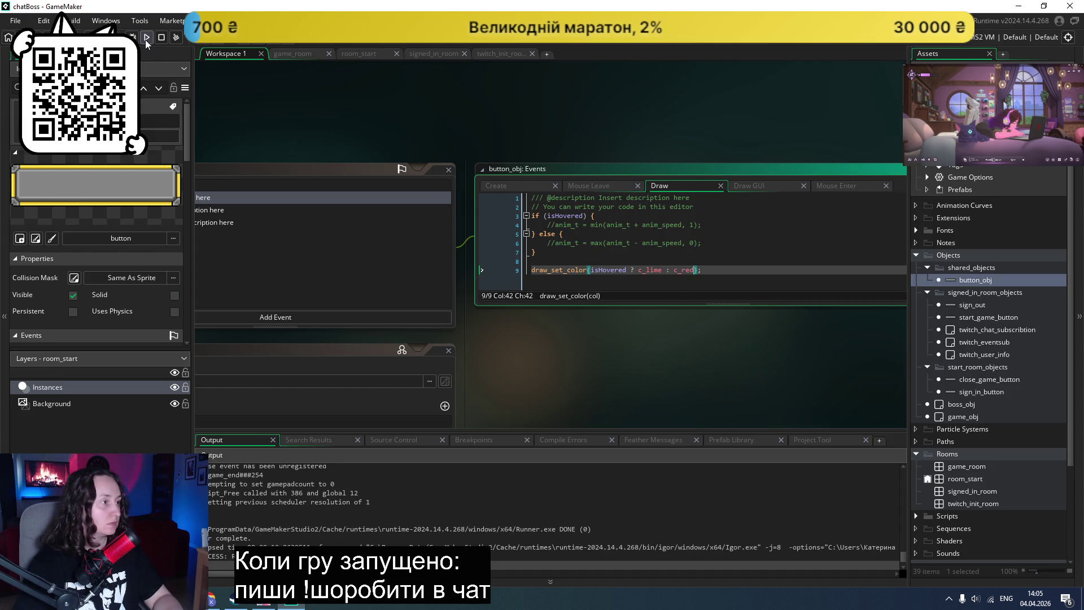
click(146, 38)
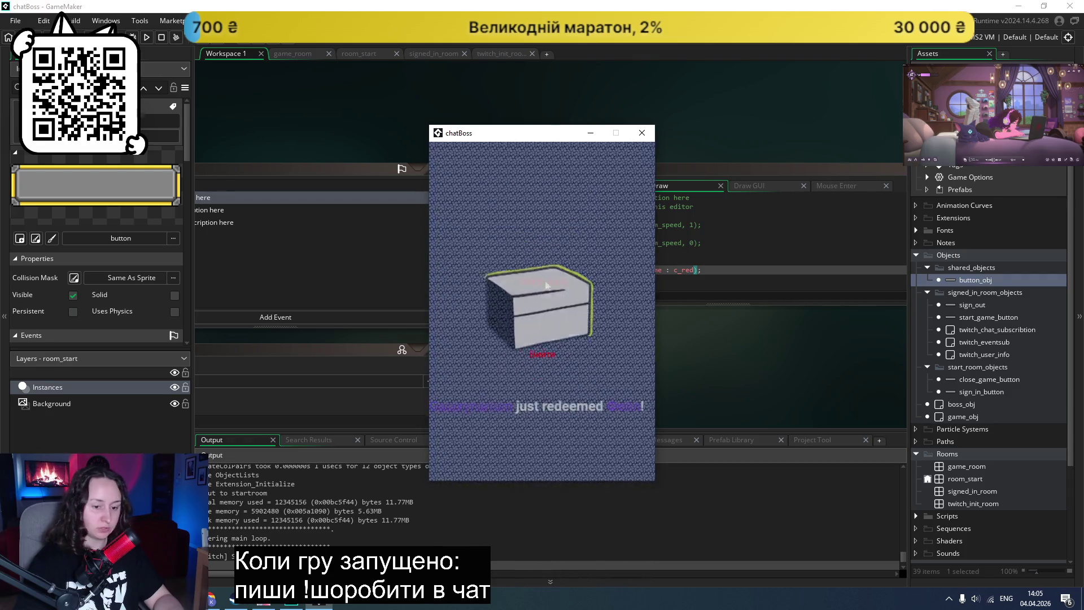
click(647, 133)
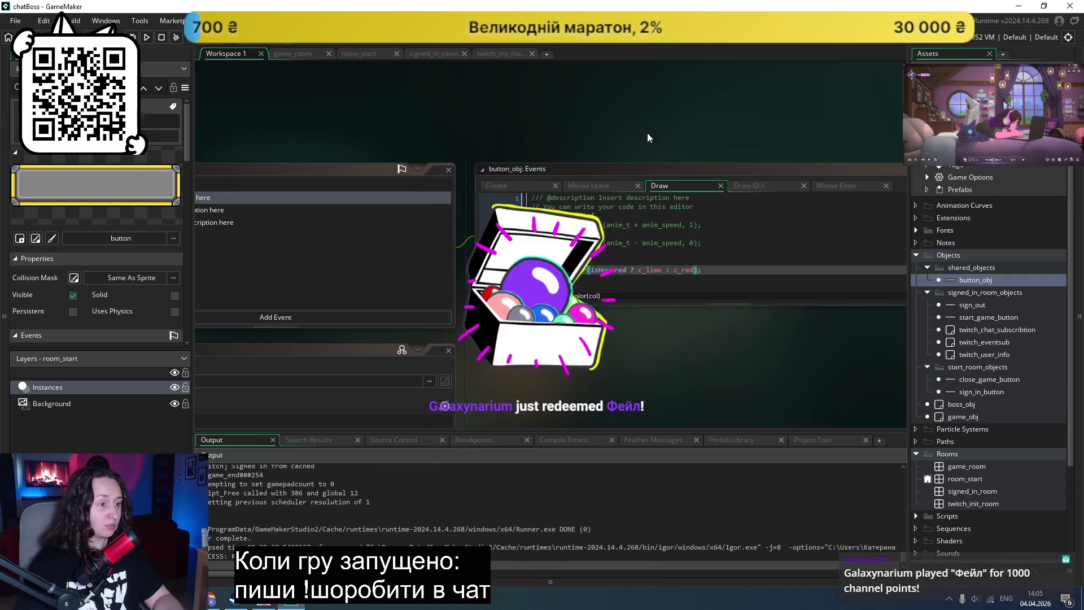
click(823, 188)
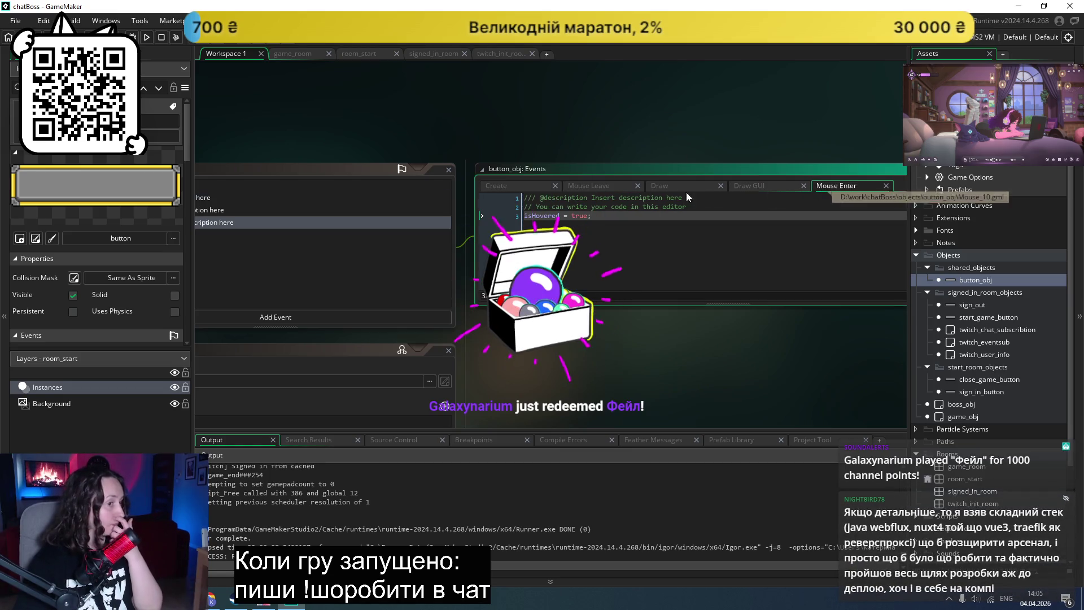
Step: Show the button_obj Draw event code again, then switch to the GameMaker Manual in the browser
click(669, 187)
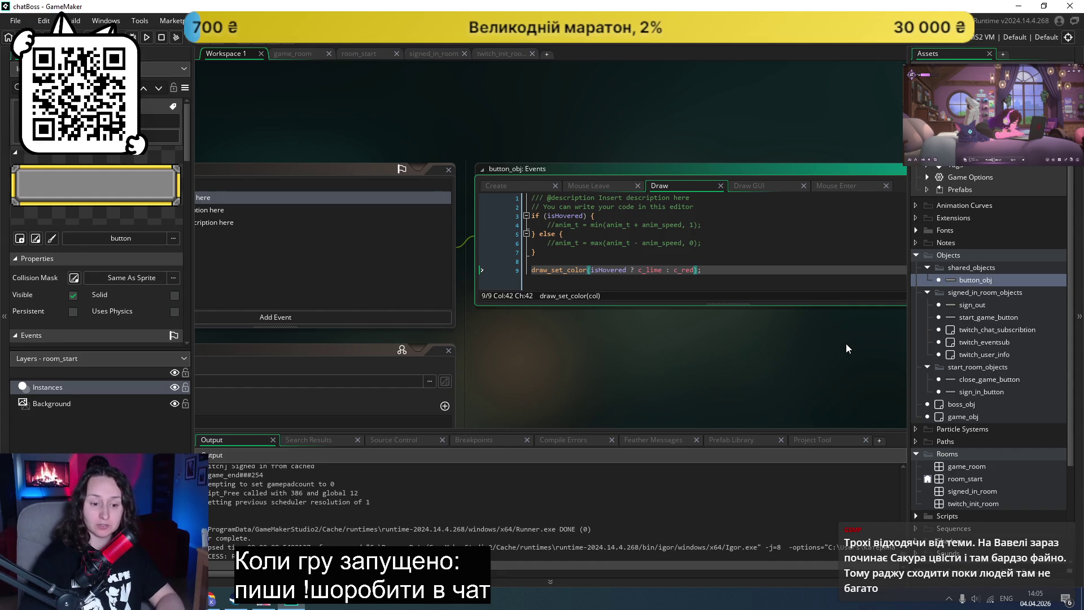
click(611, 378)
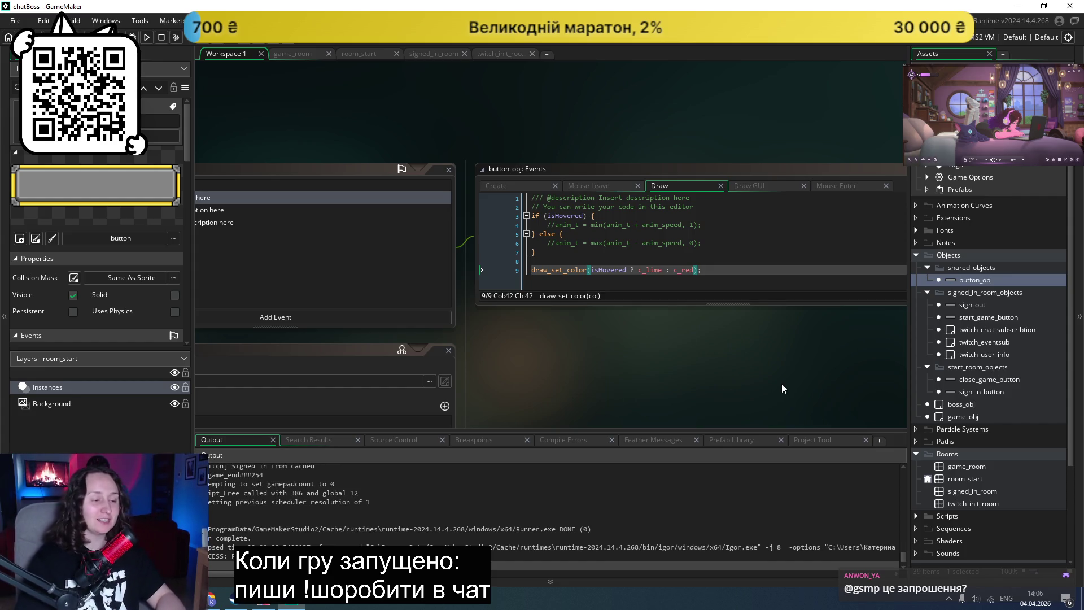
click(210, 598)
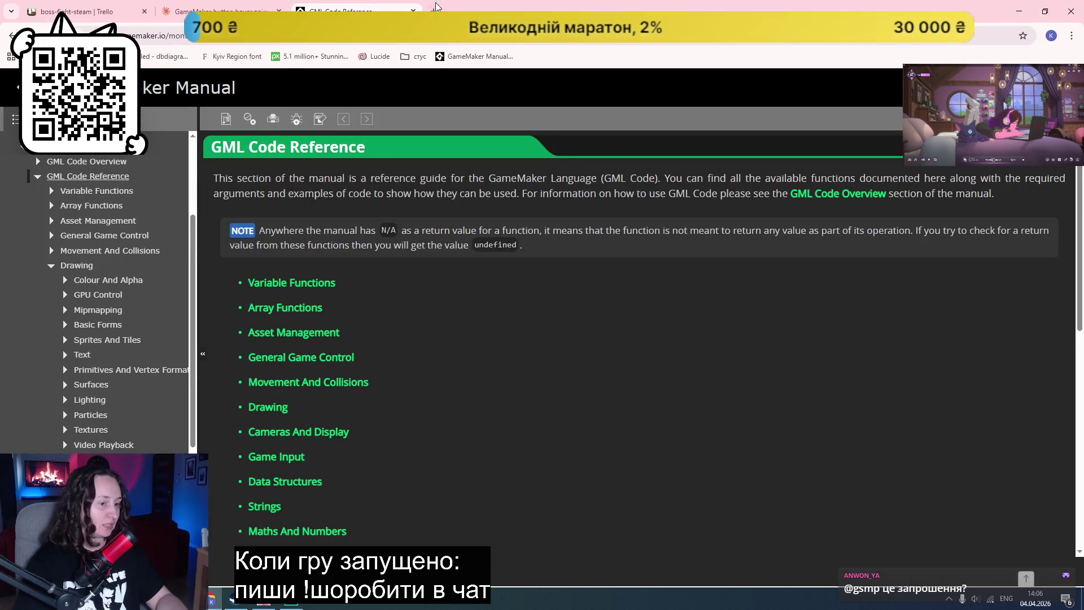
Step: Search 'gastromisto krakow' in a new tab, open the Gastro Miasto Kraków site and accept cookies
key(ctrl+t)
text(gastromisto )
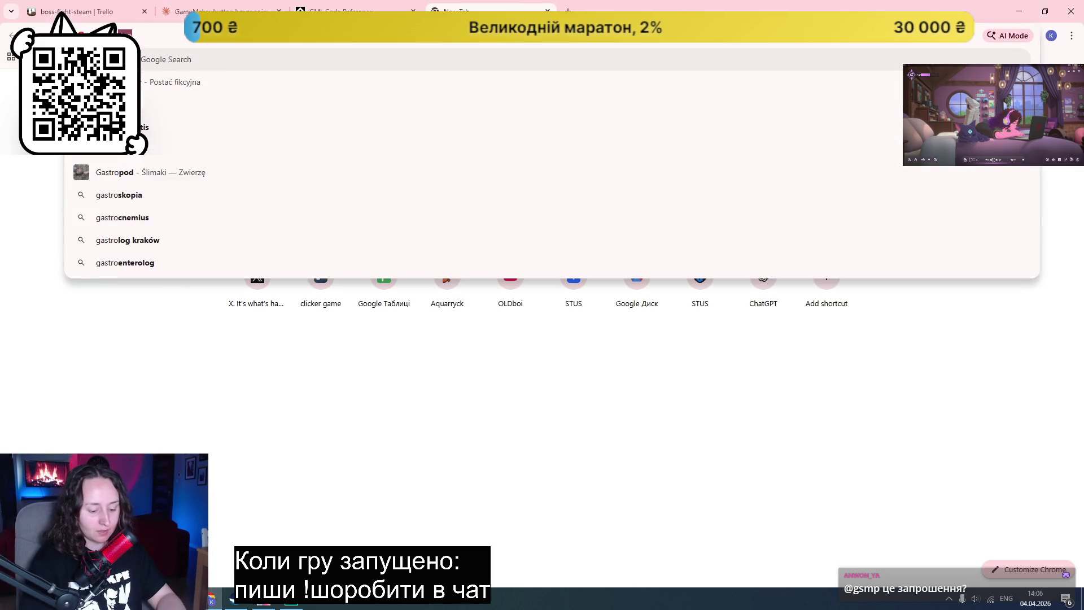
text(krakow)
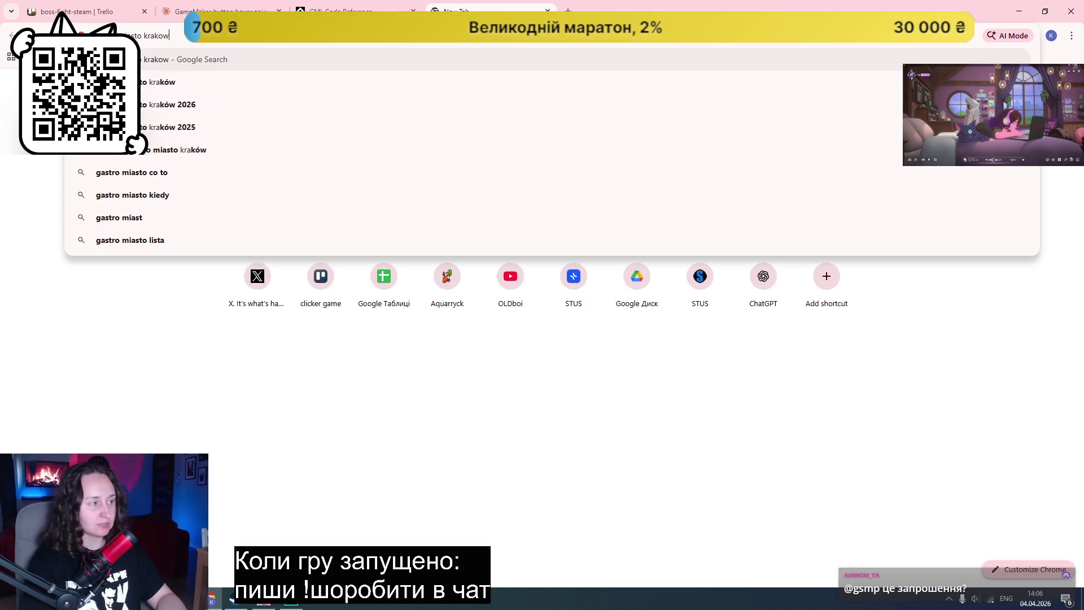
key(Return)
click(190, 195)
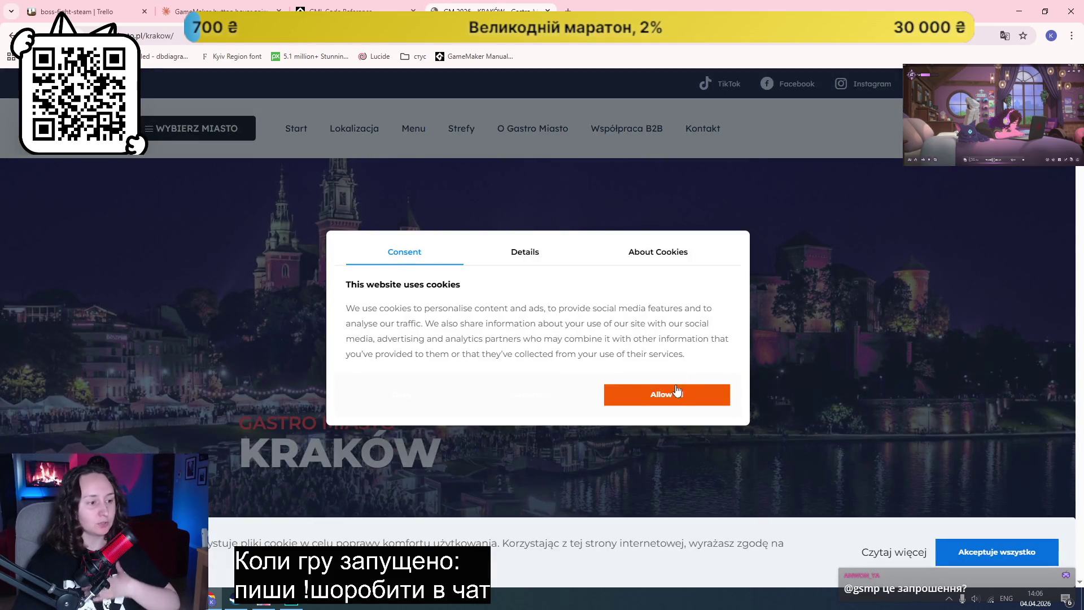
click(635, 391)
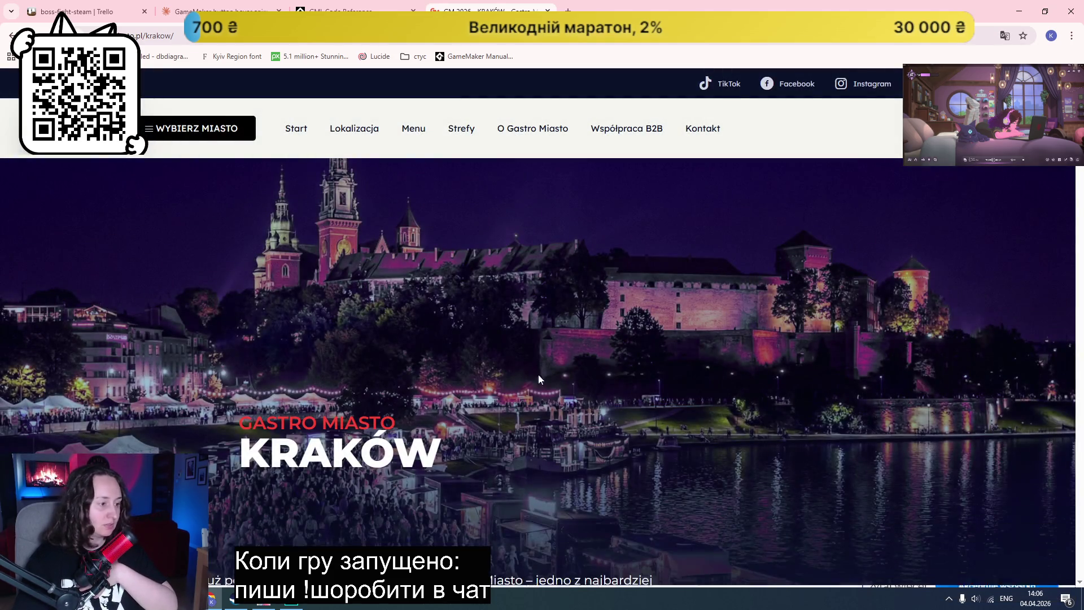
Step: Scroll through the Kraków festival page and open the list of festival cities
scroll(568, 385, down, 5)
scroll(135, 410, down, 5)
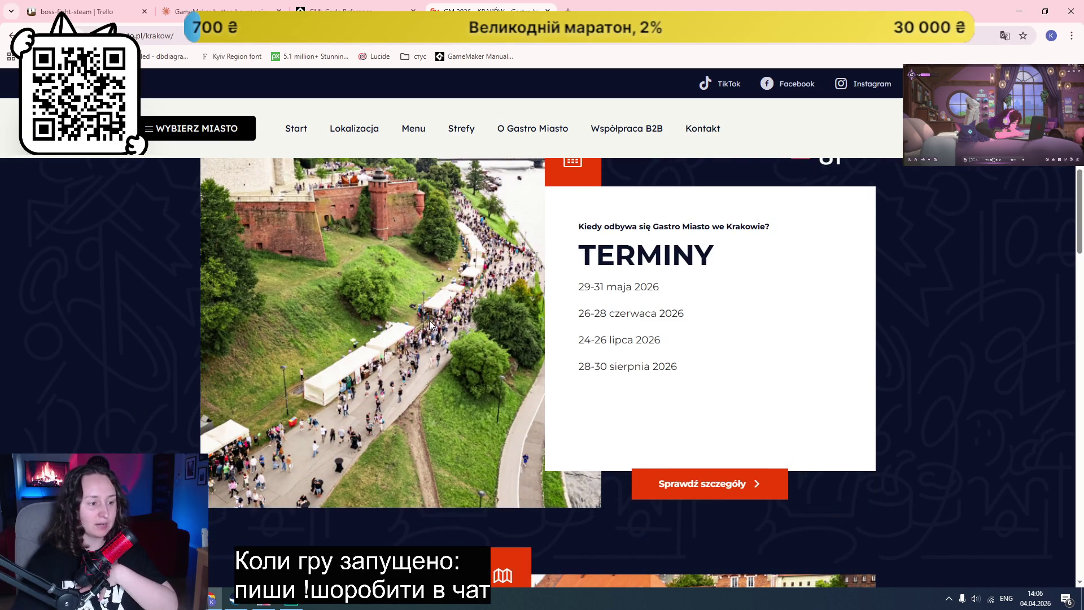
scroll(212, 332, down, 7)
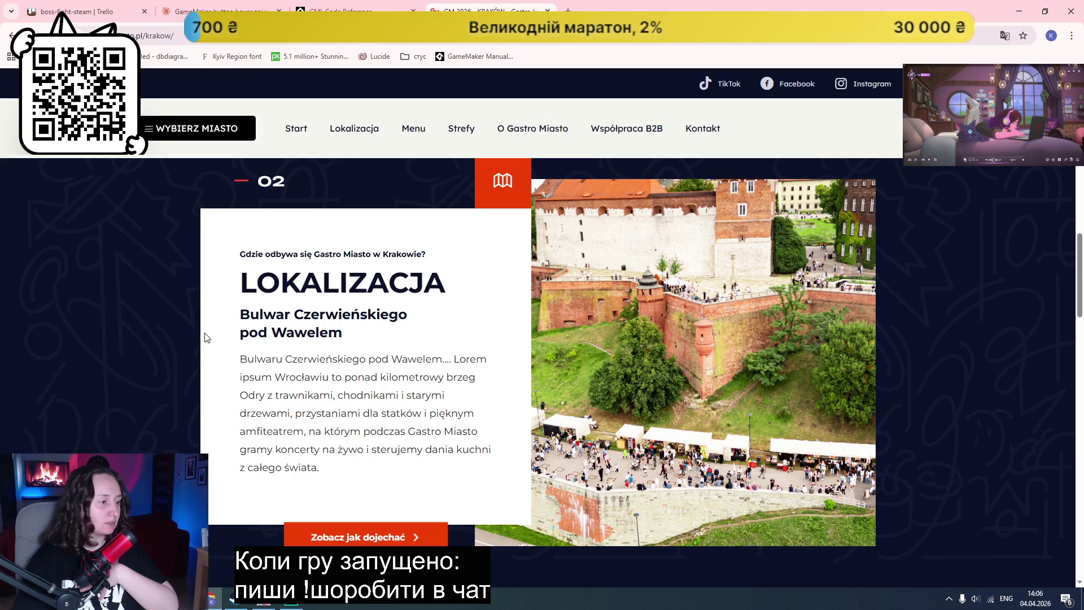
scroll(205, 337, down, 12)
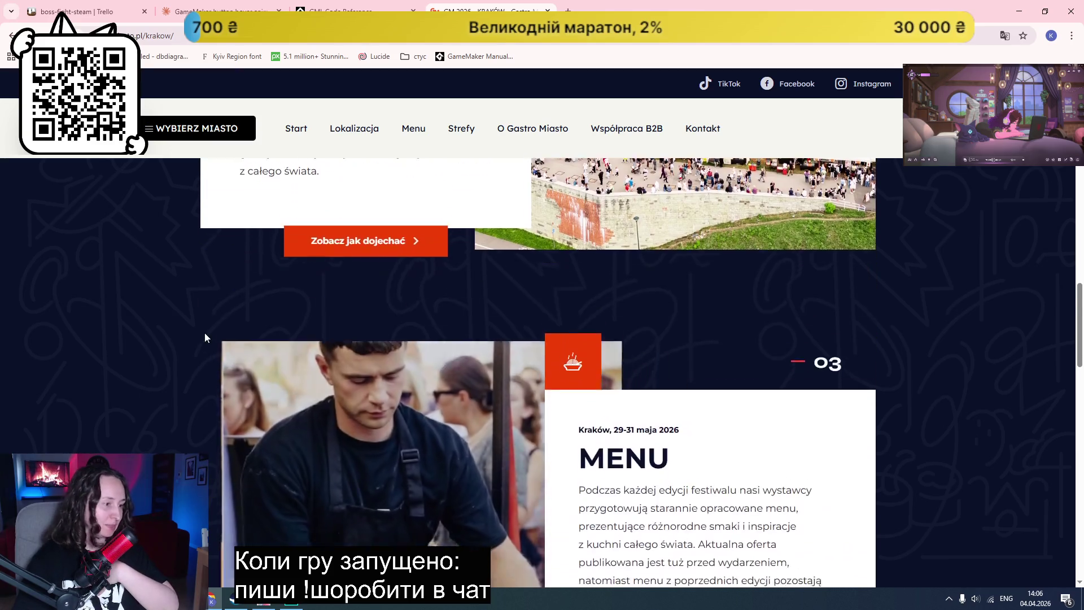
scroll(198, 335, down, 15)
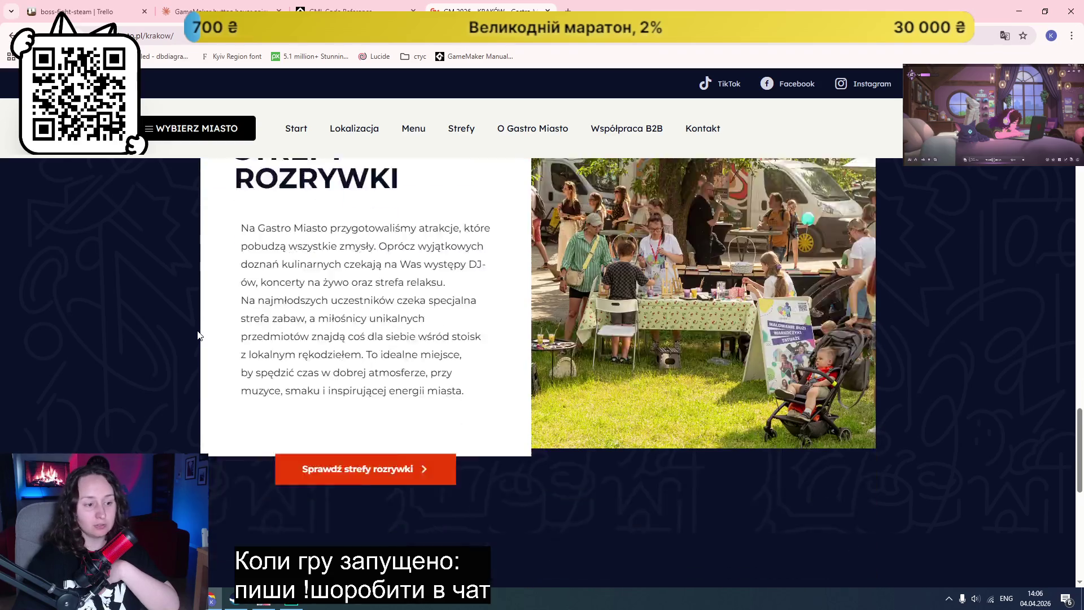
scroll(198, 333, down, 2)
scroll(162, 327, up, 20)
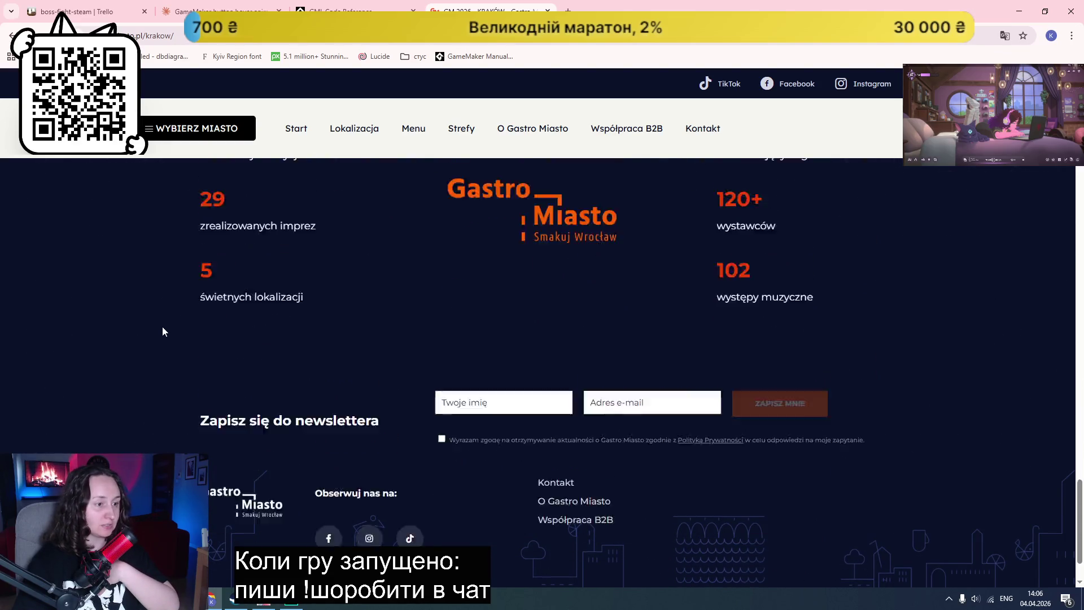
scroll(159, 328, up, 20)
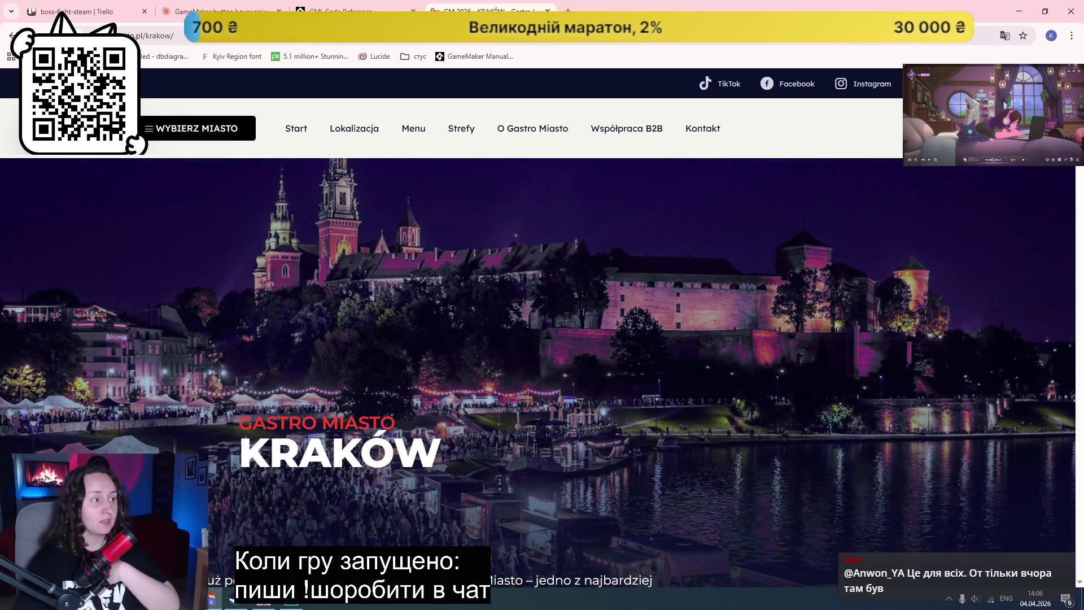
click(159, 136)
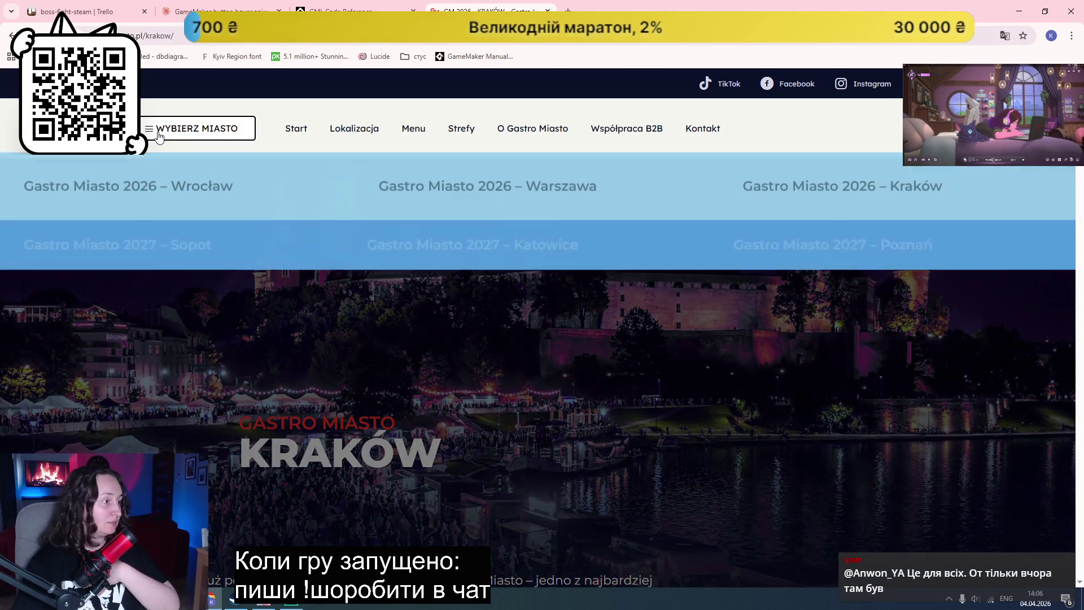
Step: Open and scroll through the Gastro Miasto Wrocław page
click(119, 195)
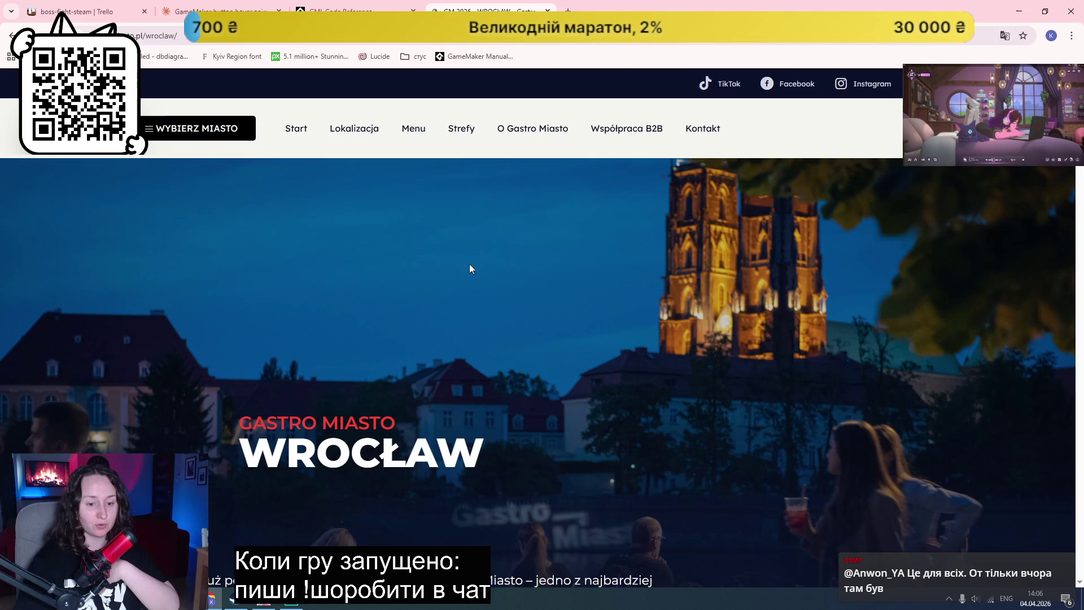
scroll(618, 362, down, 20)
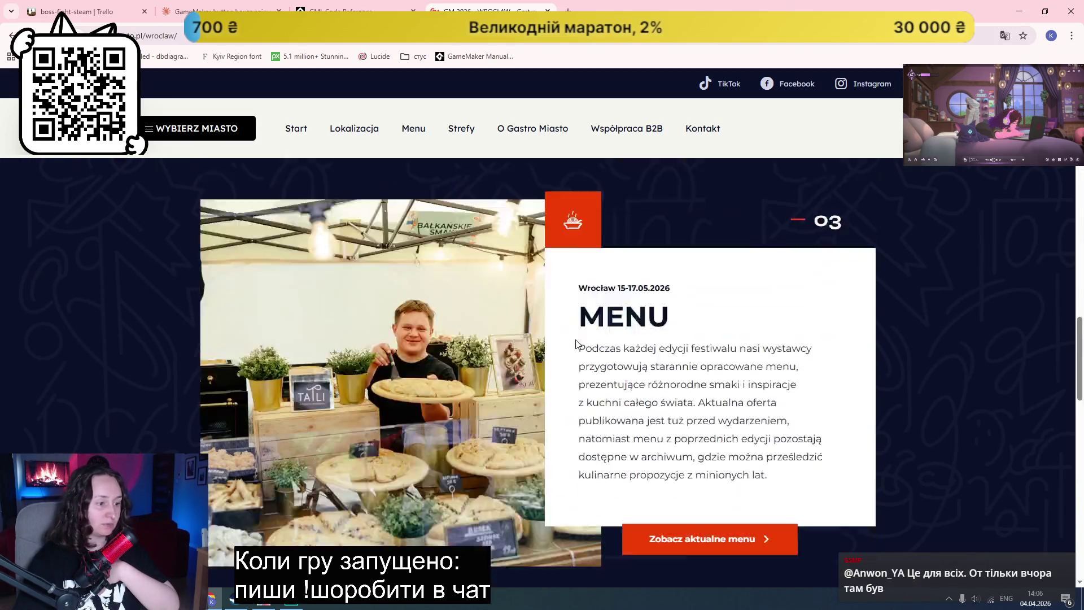
scroll(570, 335, down, 10)
scroll(571, 335, up, 15)
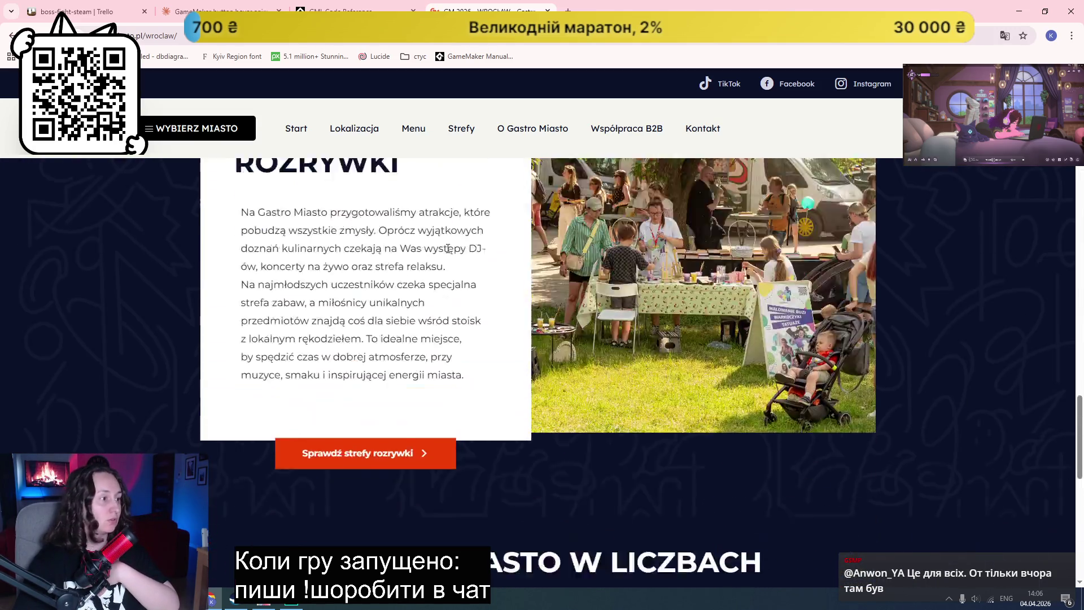
scroll(322, 197, up, 5)
Step: Switch to the Gastro Miasto Warszawa page and look it over
click(187, 128)
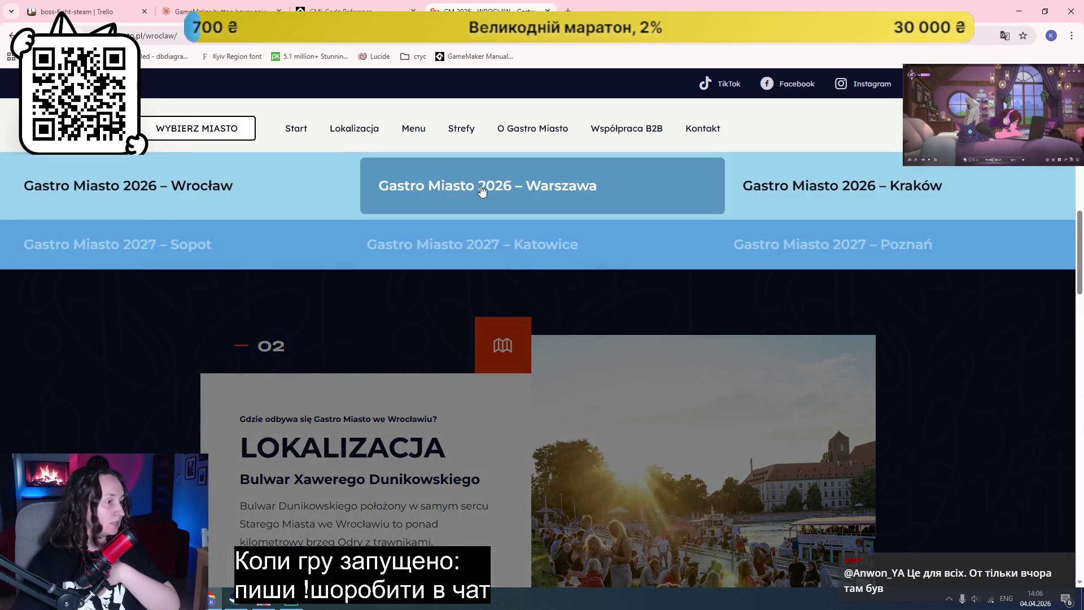
click(569, 192)
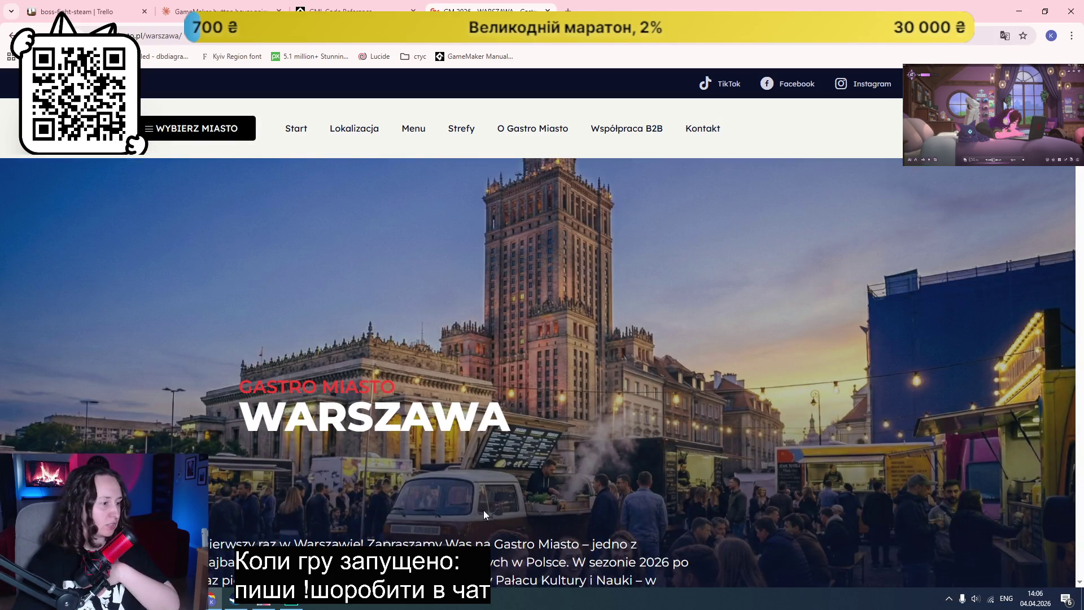
scroll(431, 499, down, 15)
scroll(540, 362, up, 15)
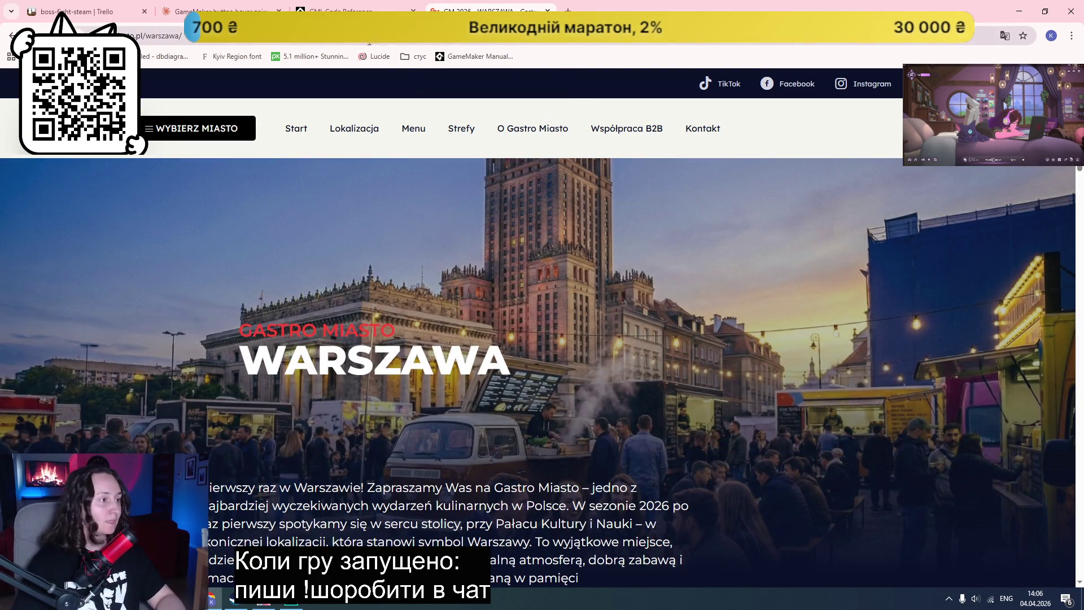
Step: Search 'mlaskoty kra', open the Mlaskoty Kraków Facebook page and accept its cookies
click(452, 35)
text(mlaskoty kra)
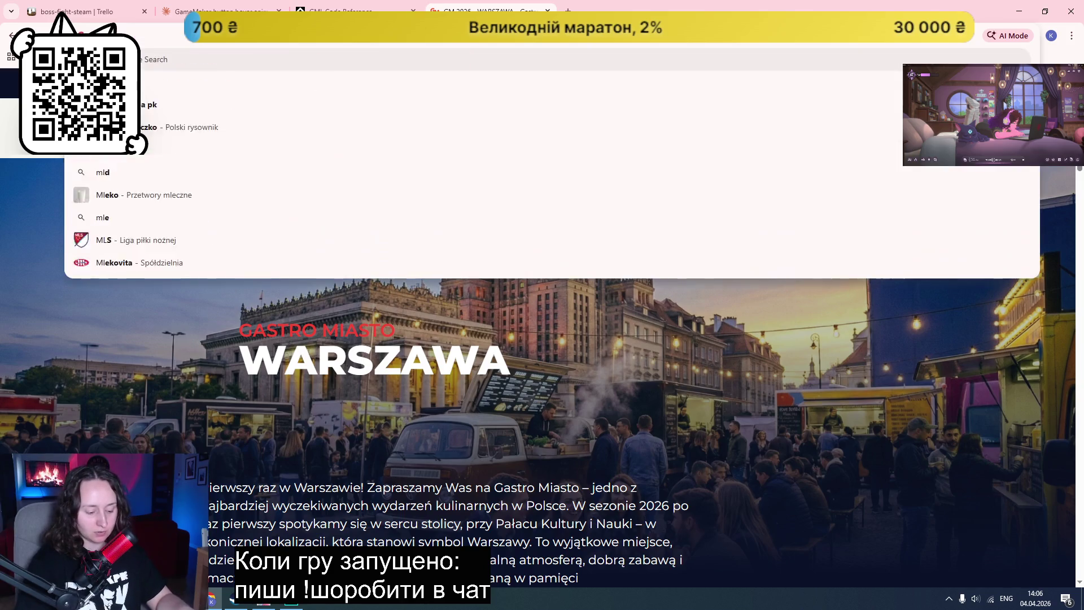
key(Return)
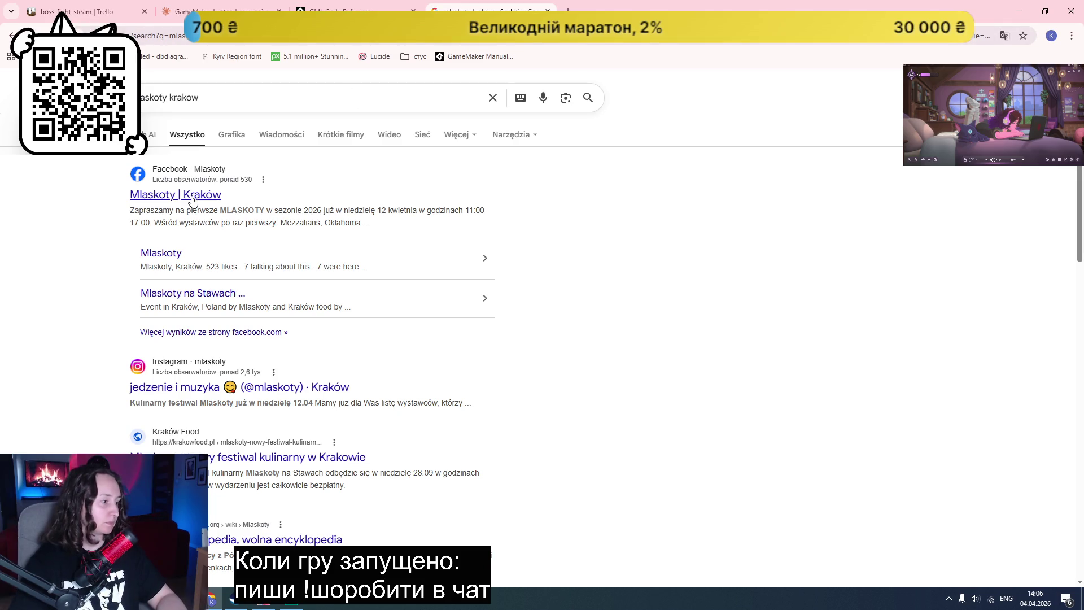
click(193, 198)
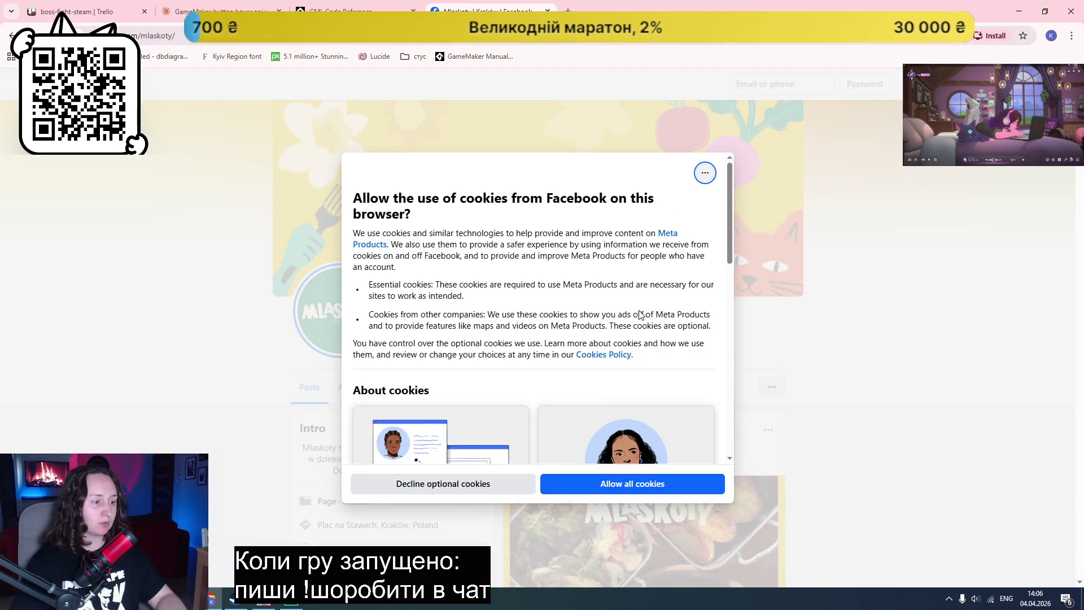
click(609, 489)
Step: Scroll through the Mlaskoty Facebook feed, then close that tab
scroll(842, 381, down, 4)
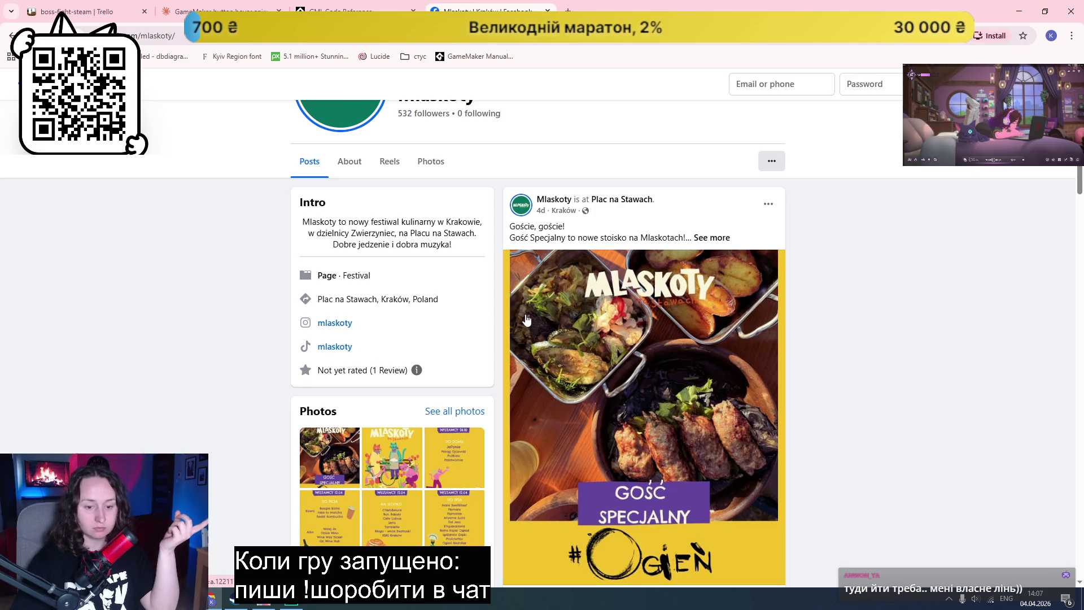
scroll(679, 322, down, 15)
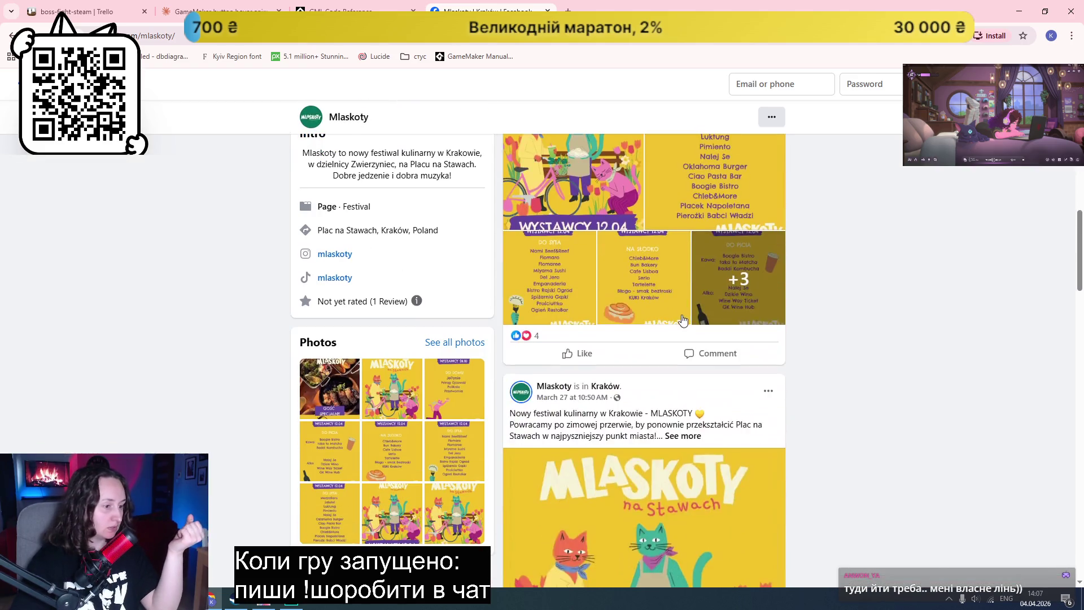
scroll(680, 322, down, 5)
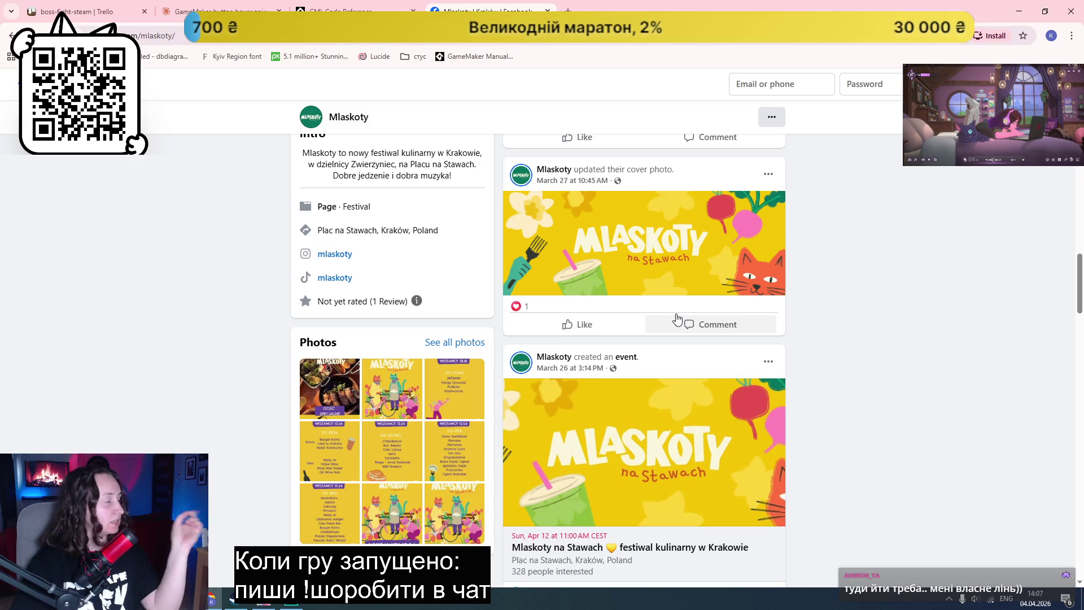
scroll(828, 333, down, 4)
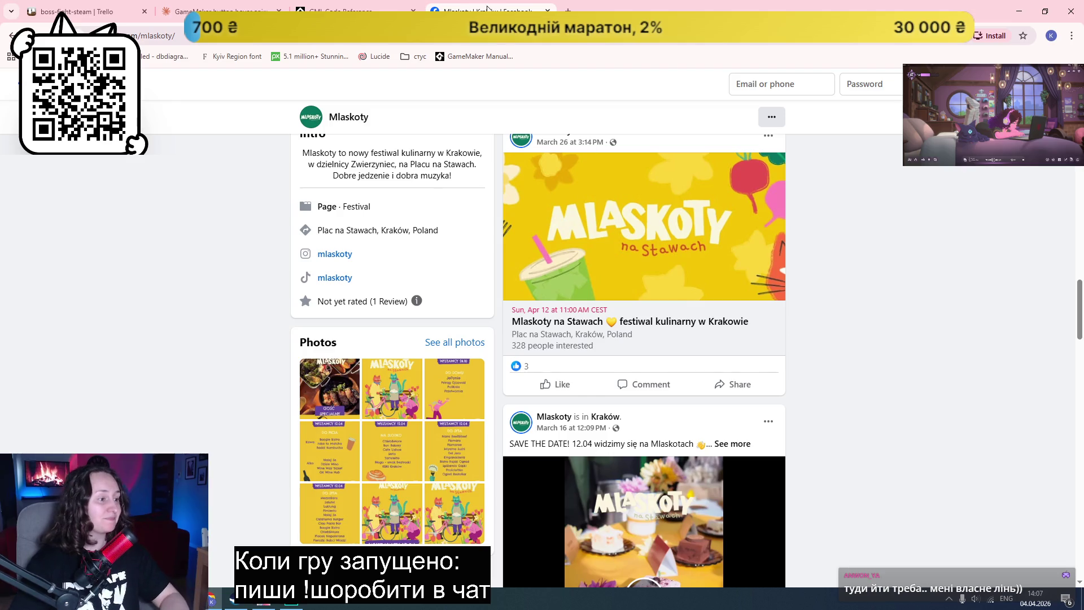
scroll(871, 212, up, 3)
scroll(871, 216, up, 6)
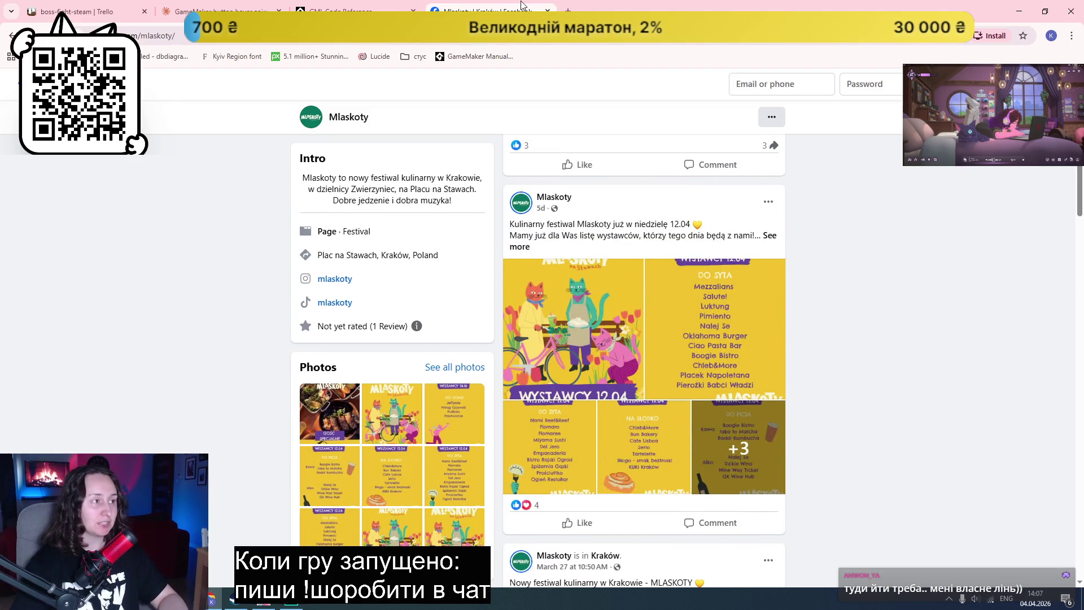
key(ctrl+w)
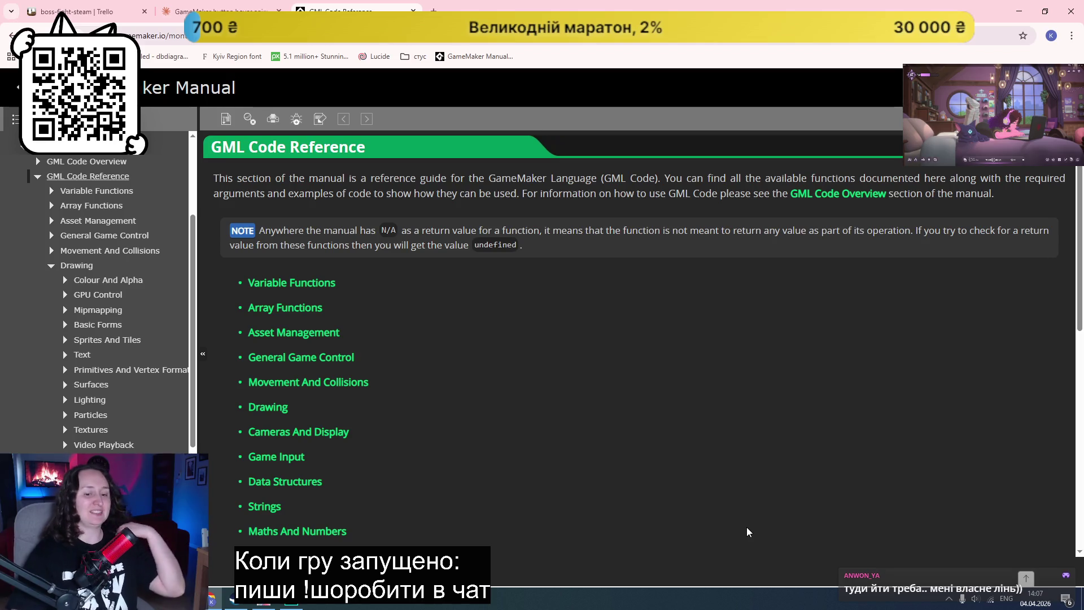
Step: Read Claude's Step 3 bounce Draw code, Step 4 and Tips, then return to GameMaker
key(ctrl+shift+Tab)
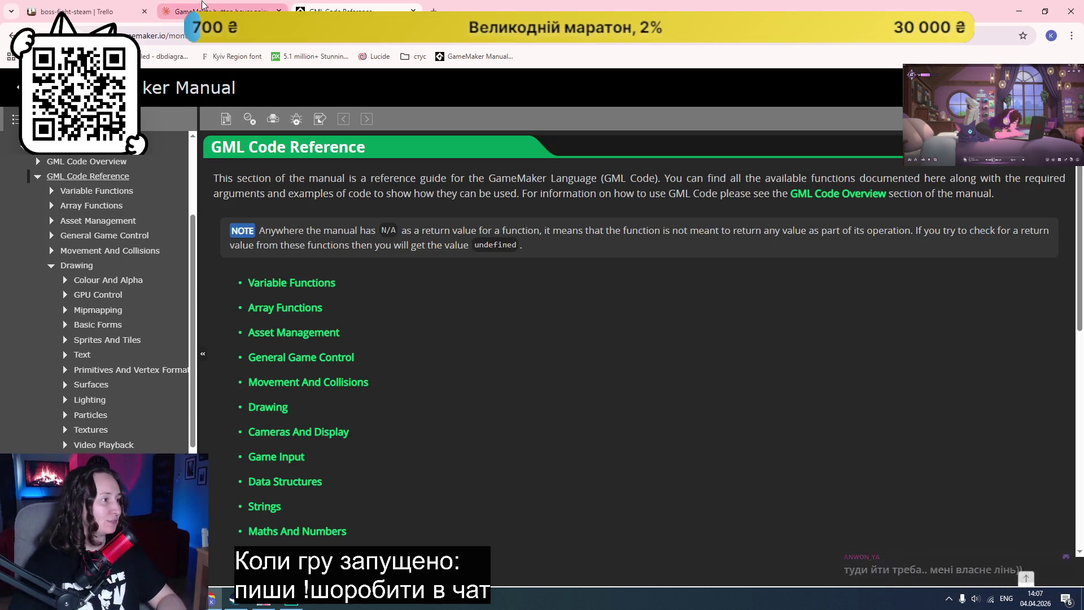
click(285, 390)
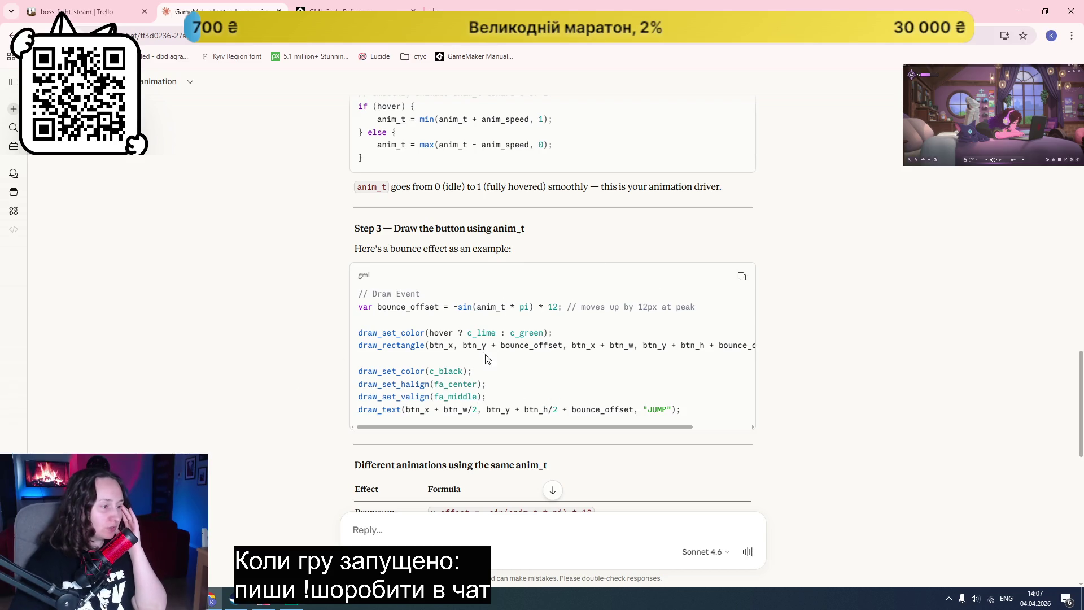
click(292, 602)
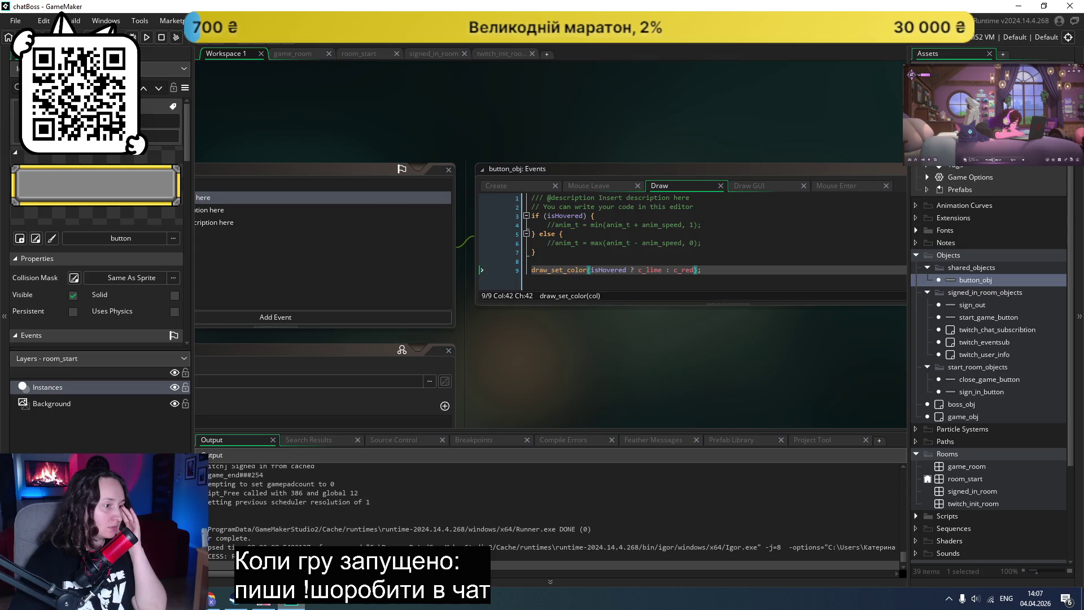
key(alt+Tab)
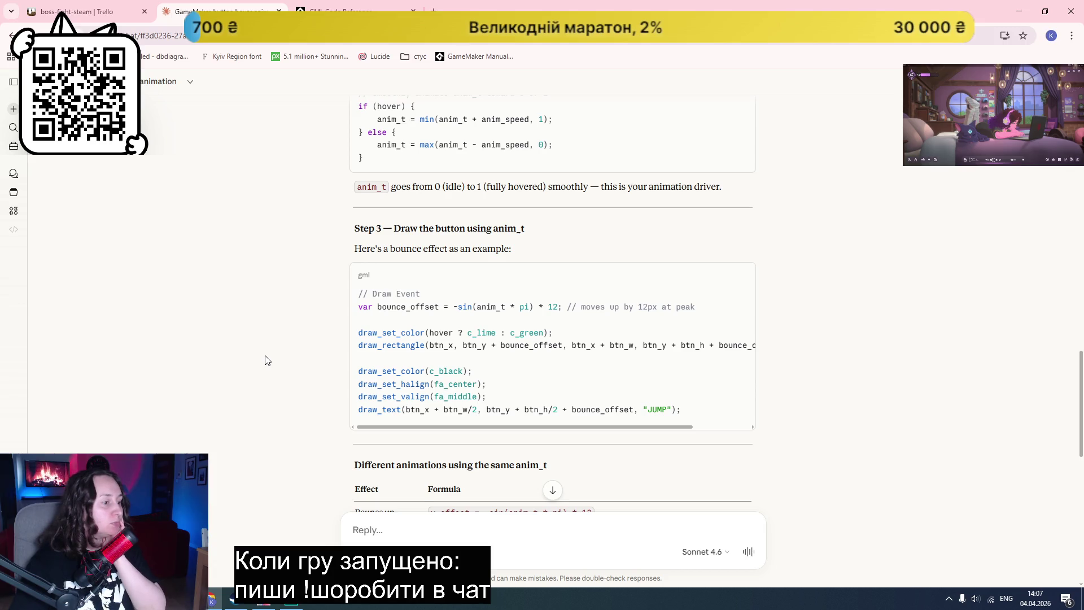
scroll(267, 360, down, 6)
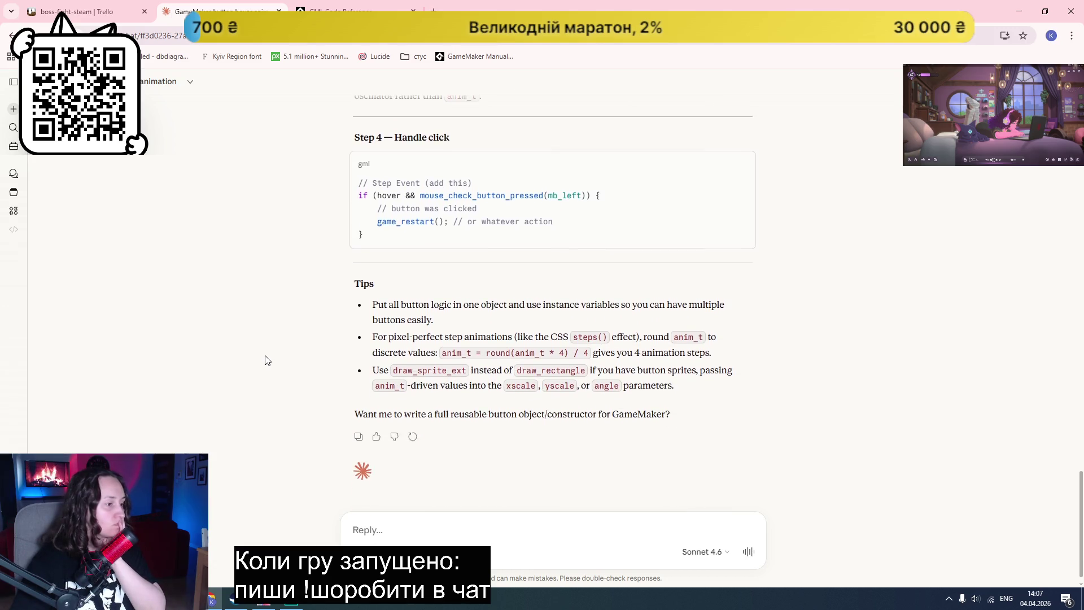
click(290, 605)
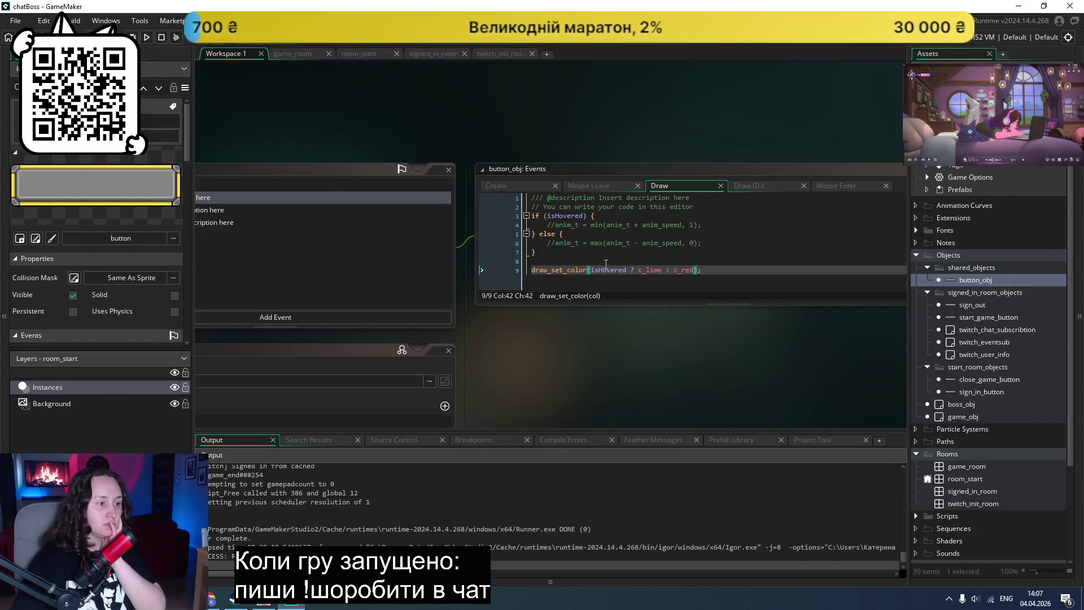
Step: Remove the draw_set_color line from button_obj's Draw event and save
click(630, 272)
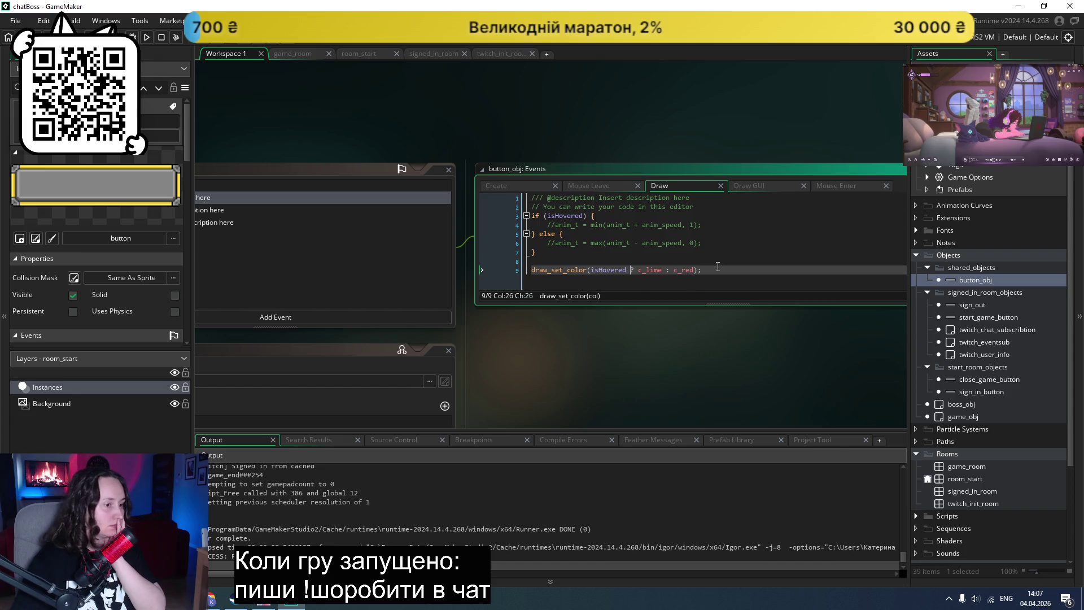
click(596, 184)
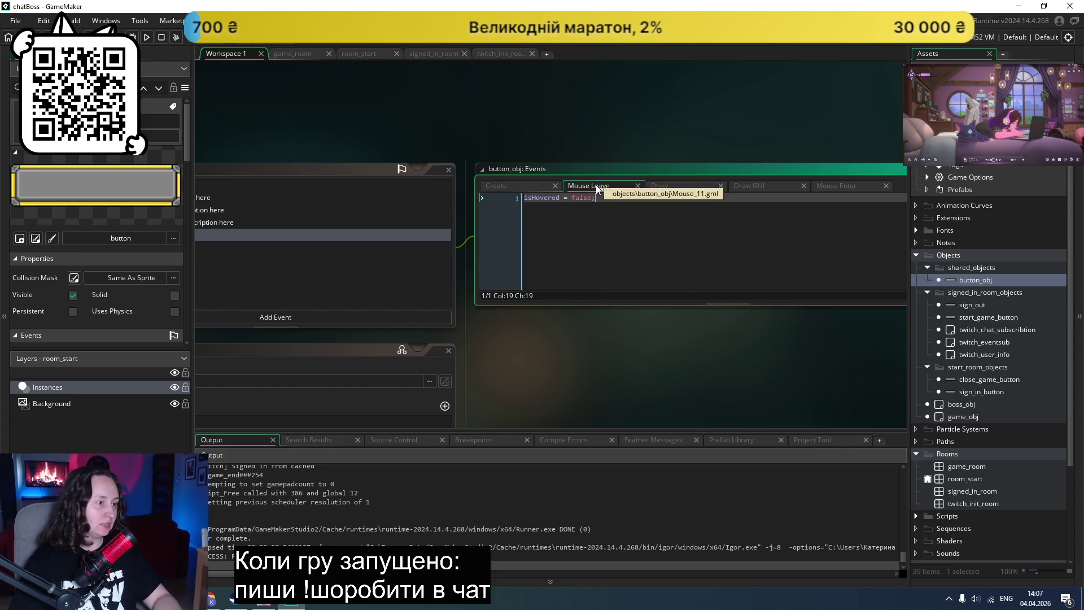
click(842, 190)
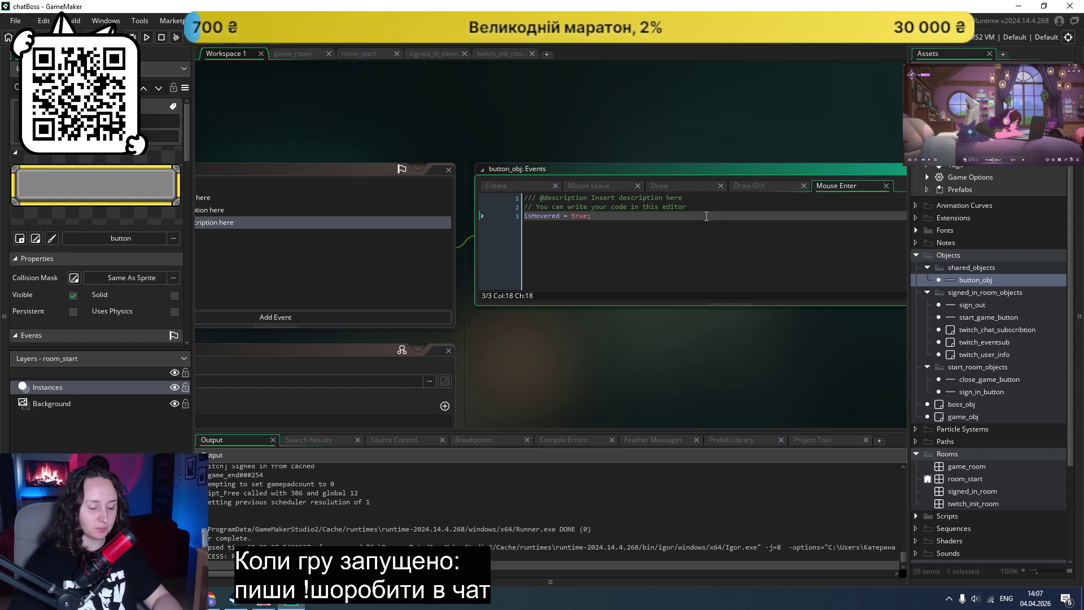
click(674, 184)
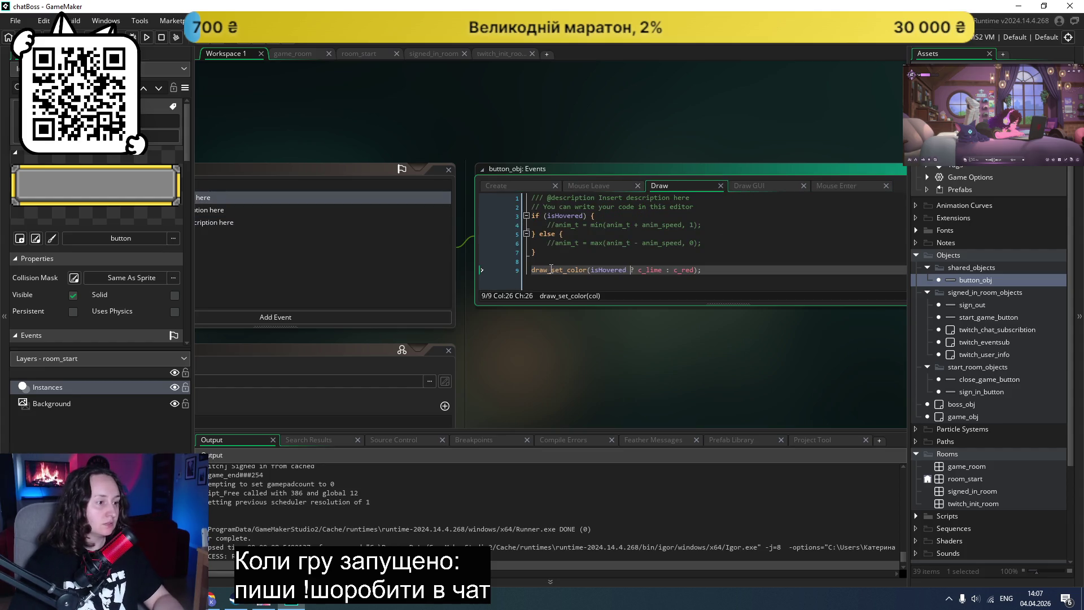
drag(717, 269, 525, 272)
key(ctrl+c)
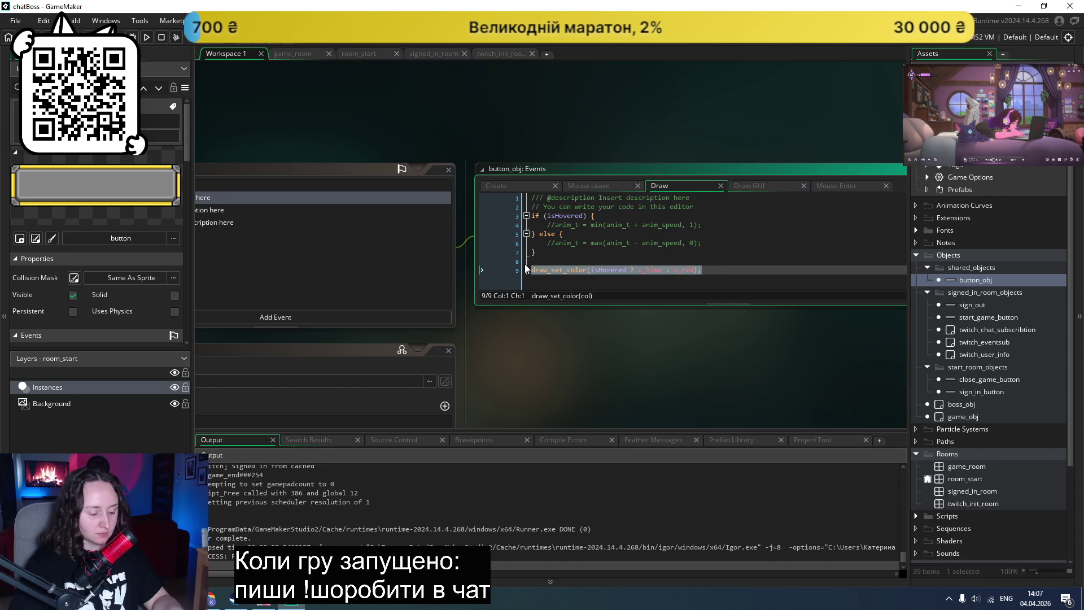
key(BackSpace)
key(BackSpace)
key(ctrl+s)
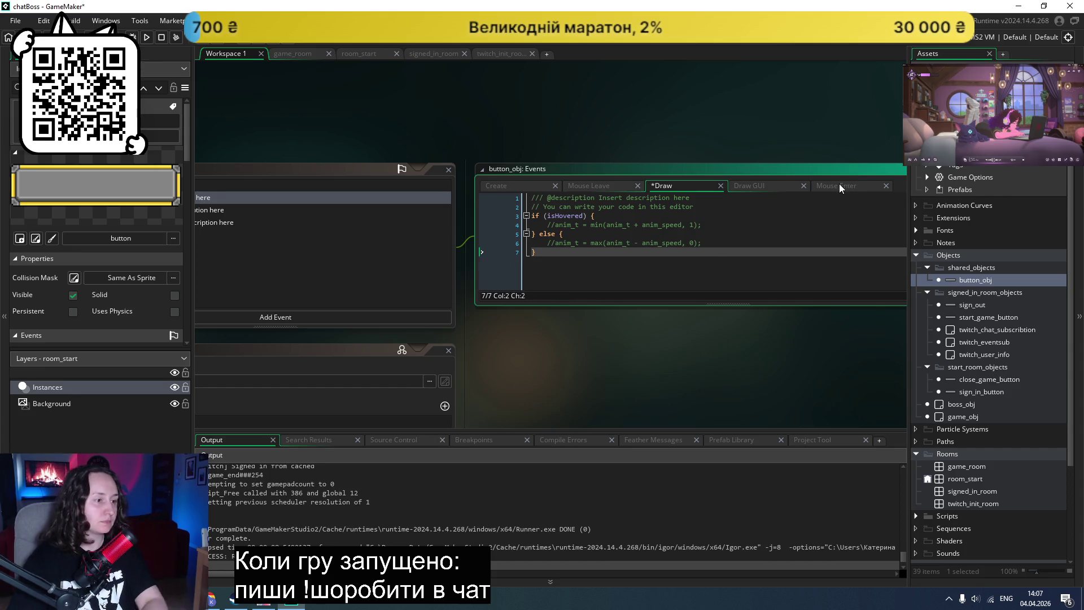
Step: Add draw_set_color(c_red) below isHovered = true in Mouse Enter and save
click(839, 184)
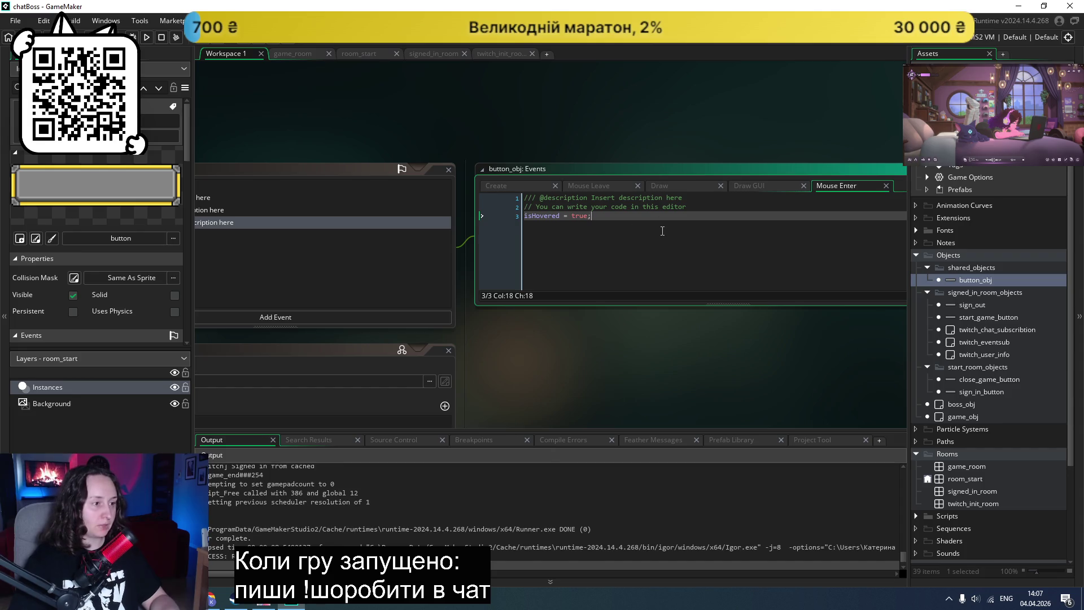
key(Return)
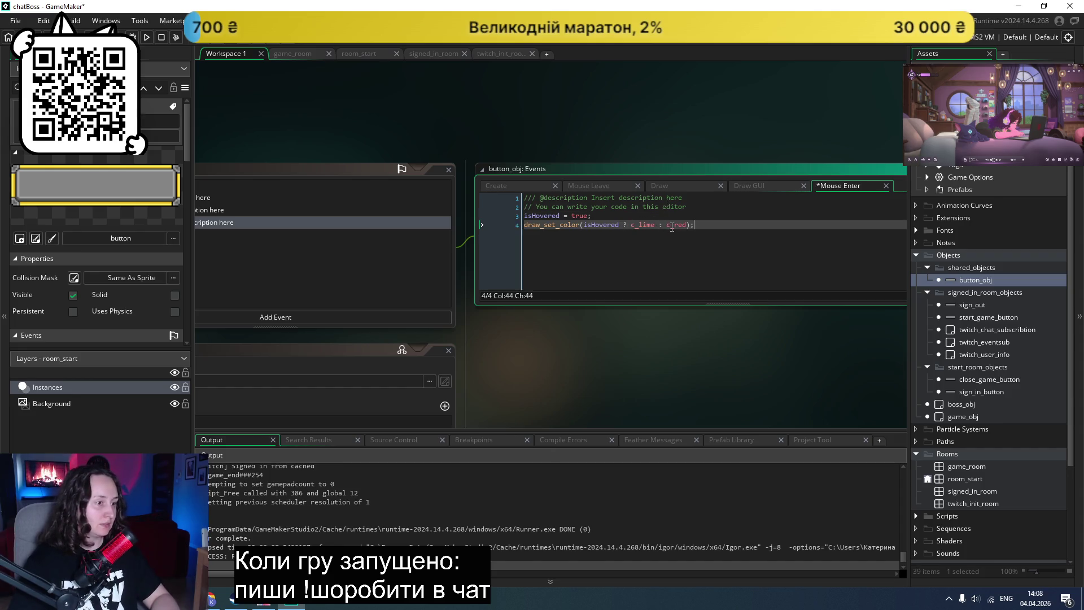
drag(666, 225, 585, 223)
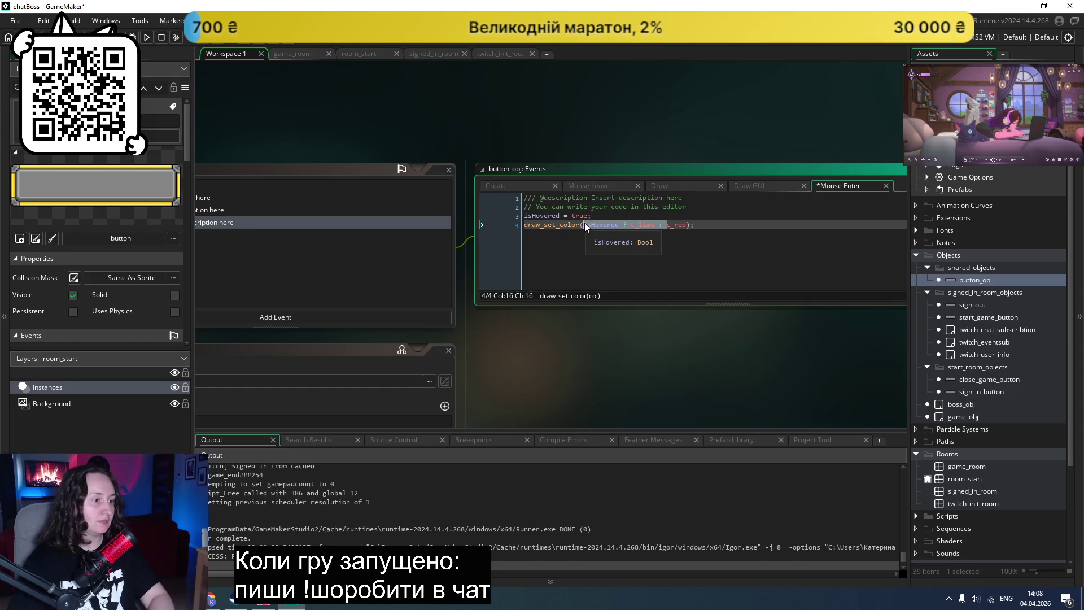
key(BackSpace)
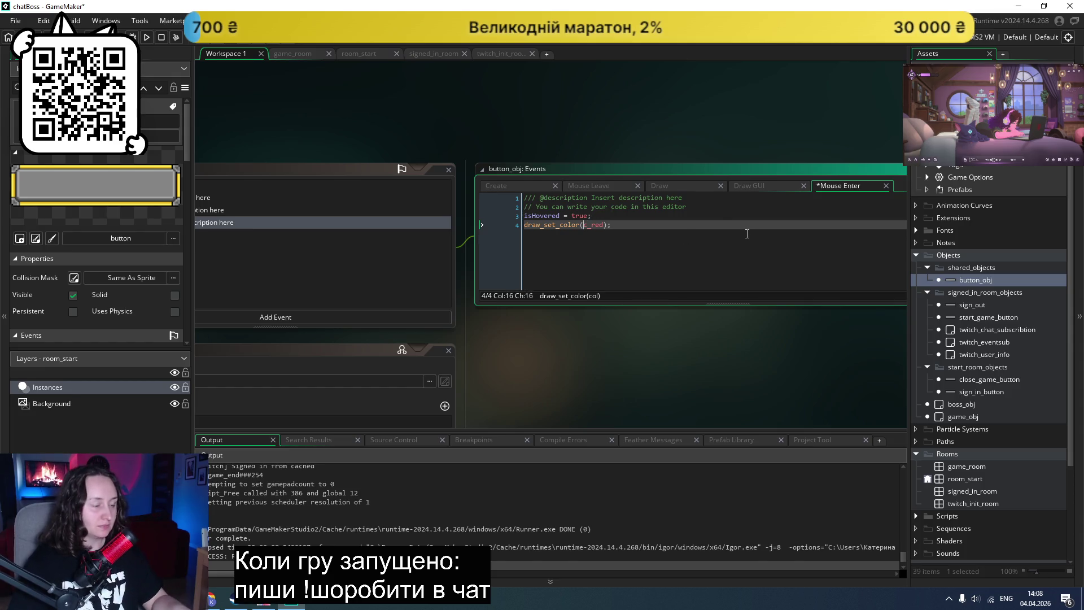
key(ctrl+s)
Step: Add draw_set_color(c_lime) to Mouse Leave, save, and run the game
click(607, 187)
key(Return)
key(ctrl+v)
double_click(669, 208)
key(shift+Left)
key(shift+Left)
key(shift+Left)
key(BackSpace)
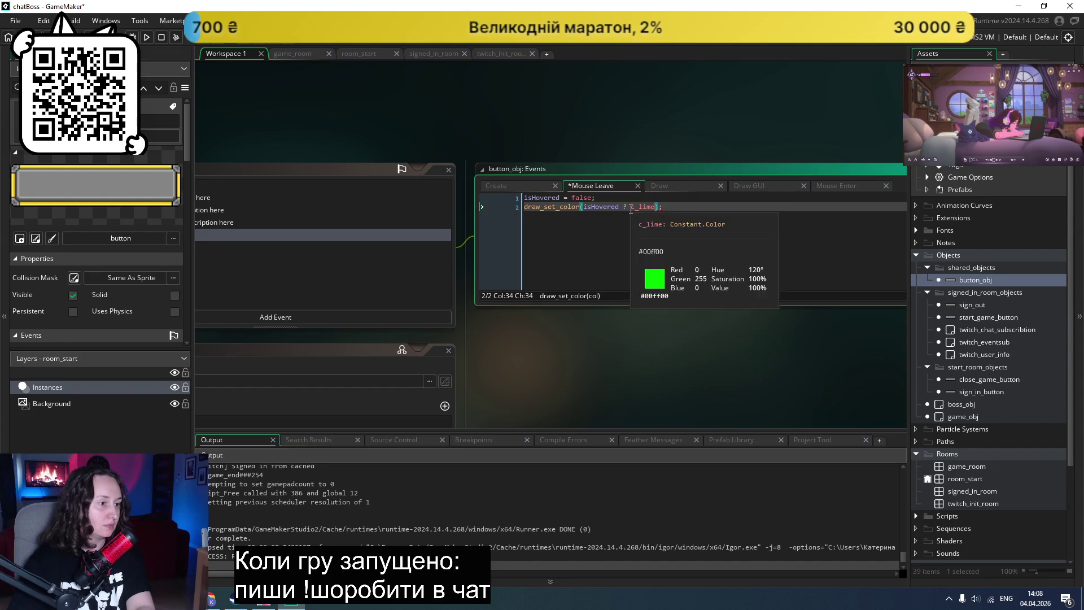
drag(632, 207, 586, 208)
key(BackSpace)
key(ctrl+s)
click(146, 38)
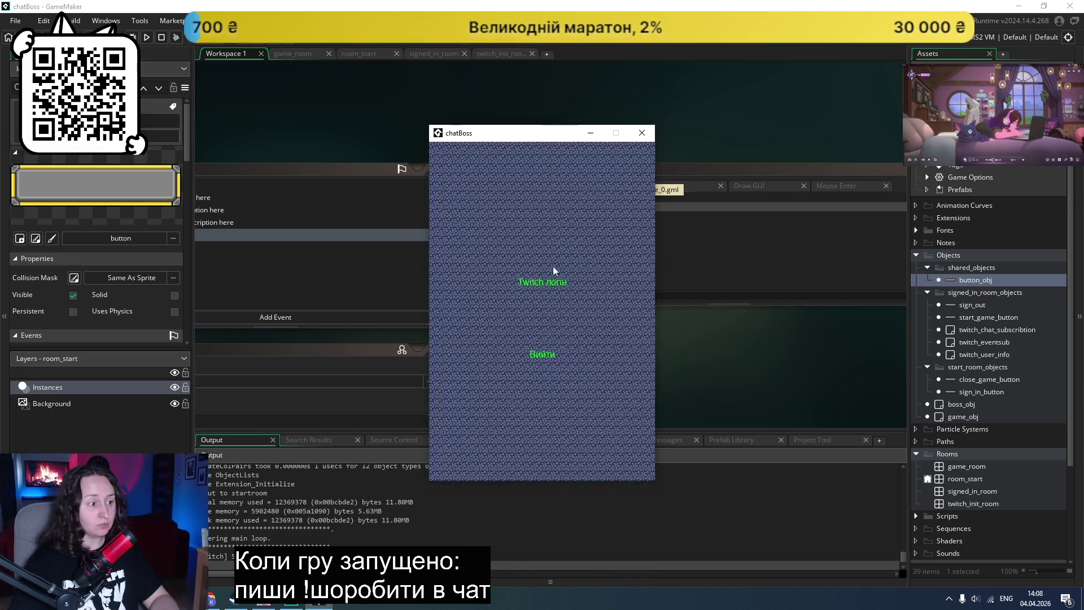
Step: Close the game and delete the draw_set_color(c_lime) line from Mouse Leave
click(642, 132)
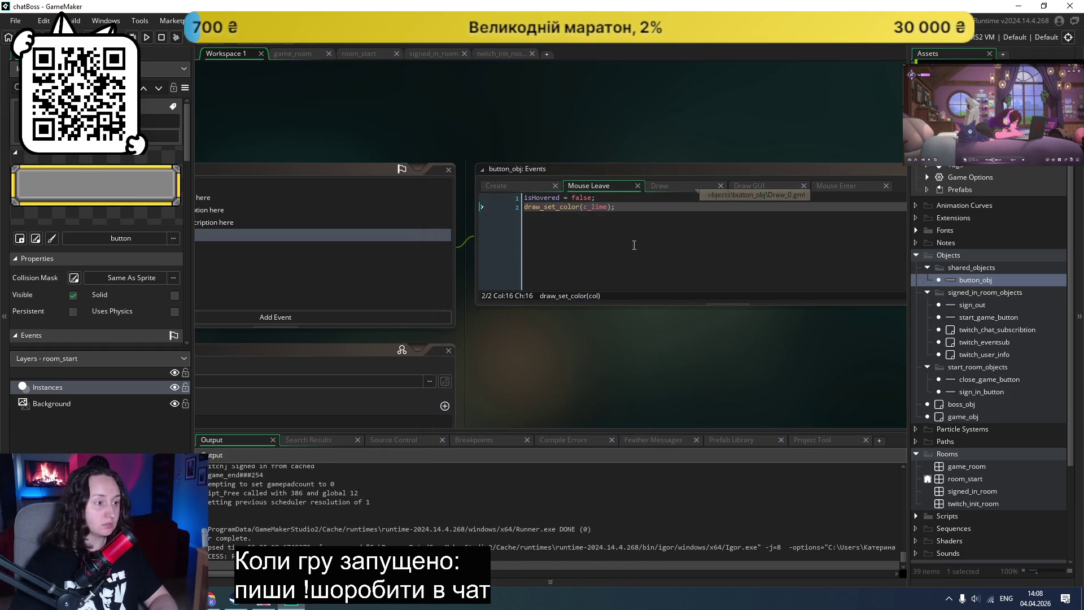
triple_click(623, 209)
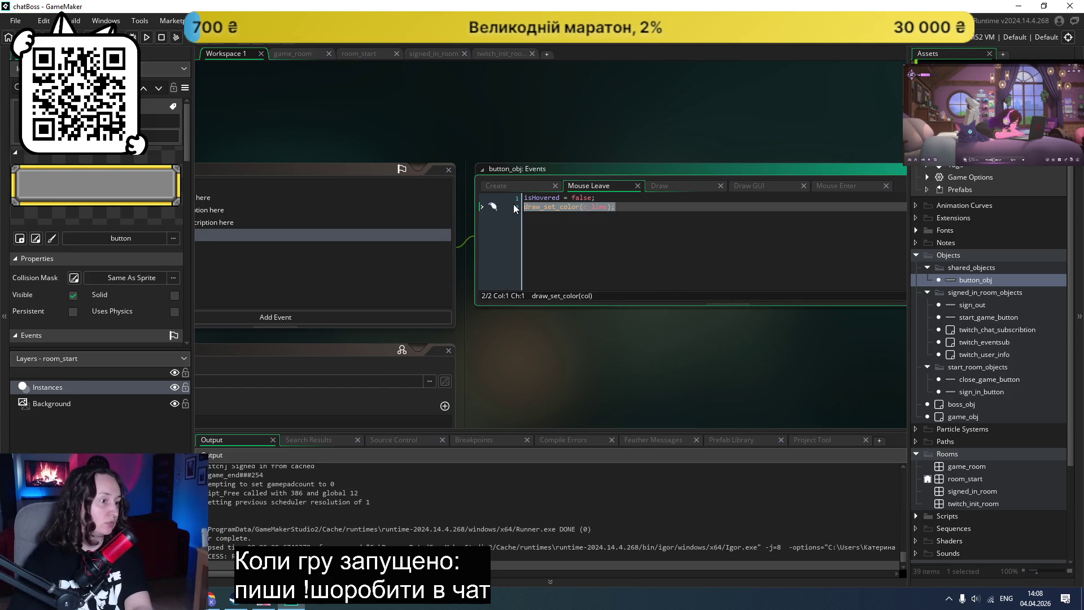
key(BackSpace)
key(BackSpace)
key(ctrl+s)
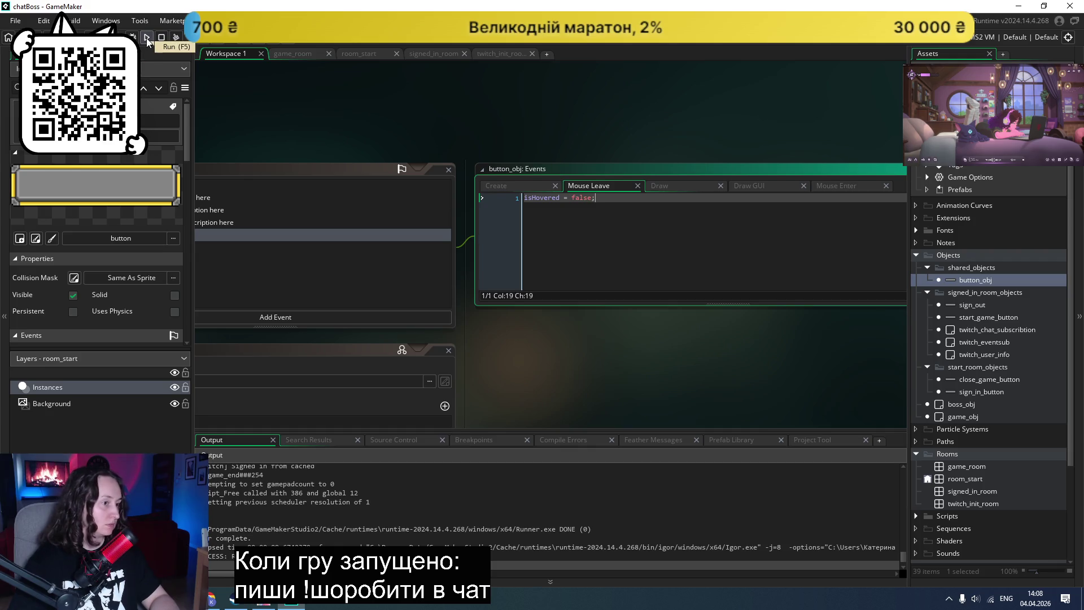
Step: Comment out the if/else block in the Draw event with Ctrl+K
click(660, 186)
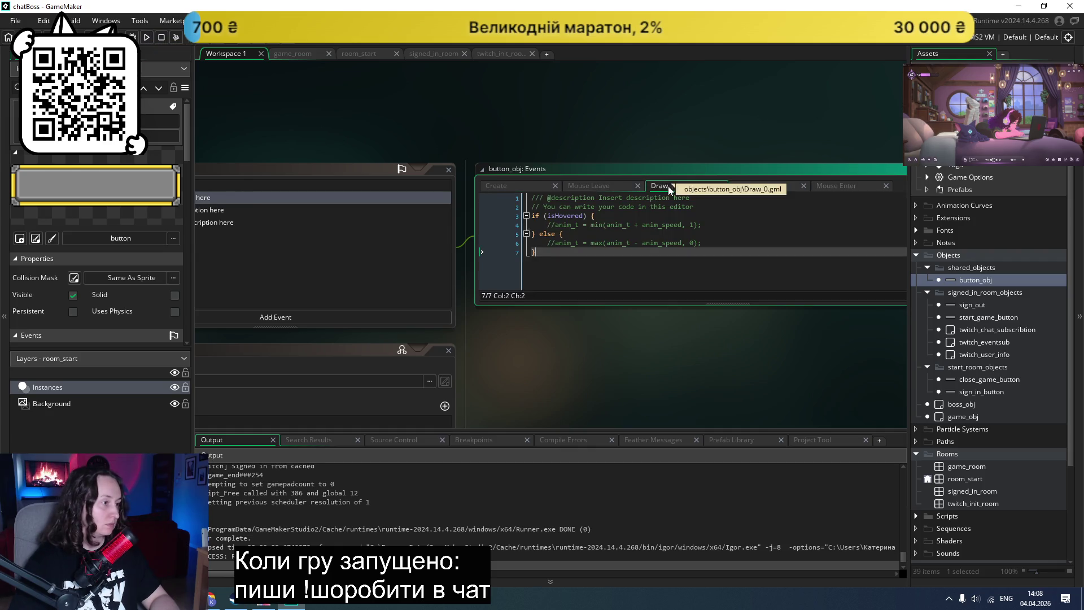
drag(553, 252, 481, 219)
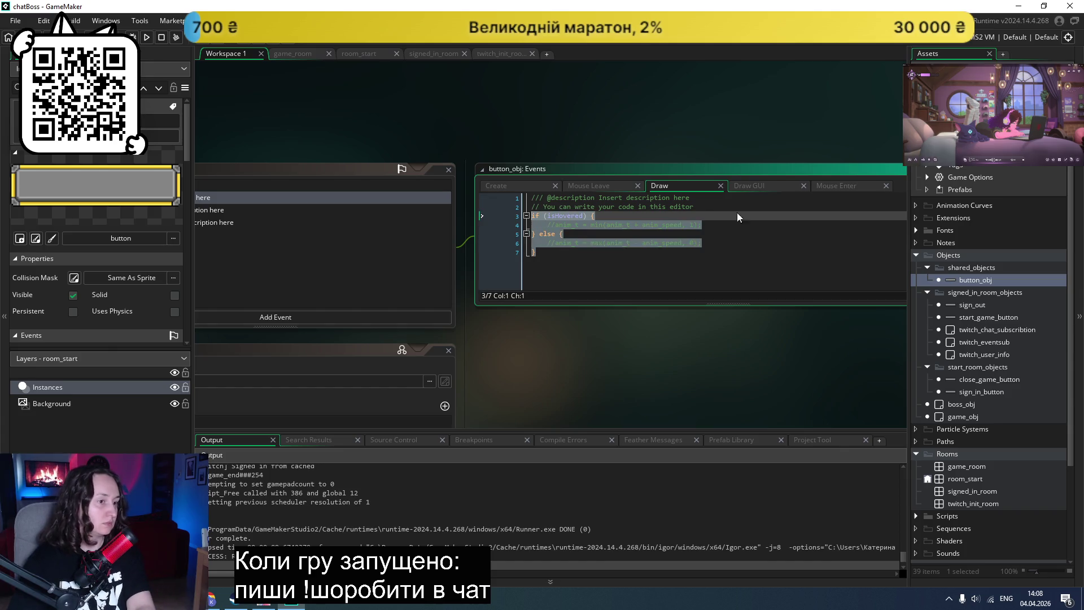
key(ctrl+k)
click(781, 187)
scroll(734, 251, down, 1)
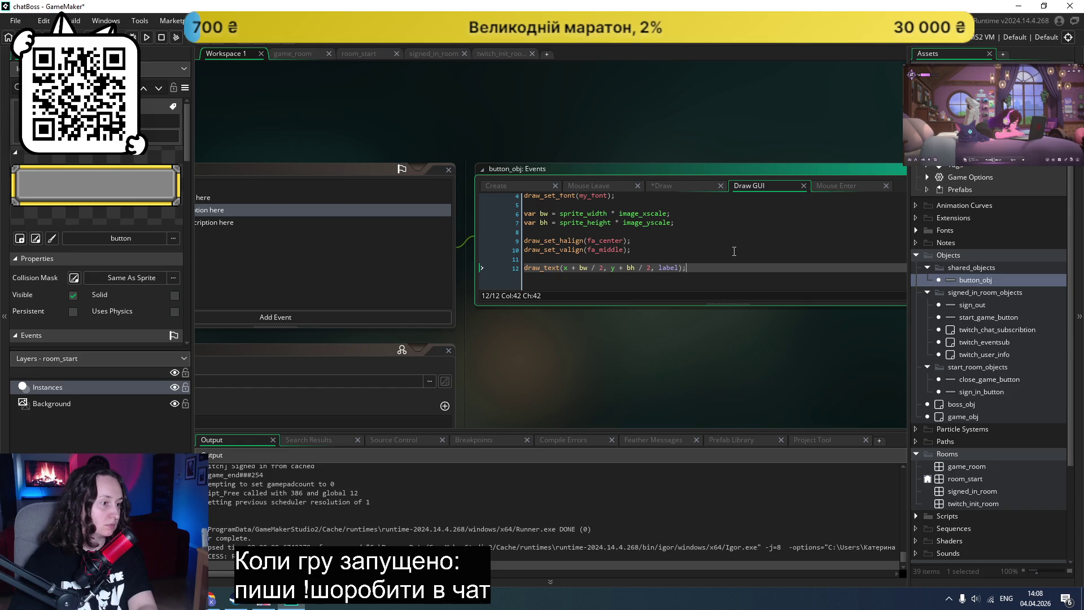
click(689, 187)
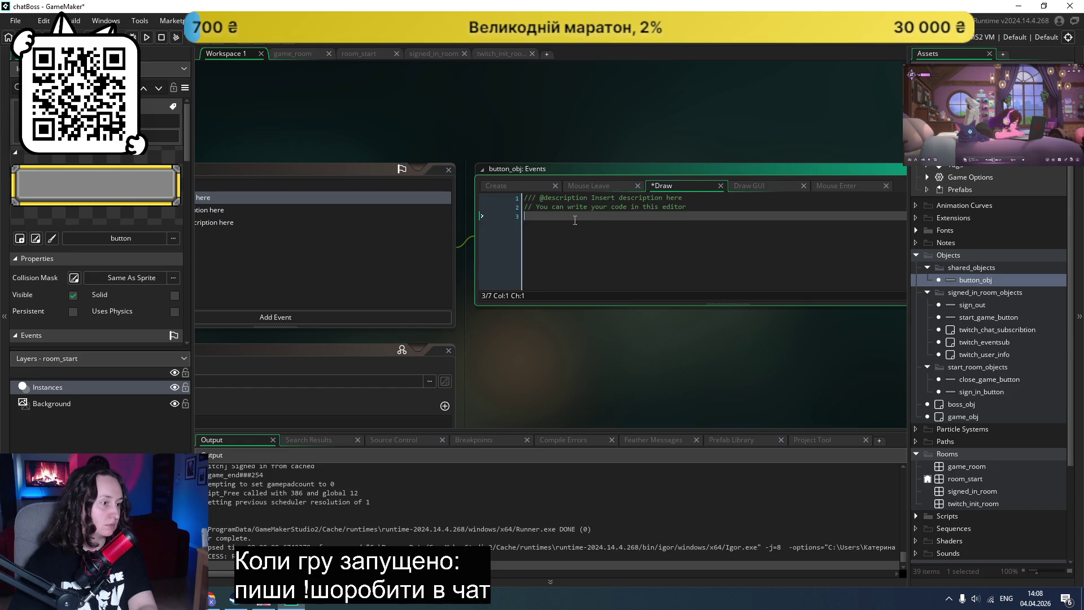
Step: Delete the Draw event from button_obj's event list and confirm
click(321, 248)
right_click(271, 197)
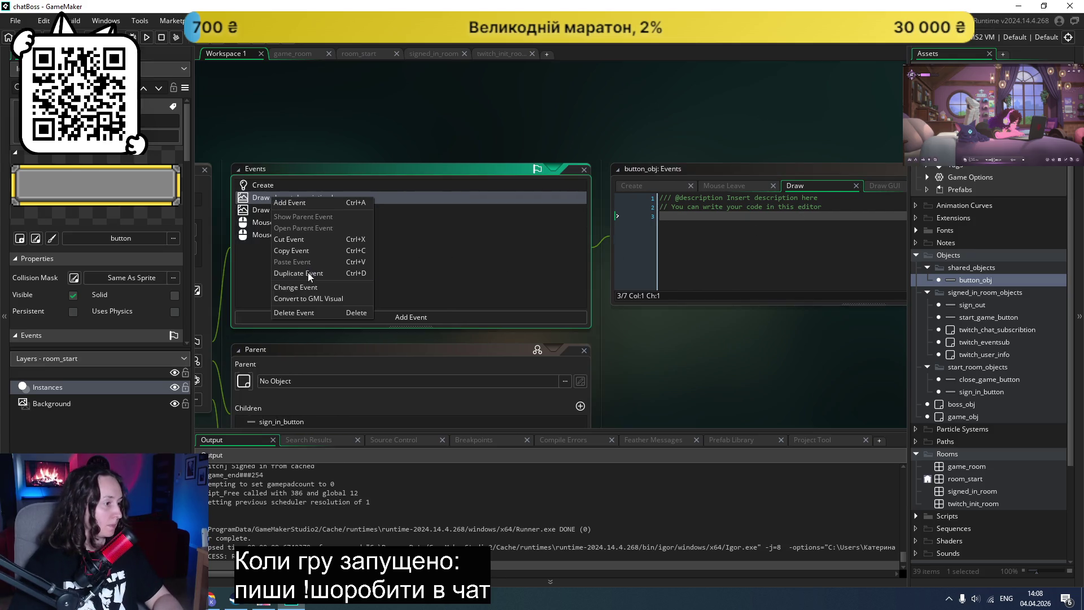
click(297, 311)
click(571, 319)
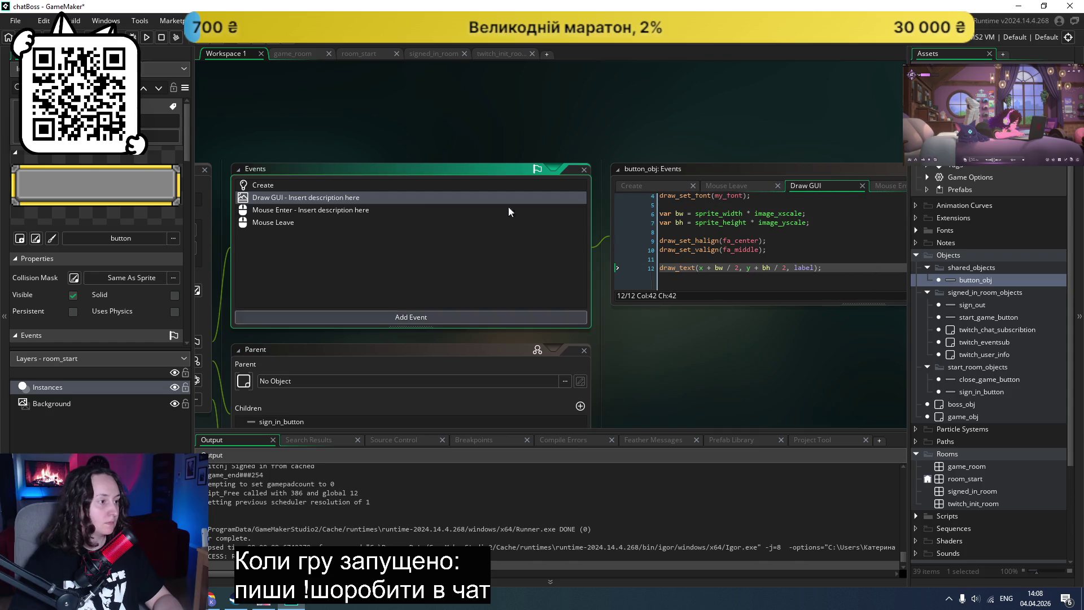
Step: Run the game to test the buttons, then close it and check the Draw GUI code
click(146, 37)
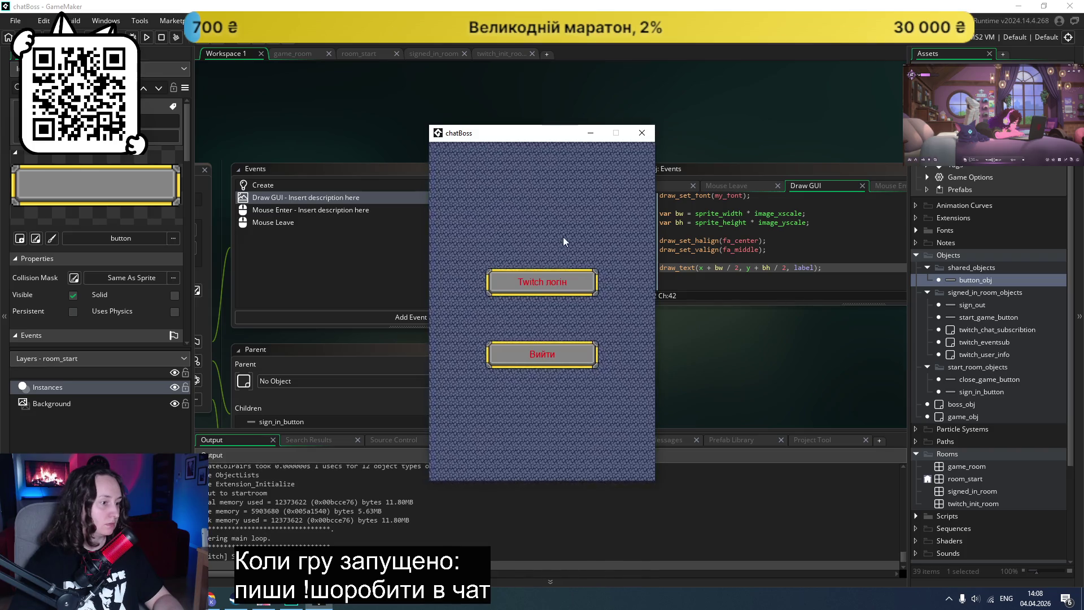
click(642, 133)
scroll(768, 194, up, 1)
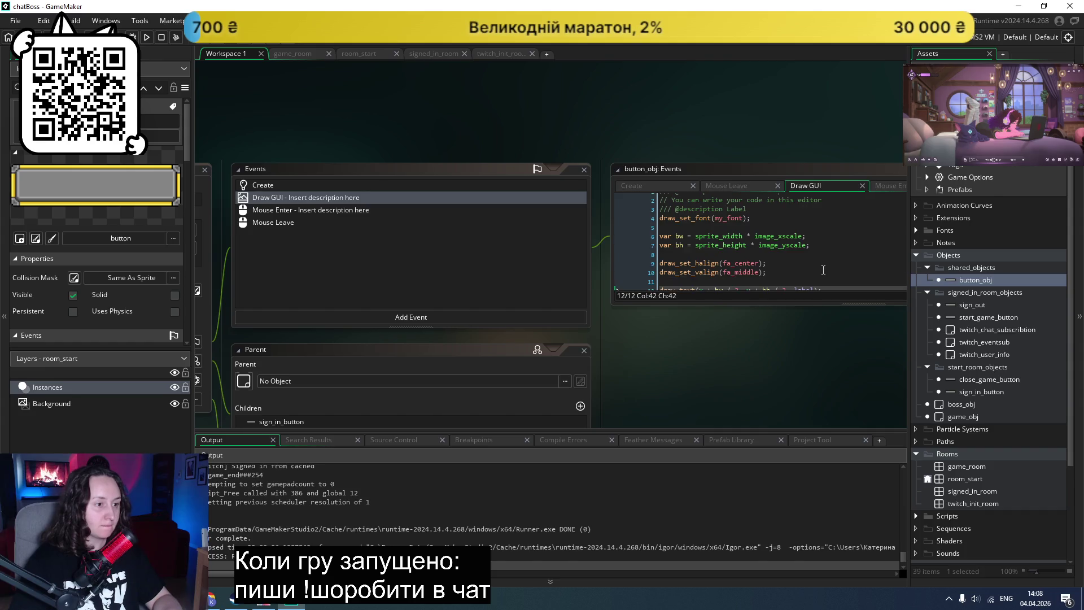
click(822, 230)
scroll(822, 230, down, 2)
scroll(822, 230, up, 2)
Step: Add a draw_set_color(c_white) line below isHovered = false in Mouse Leave
click(737, 186)
key(Return)
text(draw_set_color(c_lime);)
click(742, 207)
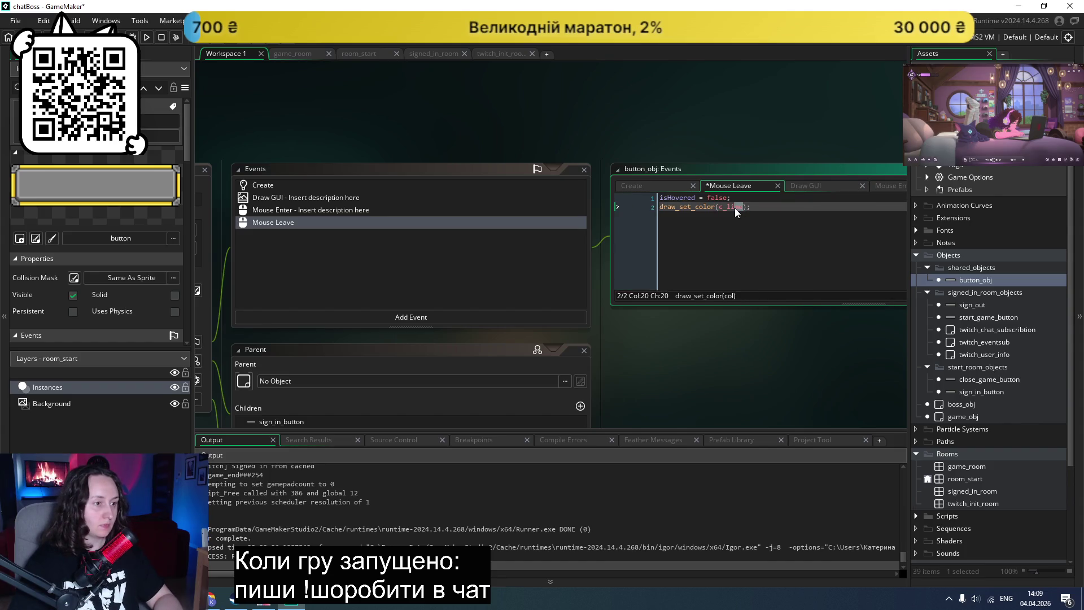
key(BackSpace)
key(BackSpace)
key(BackSpace)
text(wh)
key(Return)
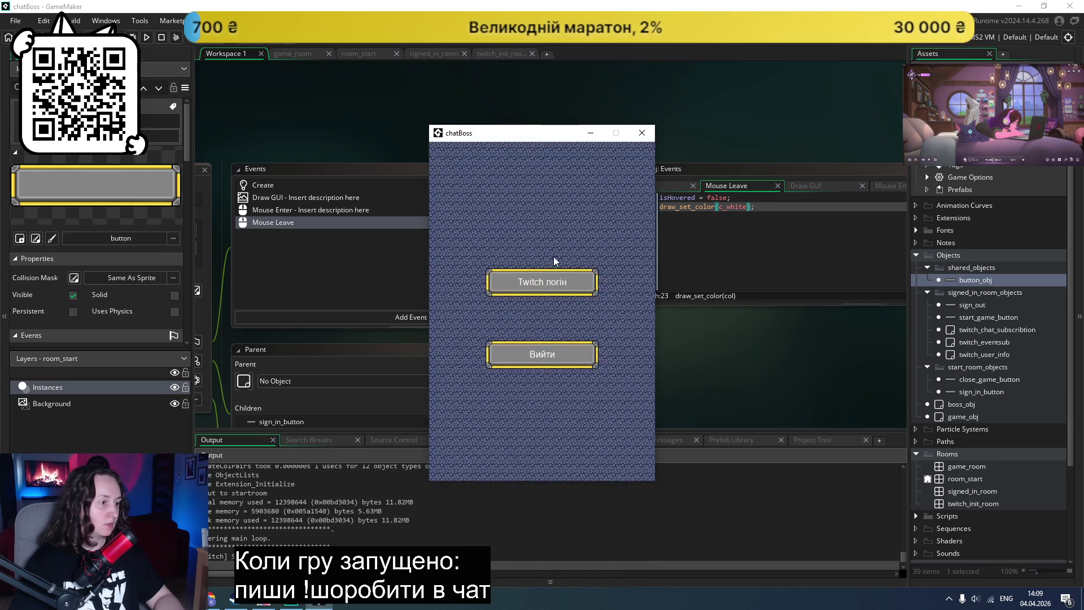
Step: Close the game and delete the draw colour lines from Mouse Leave and Mouse Enter
click(642, 132)
click(687, 271)
key(BackSpace)
key(BackSpace)
key(BackSpace)
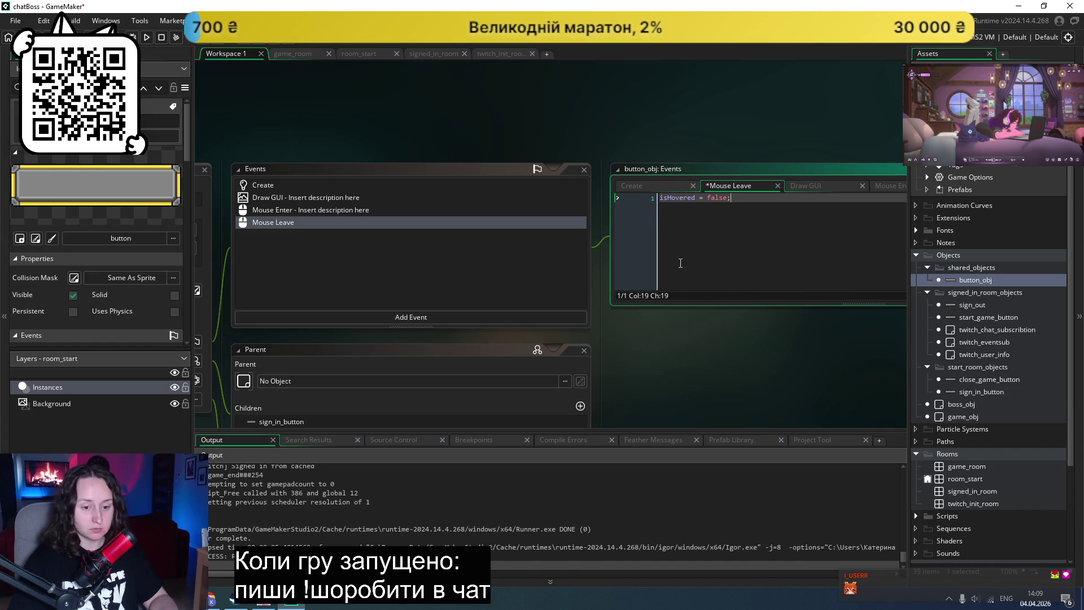
scroll(699, 330, right, 3)
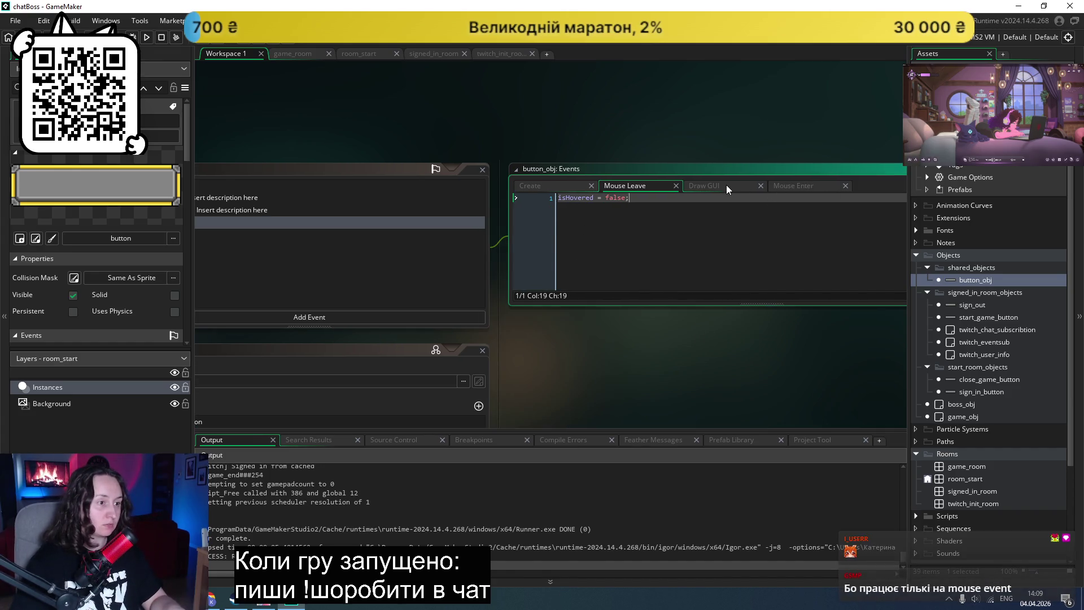
click(726, 185)
key(ctrl+Tab)
drag(648, 234, 546, 225)
key(BackSpace)
key(BackSpace)
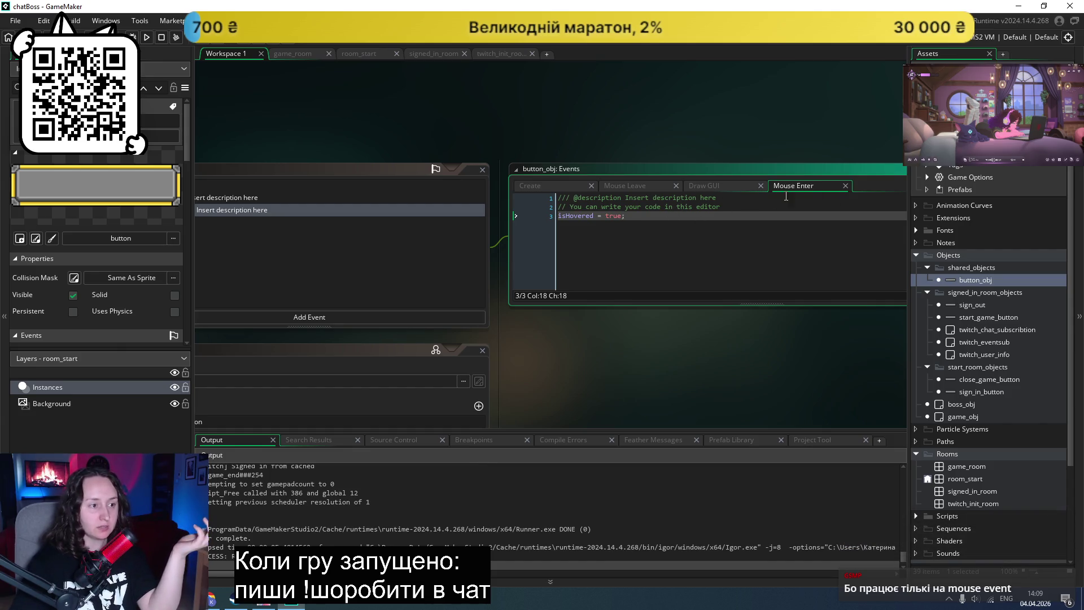
Step: Select isHovered, then switch to the Claude chat in the browser
double_click(576, 216)
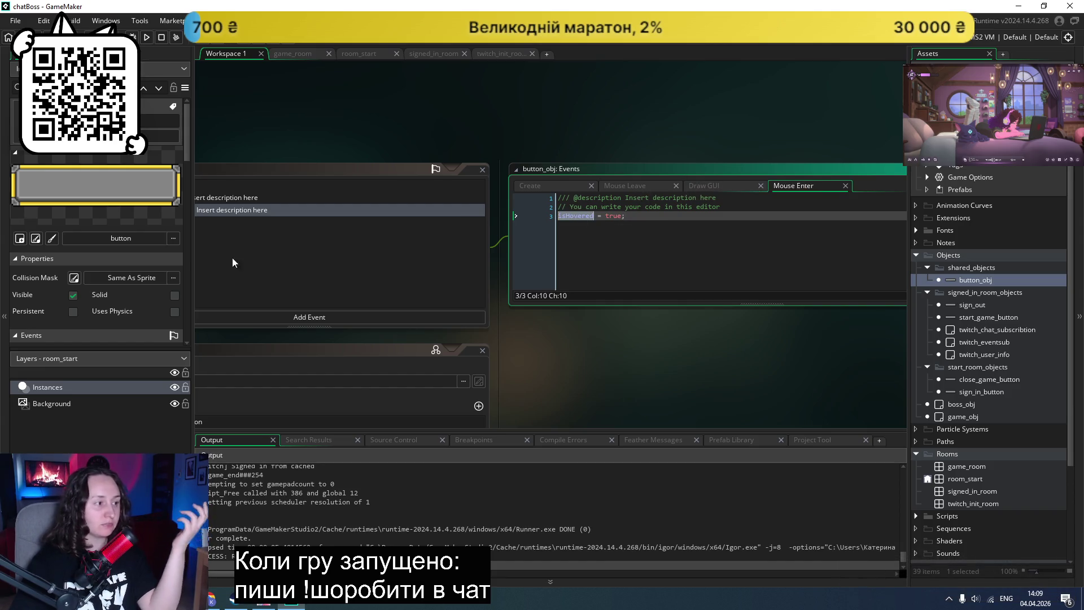
click(213, 600)
scroll(295, 324, up, 10)
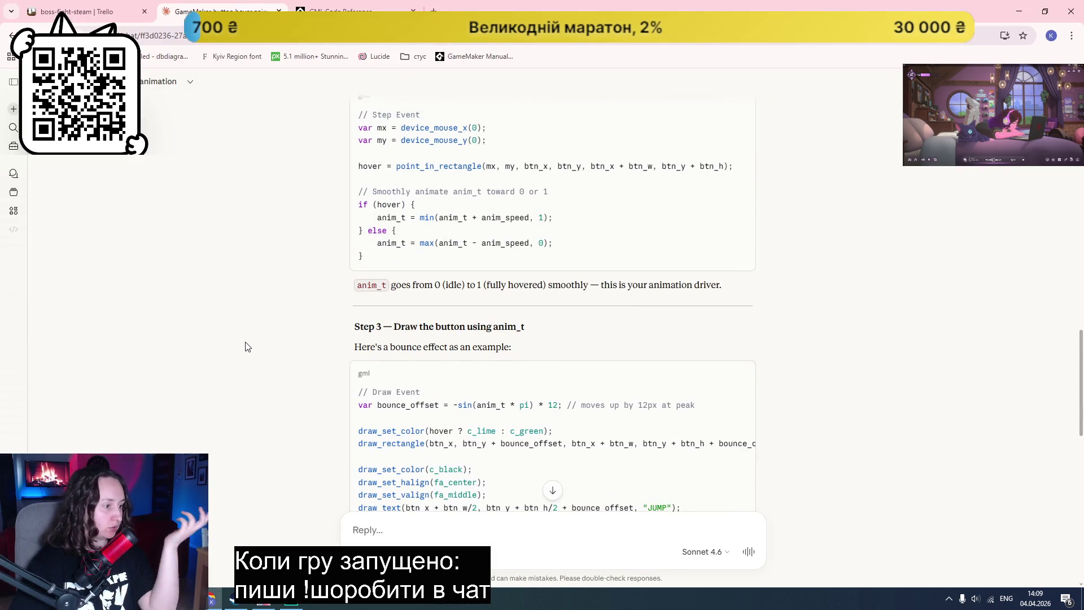
Step: Read Claude's Steps 1–3 Create, Step and Draw code, then bring GameMaker forward
scroll(247, 347, down, 1)
scroll(245, 347, up, 5)
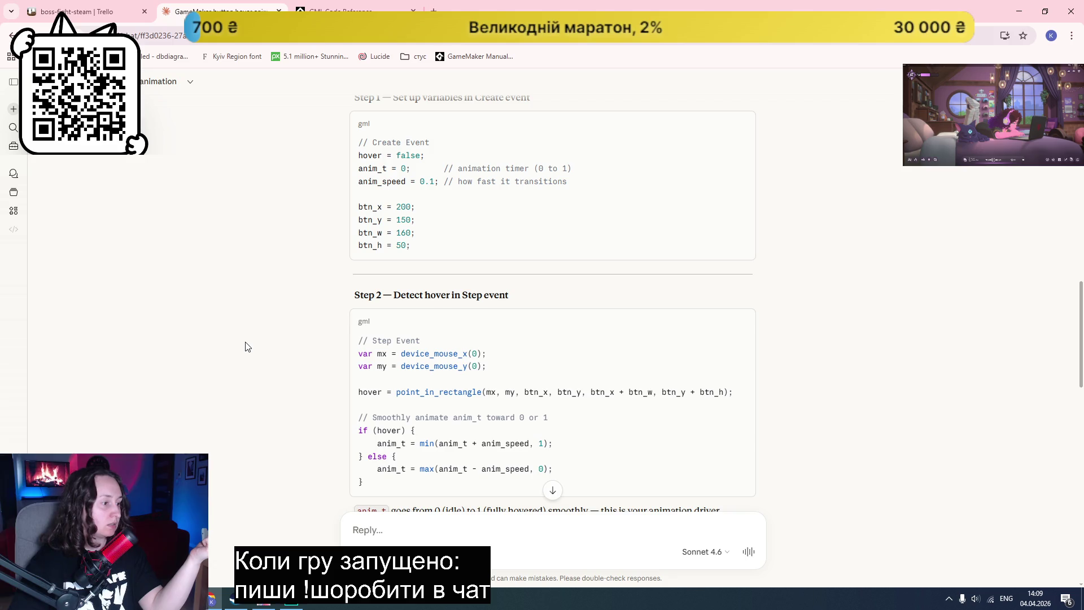
scroll(245, 346, down, 1)
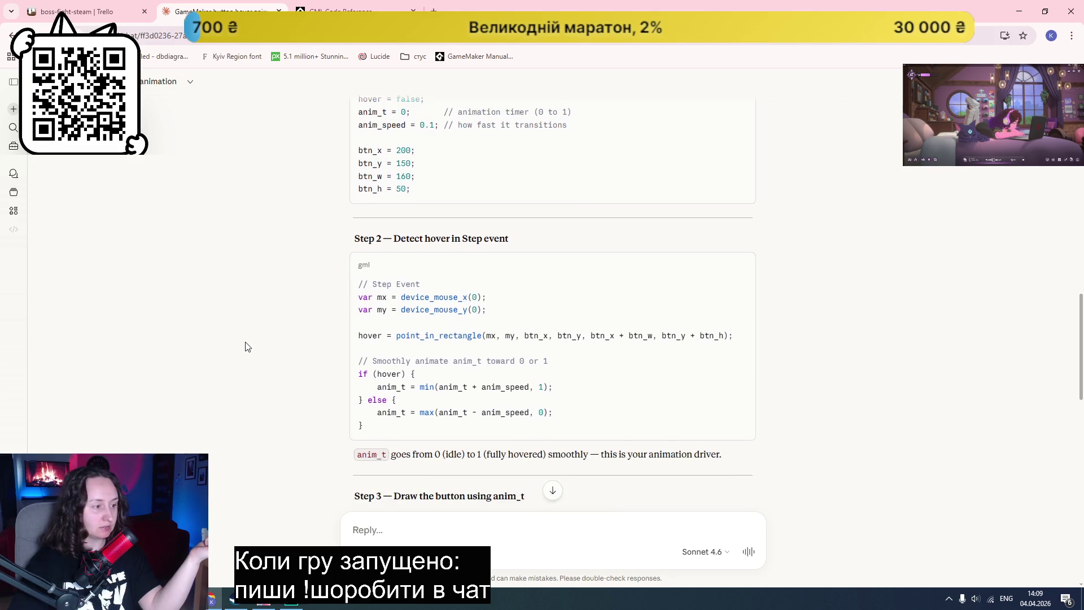
scroll(246, 346, down, 3)
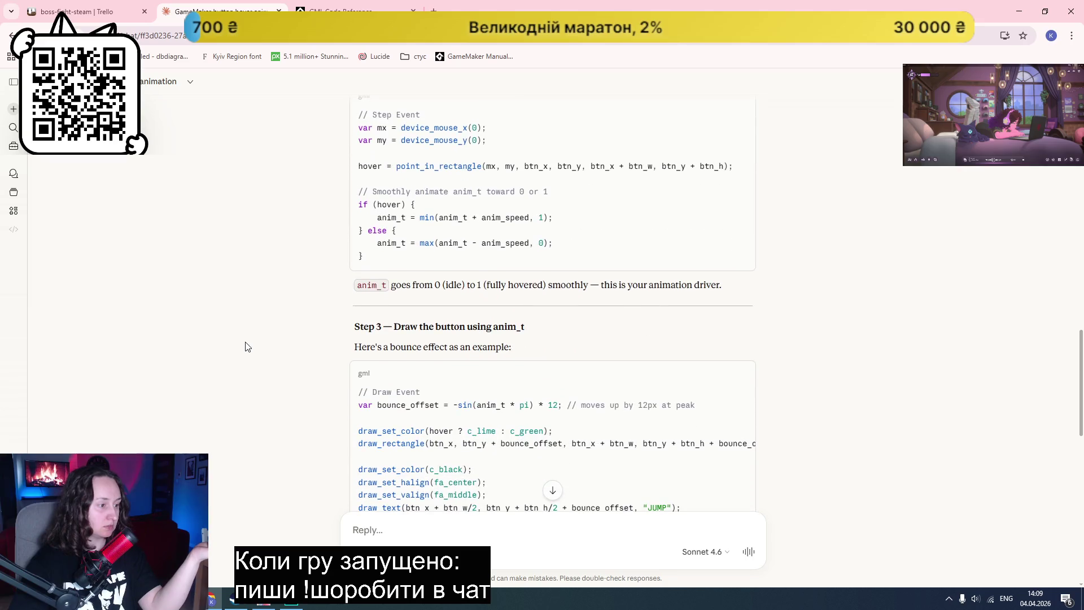
scroll(246, 346, down, 1)
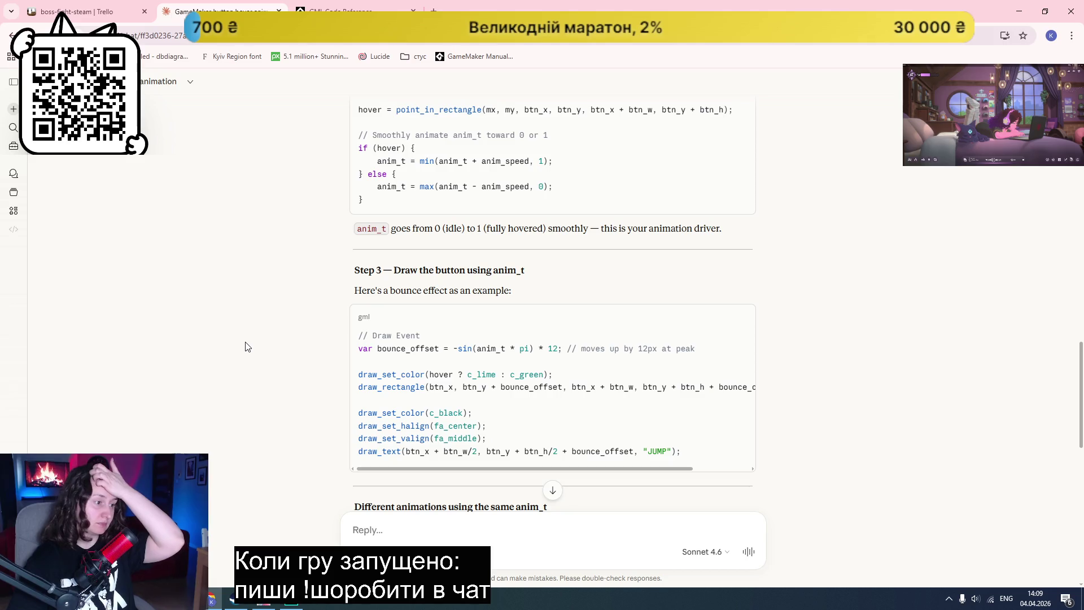
scroll(246, 346, up, 3)
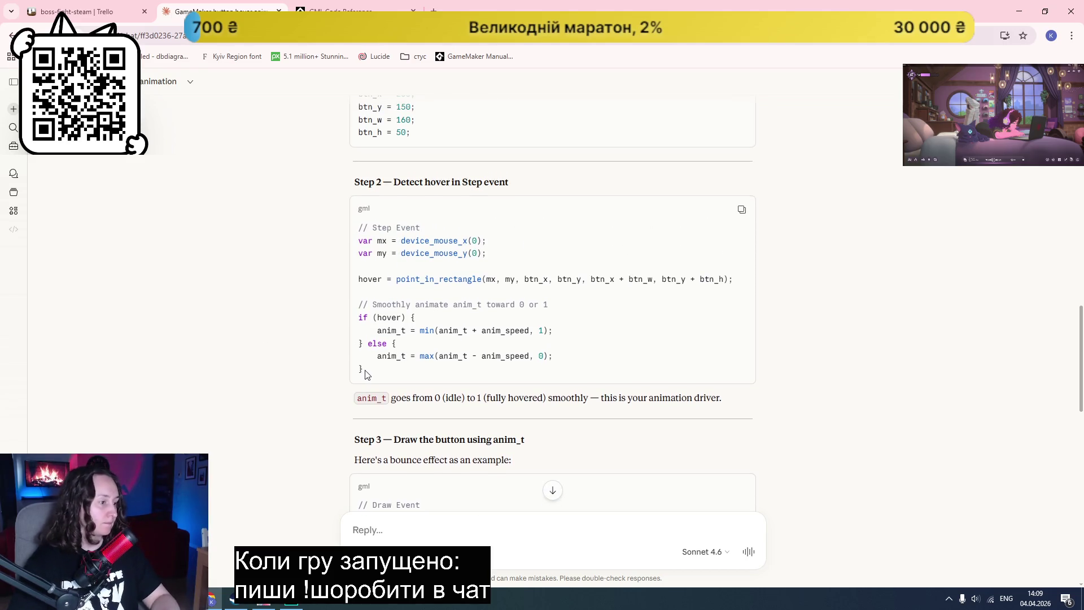
click(292, 602)
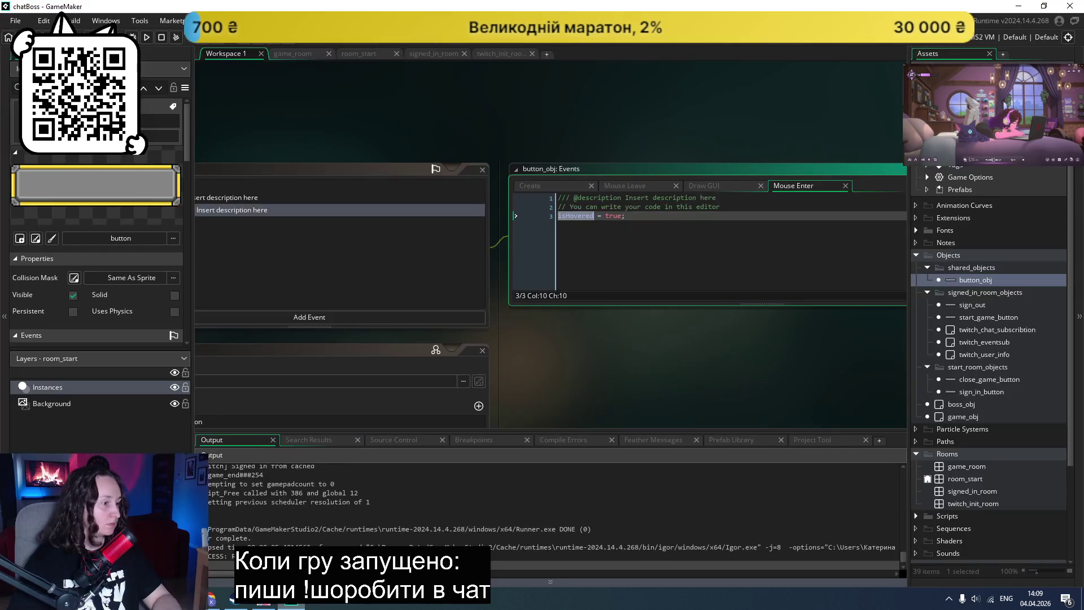
Step: Add a Step event to button_obj
click(364, 284)
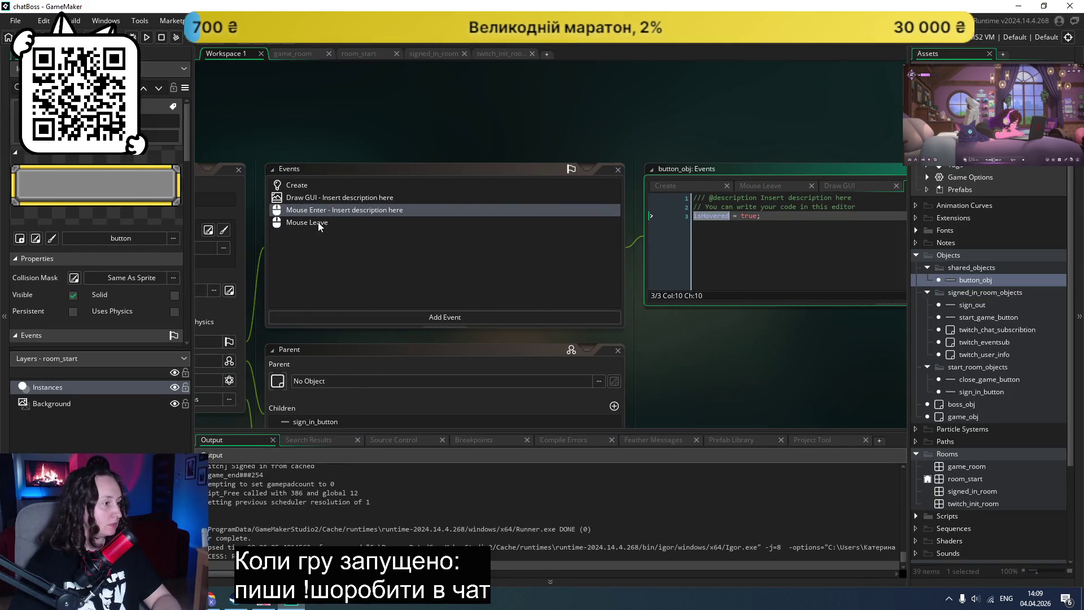
click(403, 317)
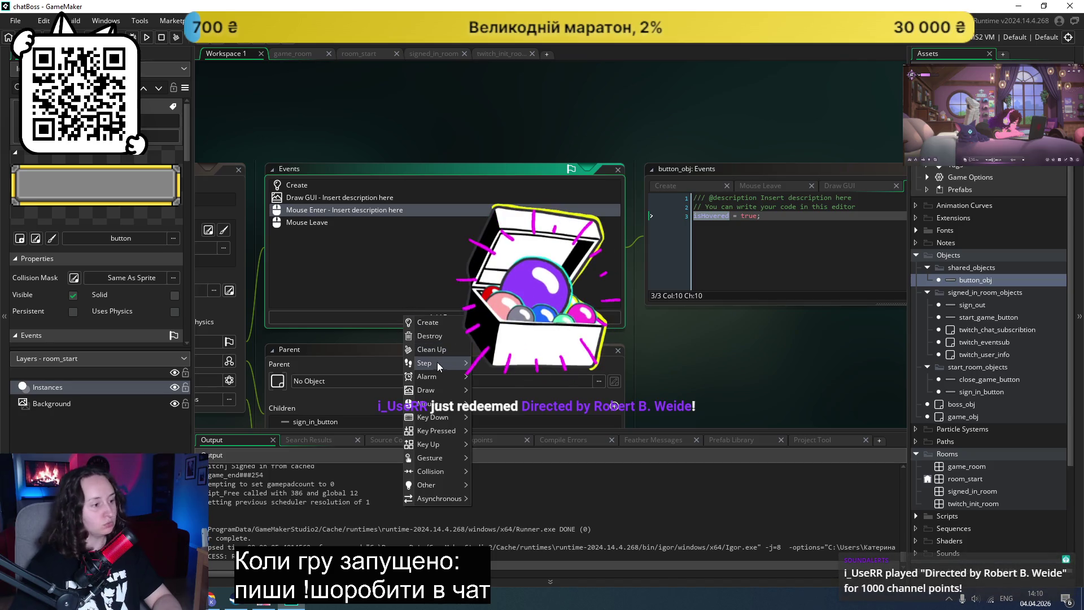
mouse_move(437, 362)
click(492, 365)
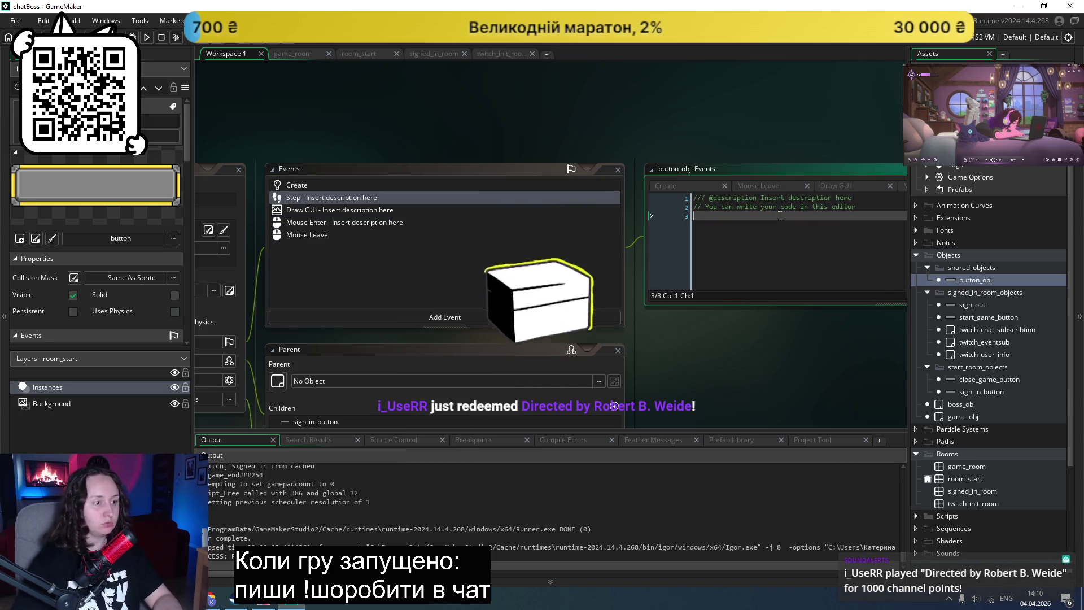
Step: Write an if (isHovered) block with braces and start a draw_se call inside it
text(if)
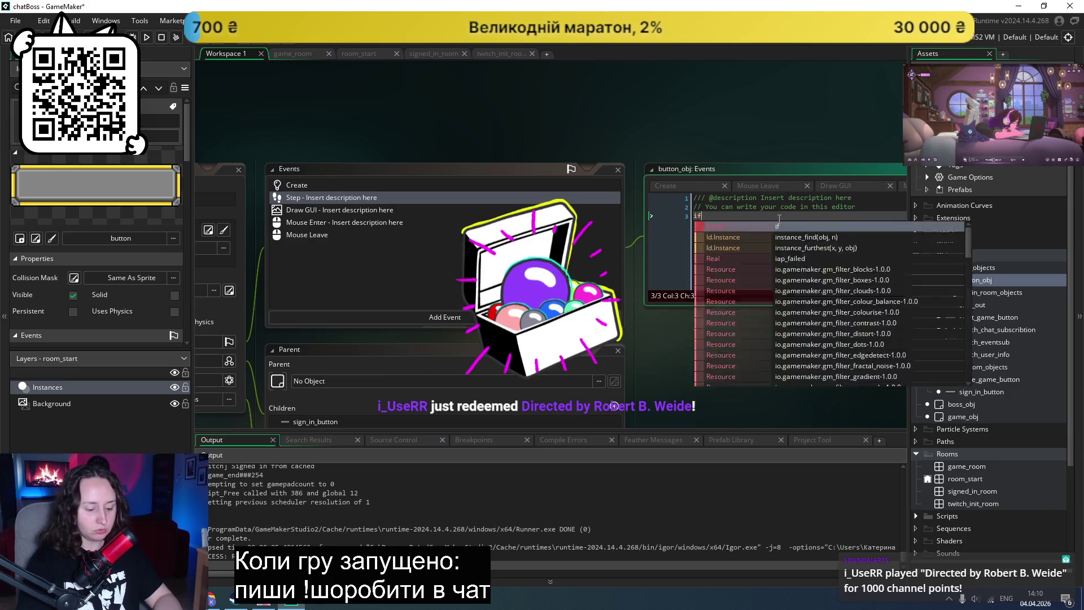
text( (is)
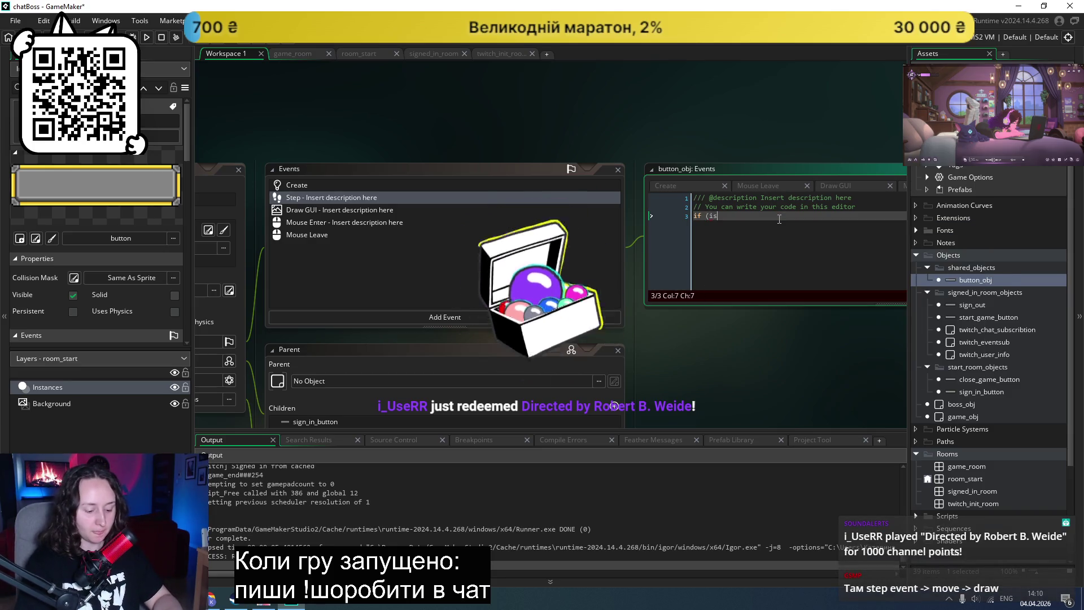
text(Hovered) {)
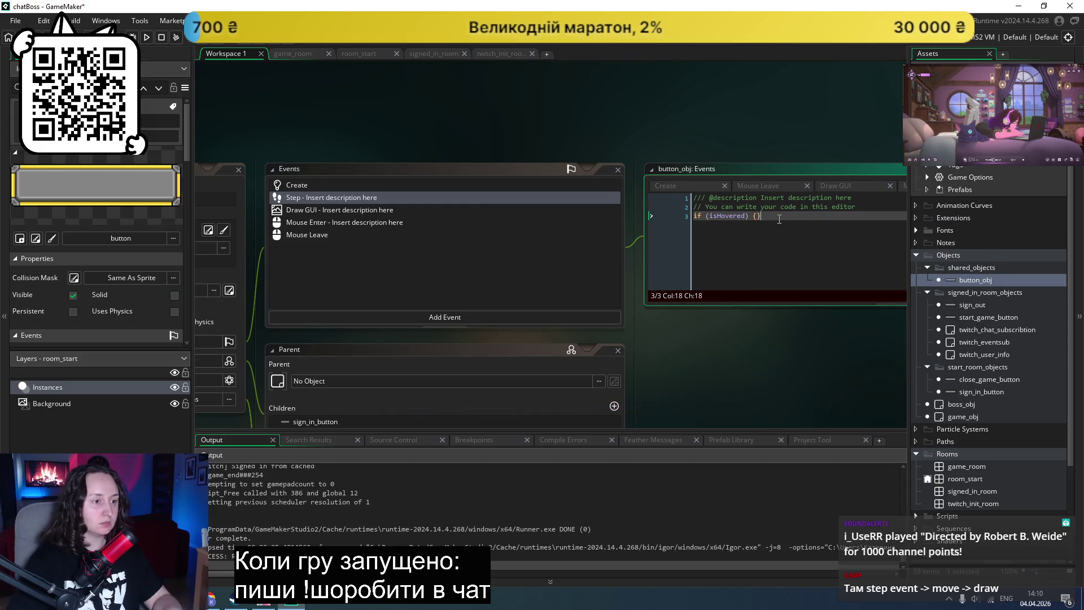
key(Return)
key(Return)
key(Up)
text(draw_)
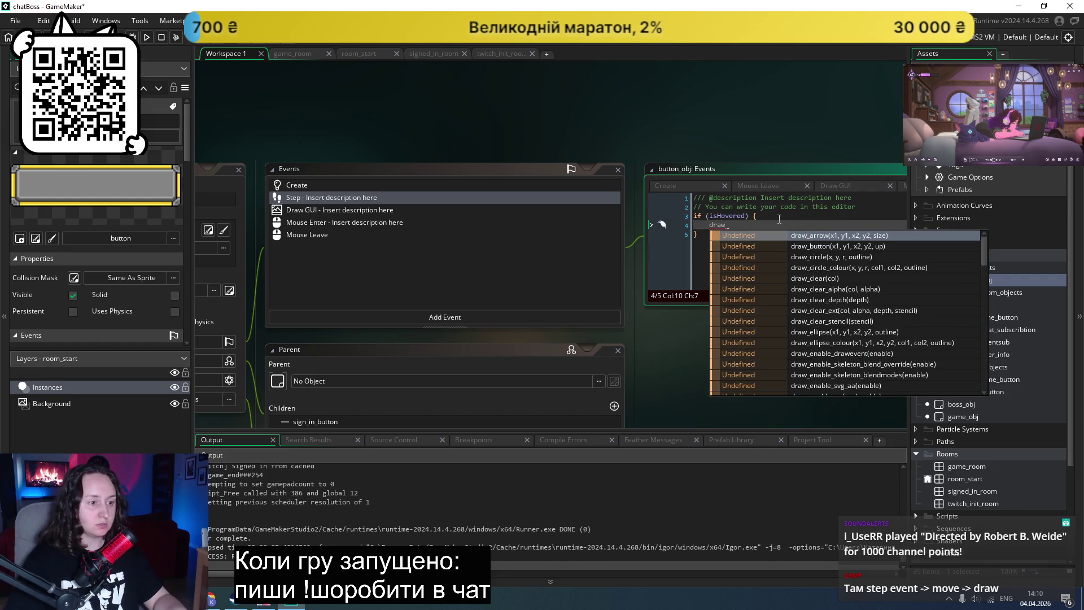
text(set_colour()
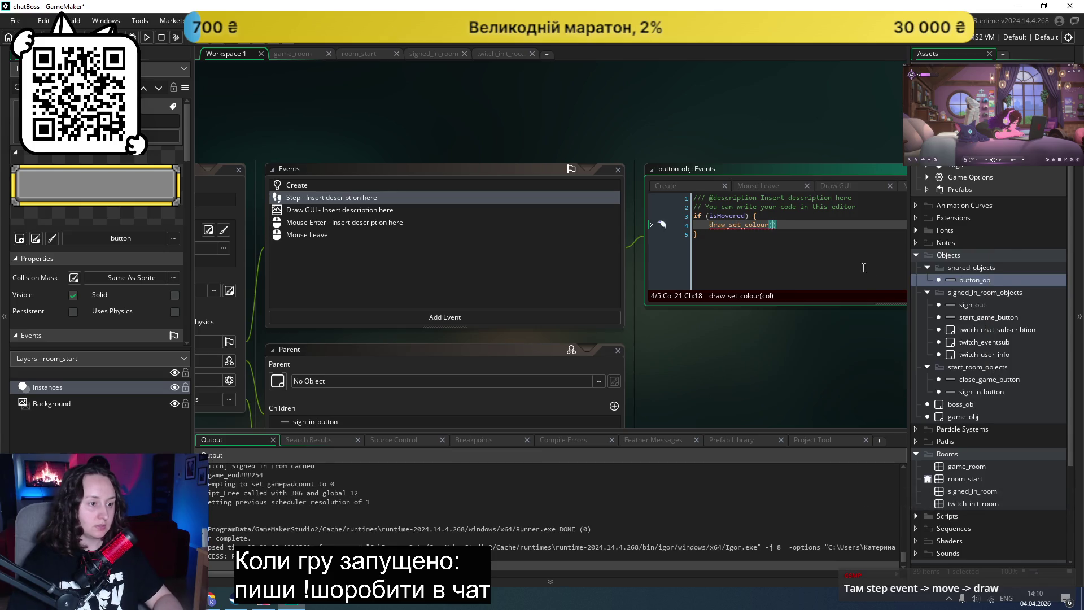
Step: Browse the mouse event types, glance at the browser chat, and return to GameMaker
click(457, 317)
mouse_move(493, 408)
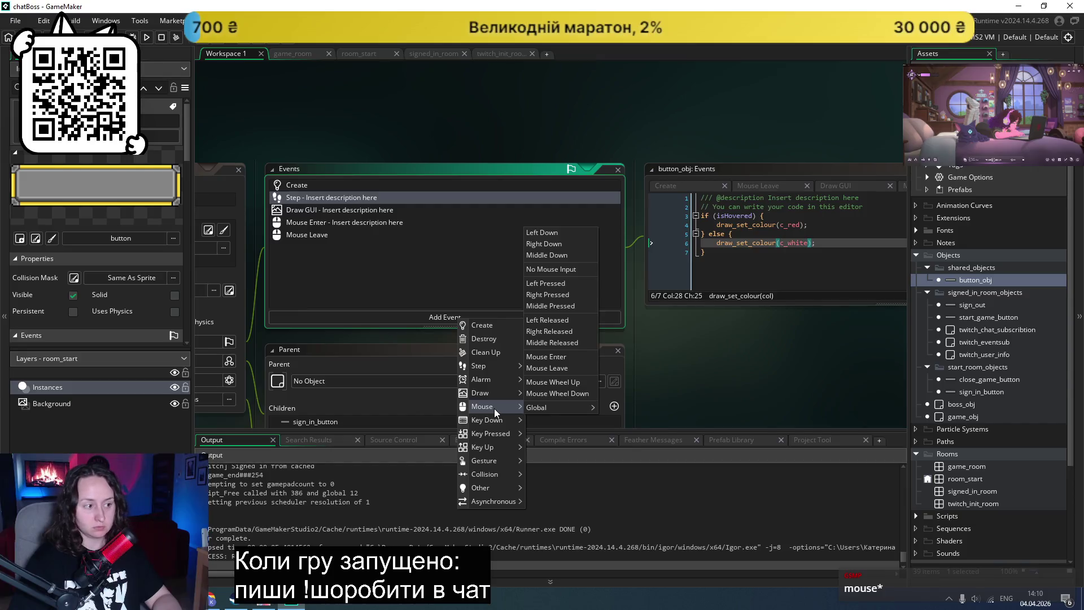
mouse_move(558, 409)
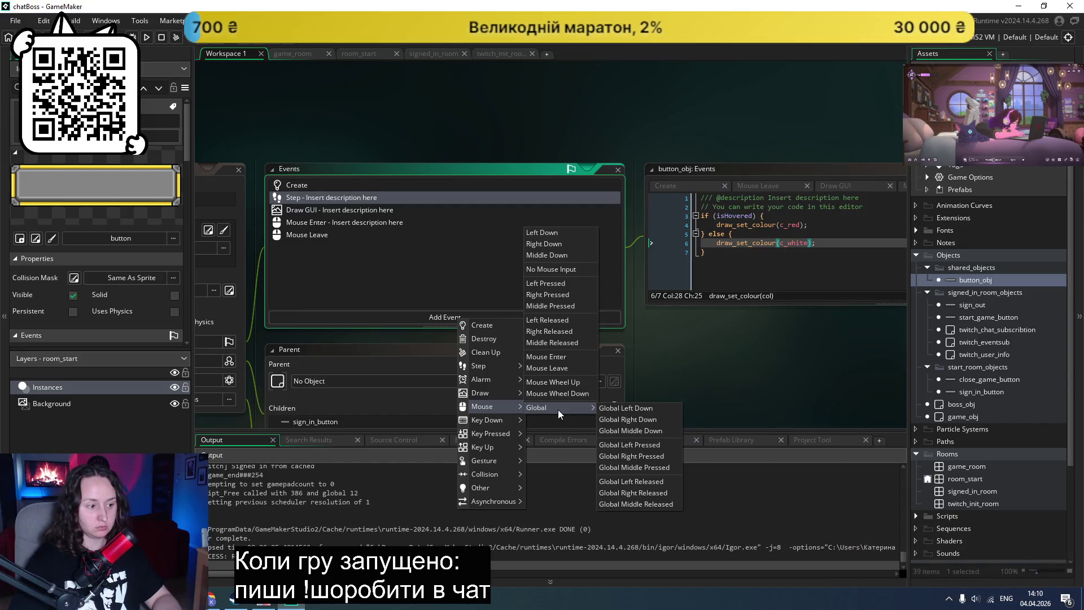
key(alt+Tab)
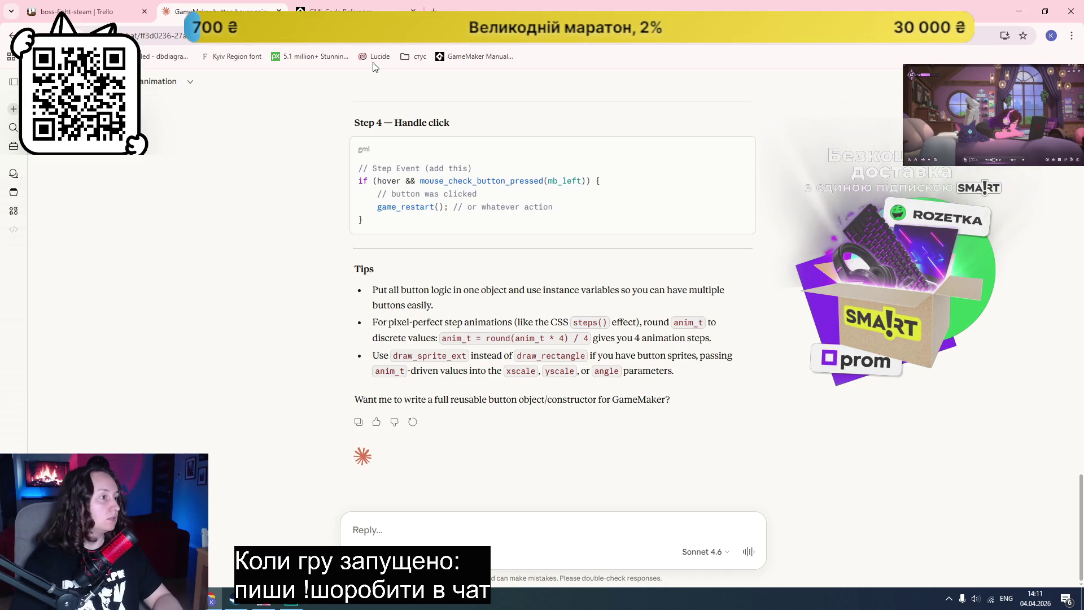
click(294, 605)
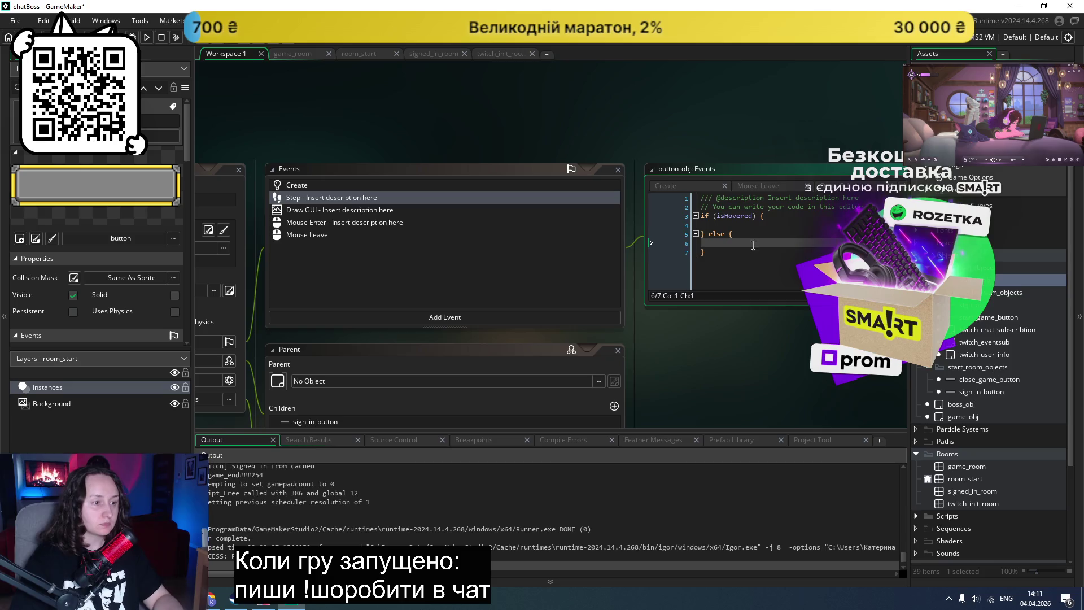
Step: Indent the empty line inside the isHovered branch, removing the stray 'bu'
click(755, 223)
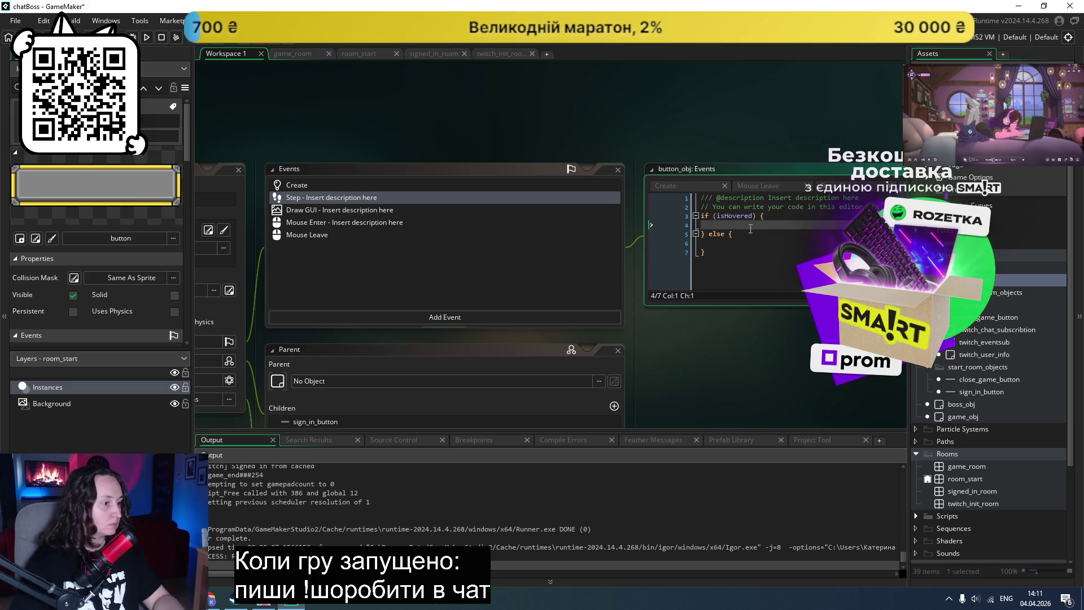
key(Tab)
text(bu)
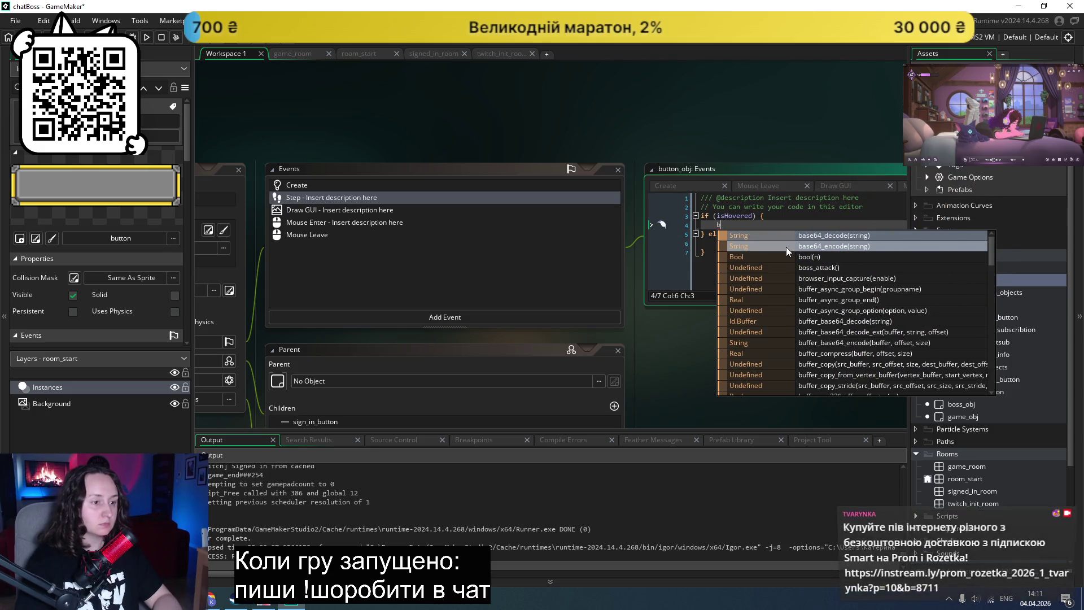
key(BackSpace)
key(BackSpace)
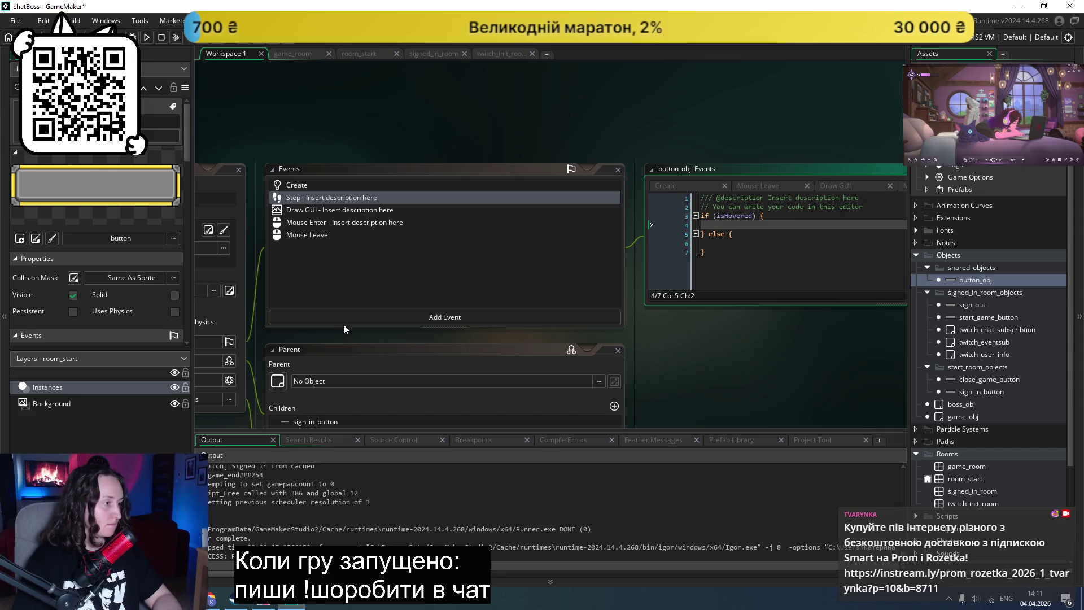
Step: Look over the Create, Mouse Leave and Step event code of button_obj
click(676, 185)
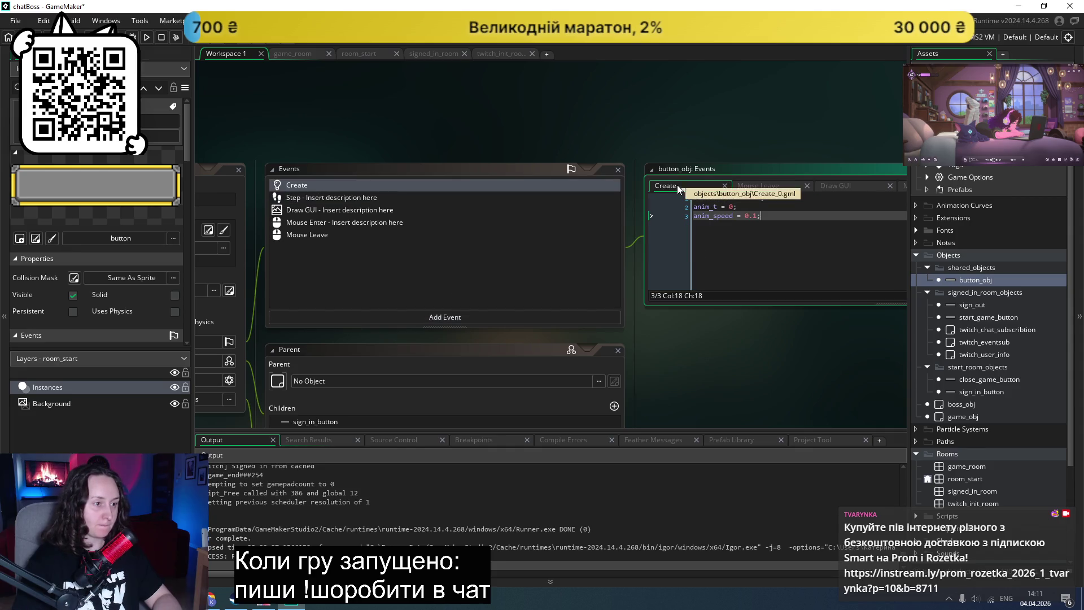
click(761, 186)
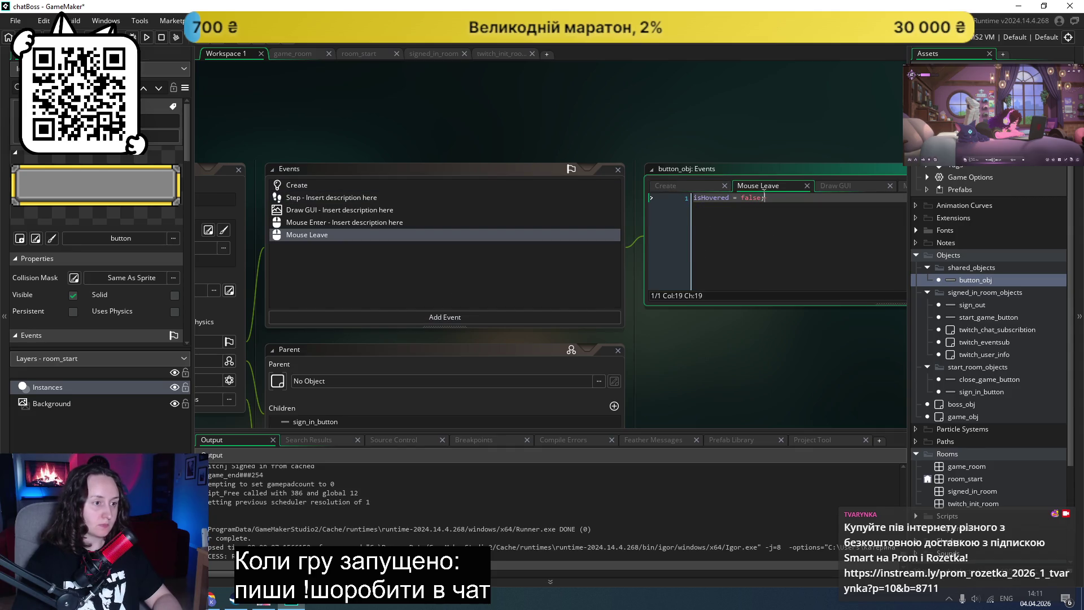
click(795, 209)
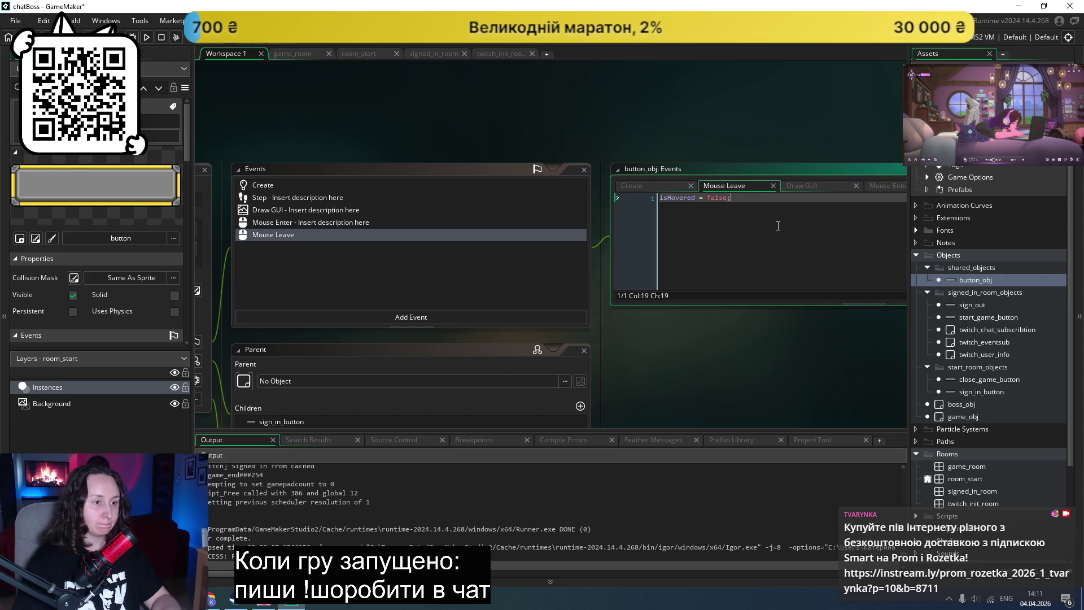
click(835, 187)
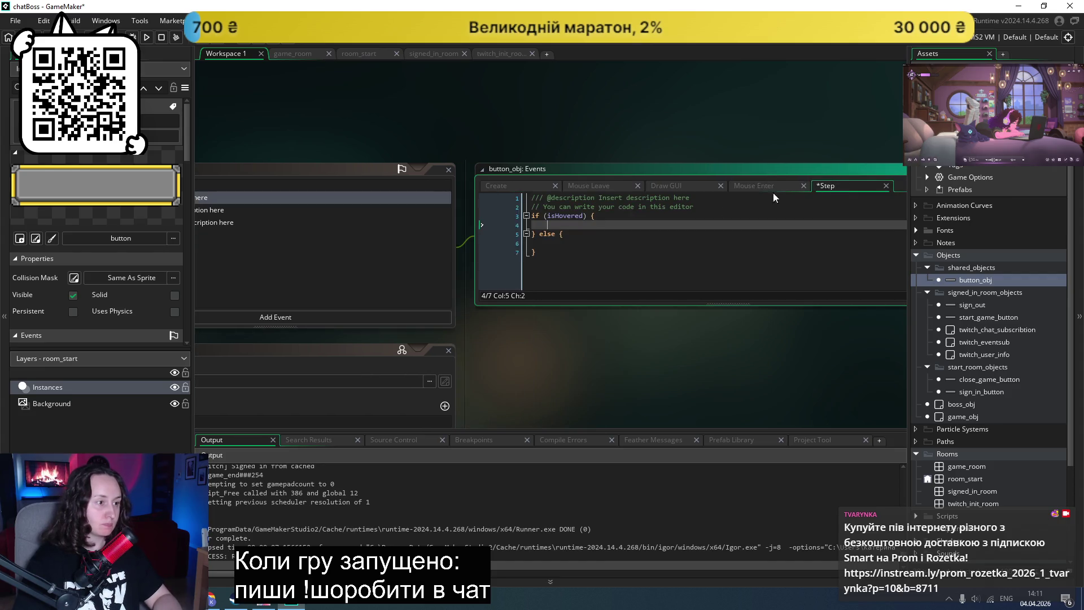
click(513, 181)
Step: Add 'button_x = button_obj.' below anim_speed in Create, then switch to the browser
click(625, 213)
key(Return)
key(Return)
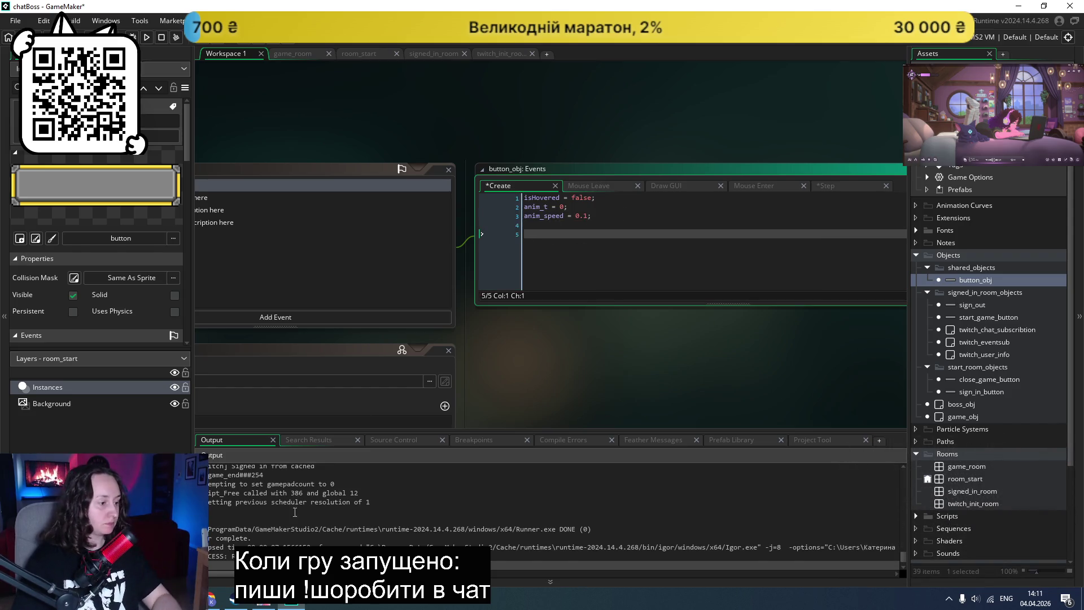
text(button)
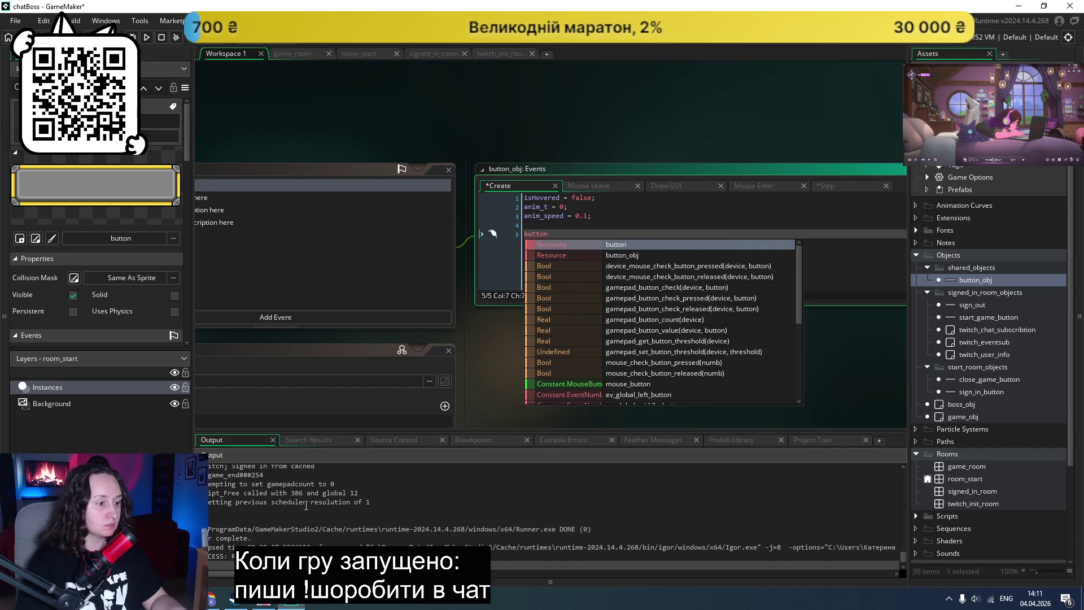
text(_x = )
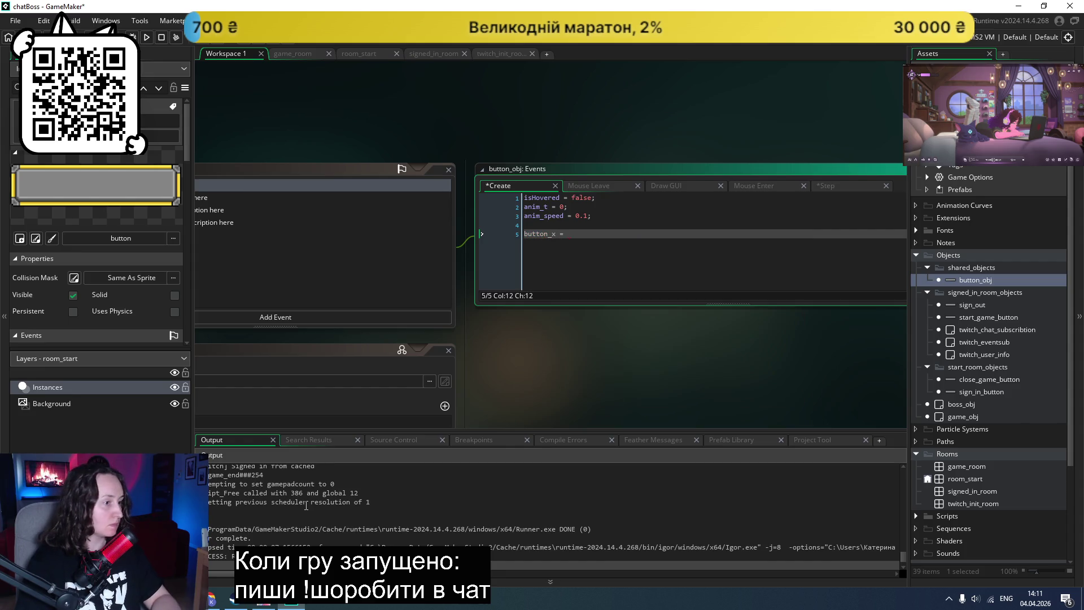
text(but)
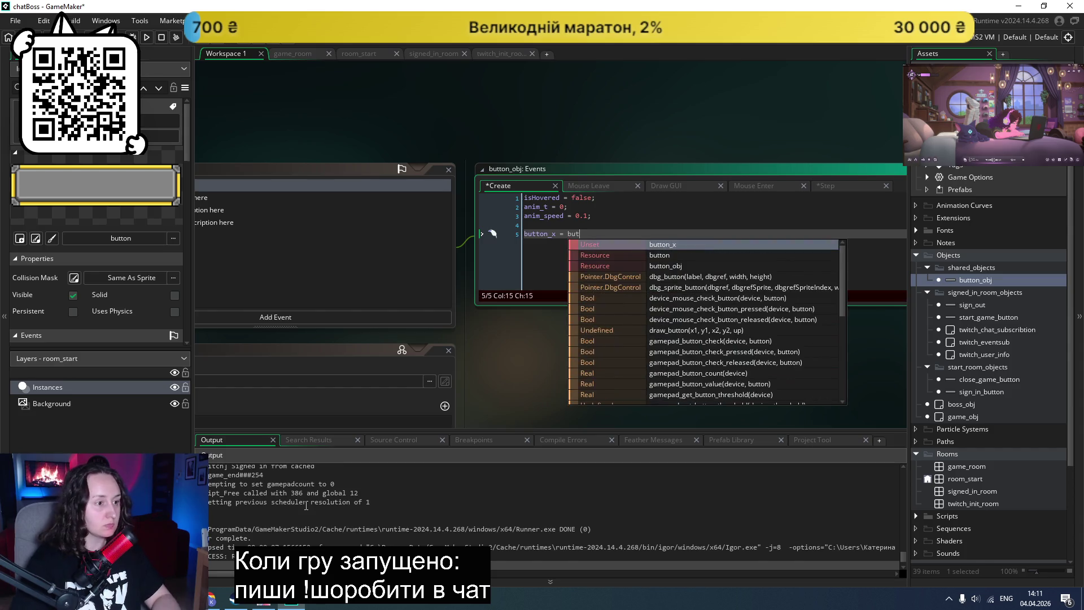
key(Down)
key(Down)
key(Return)
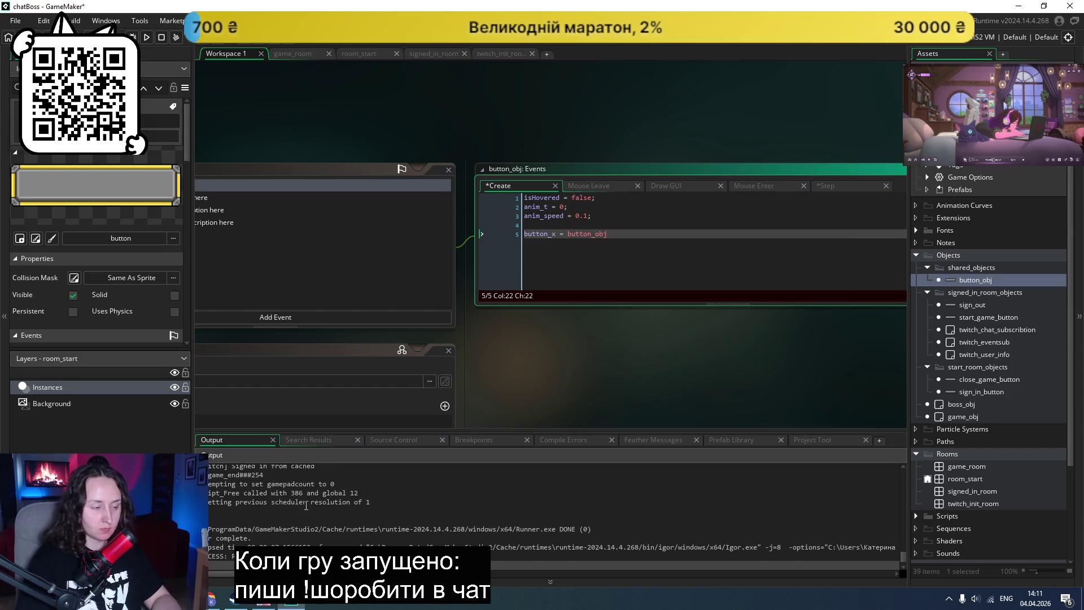
text(.)
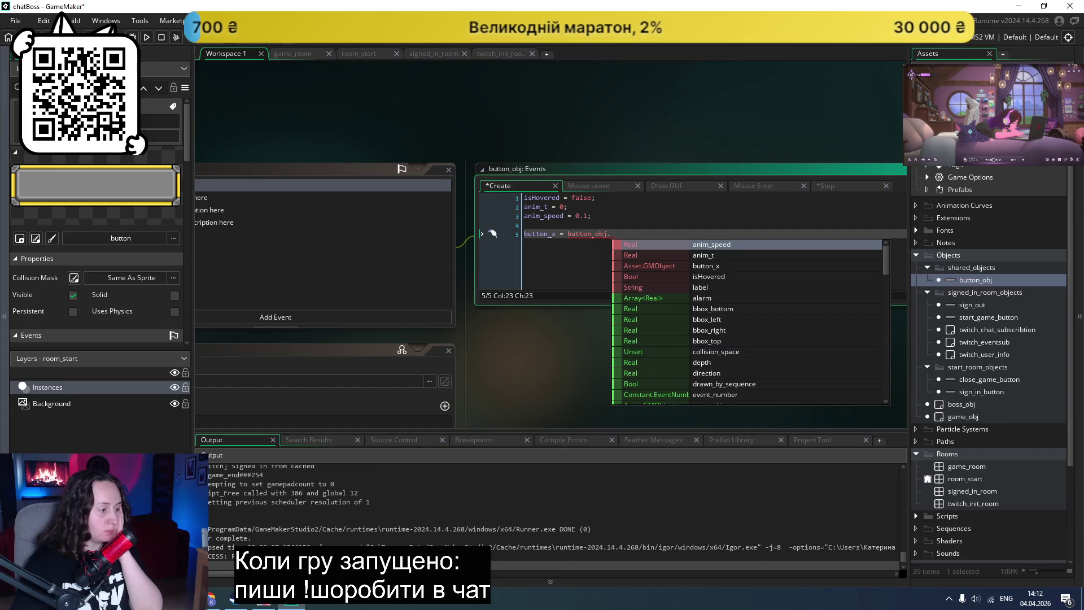
key(alt+Tab)
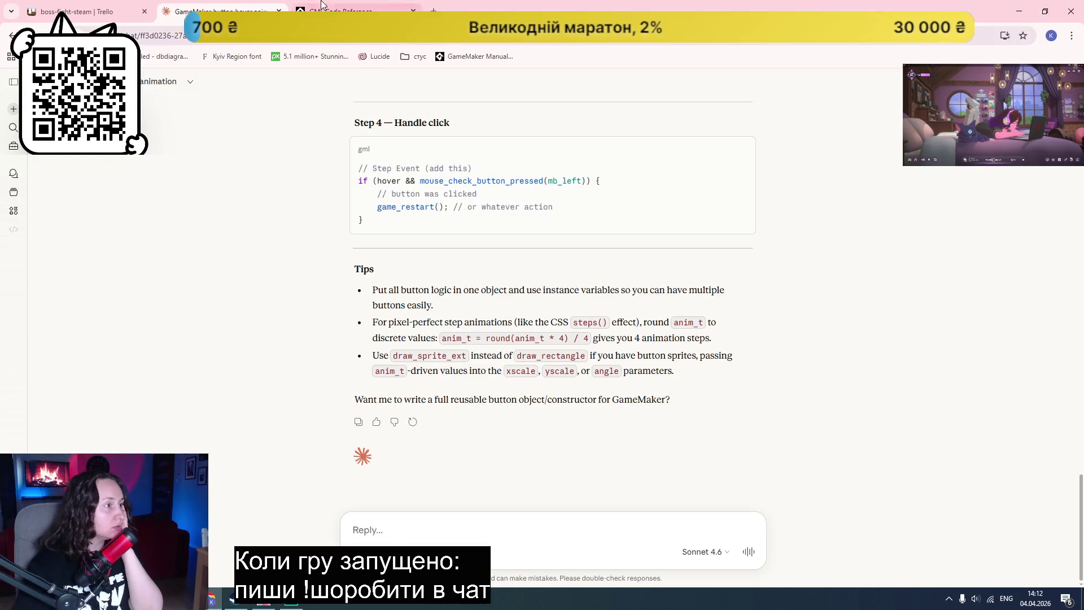
Step: Look up bbox_top in the GameMaker Manual, read its reference page, then return to GameMaker
key(ctrl+Tab)
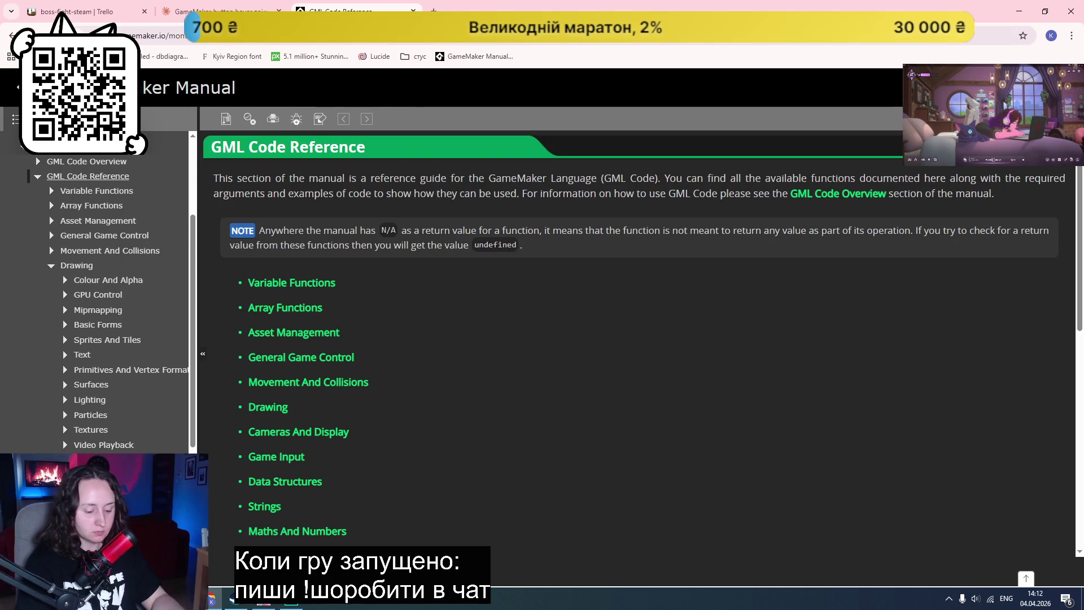
click(932, 180)
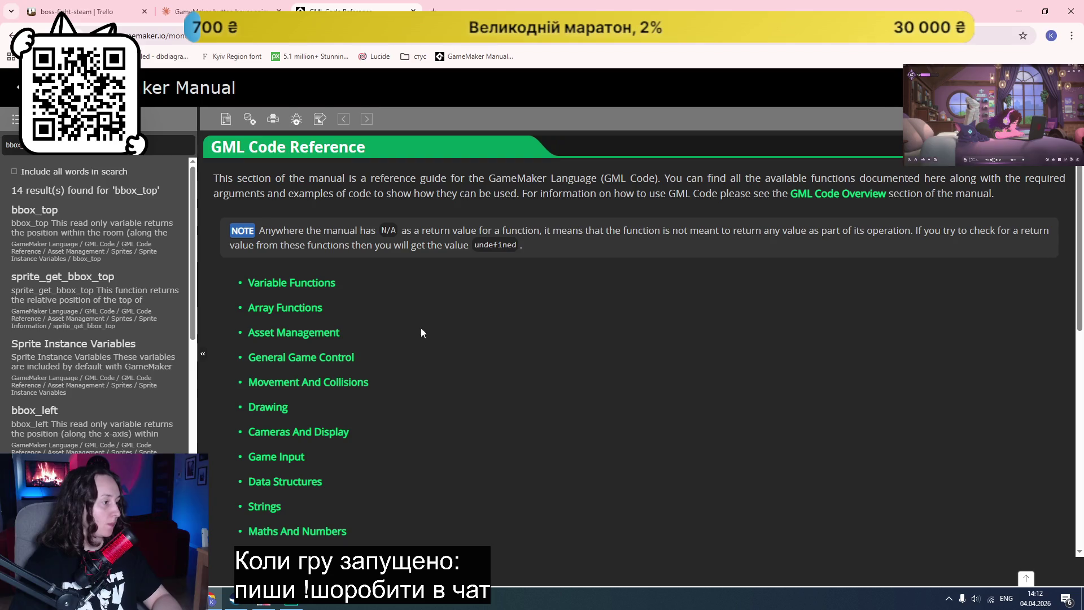
middle_click(35, 210)
click(491, 10)
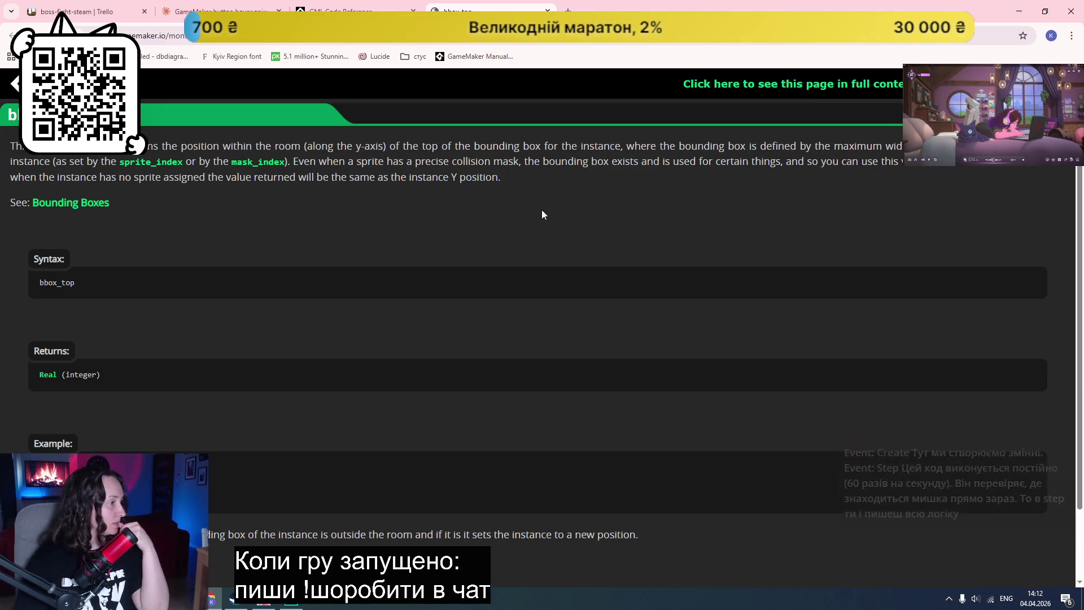
scroll(542, 213, down, 2)
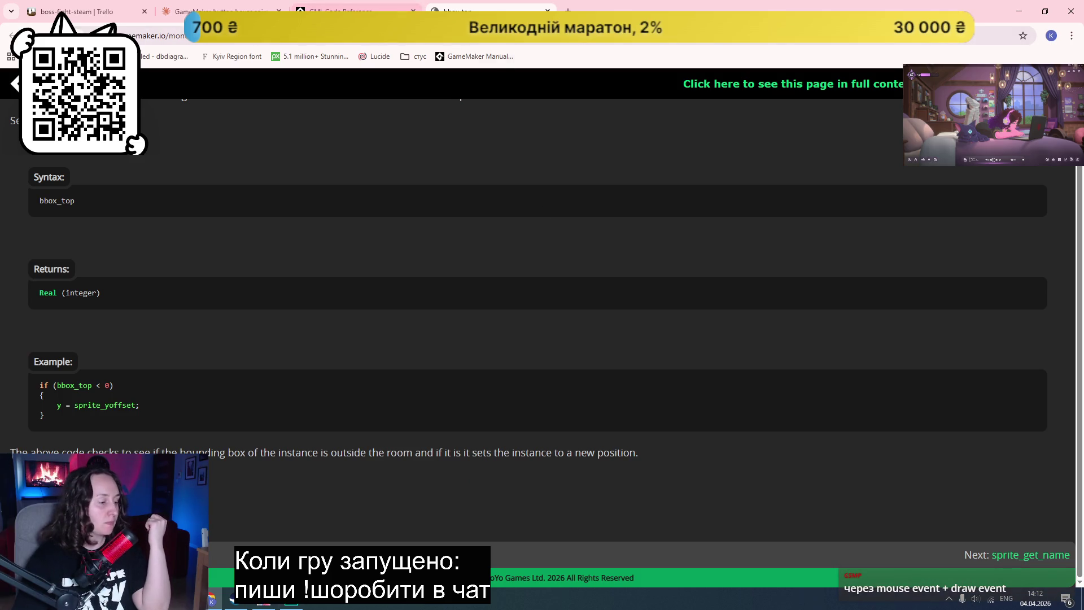
click(369, 10)
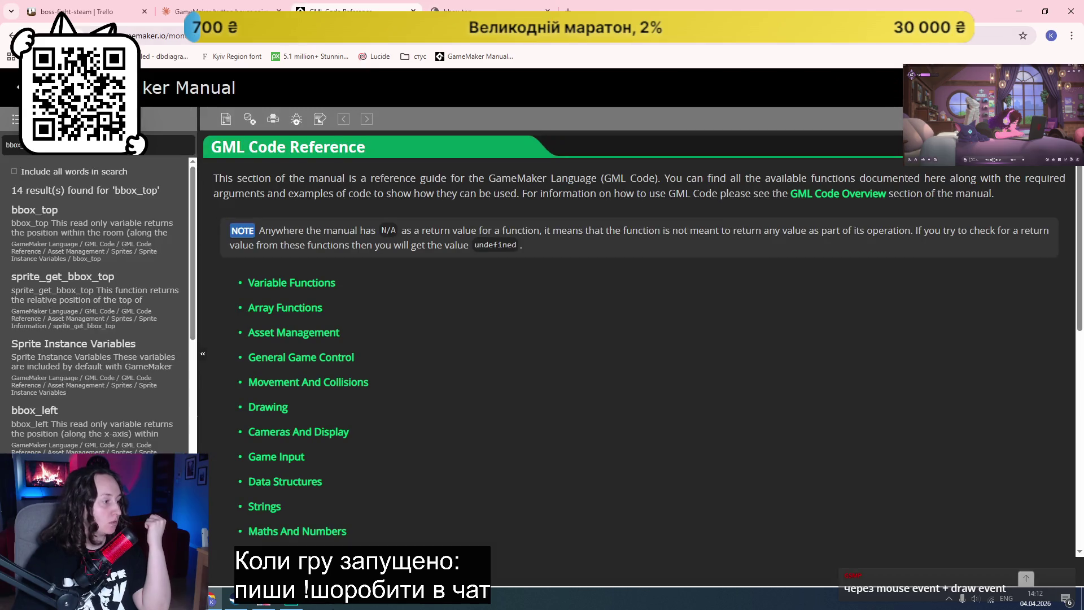
click(292, 603)
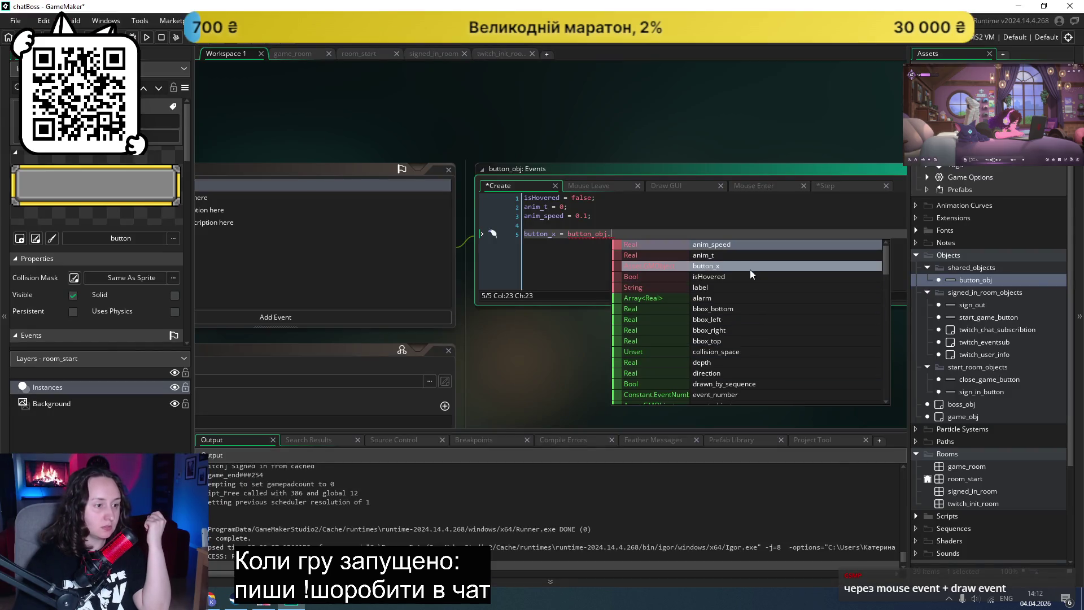
Step: Complete button_x = button_obj.bbox_left, add button_y = button_obj.bbox_top, and save the project
click(732, 319)
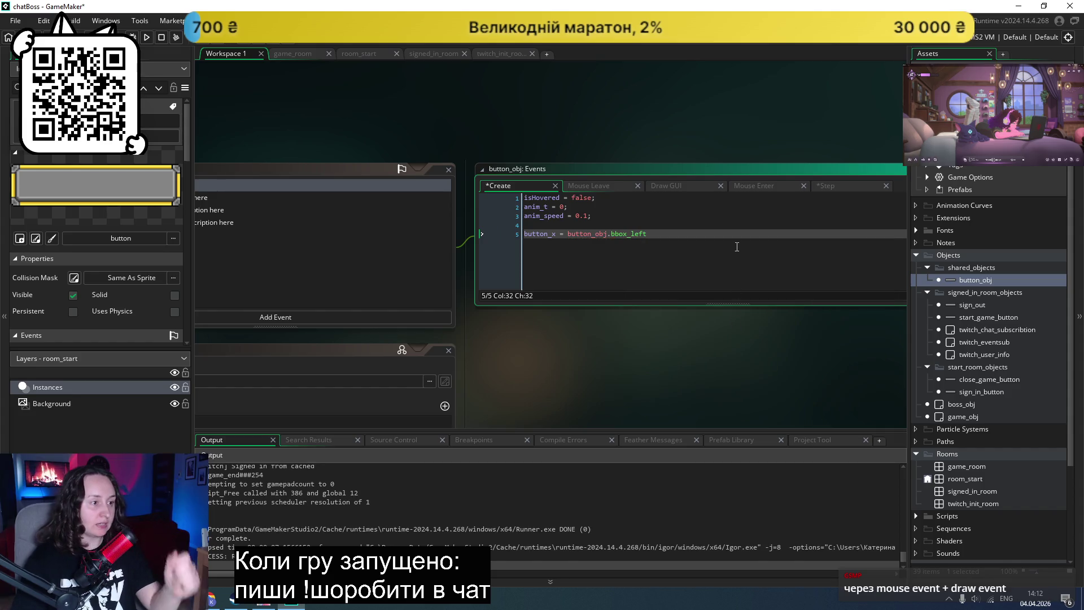
key(Return)
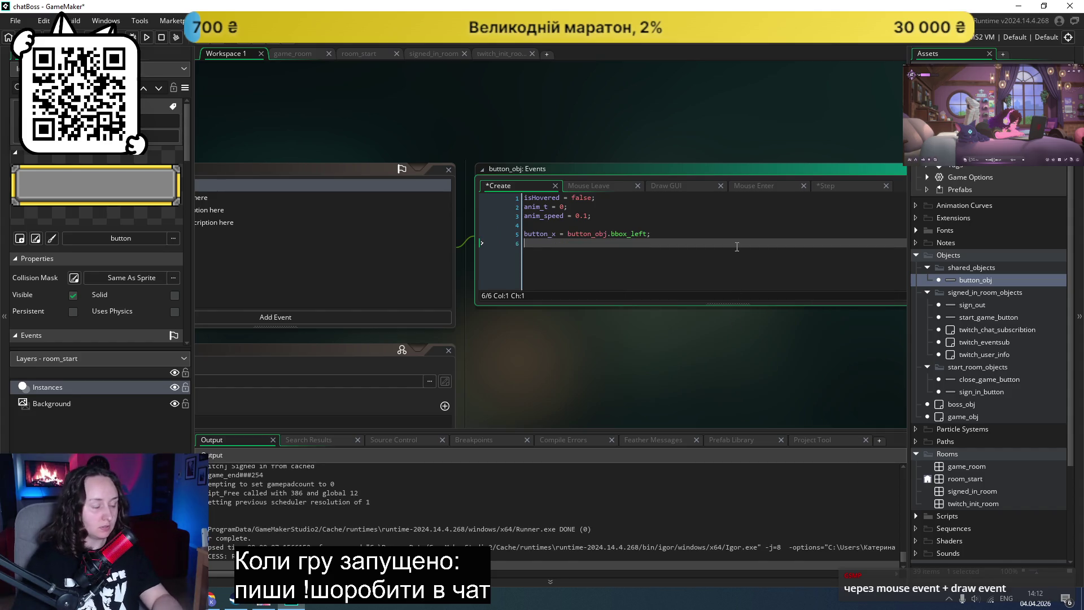
text(button_y = b)
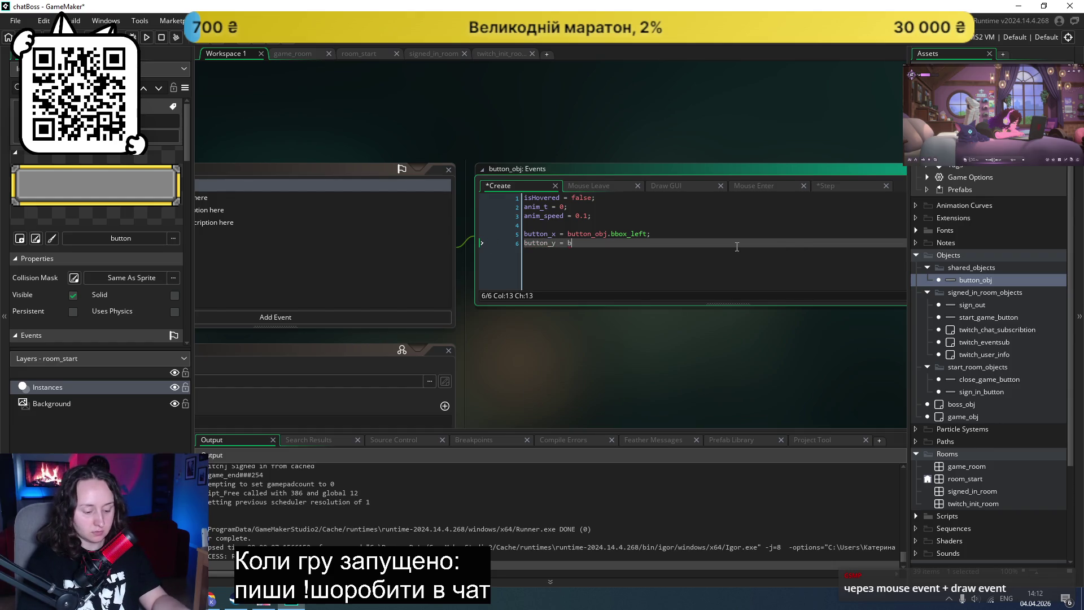
text(utton_obj)
key(Escape)
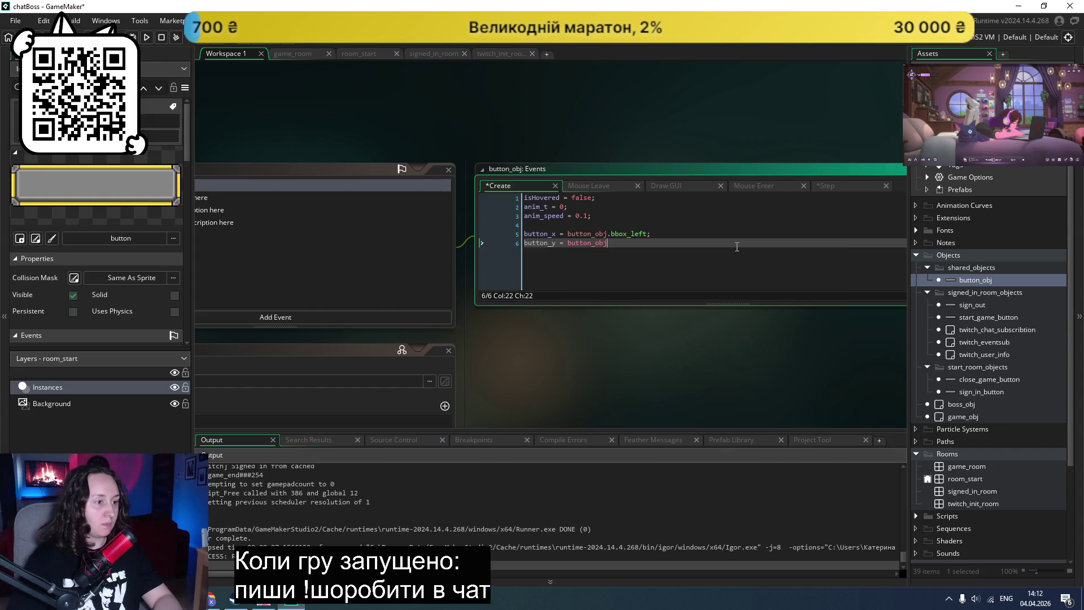
text(.b)
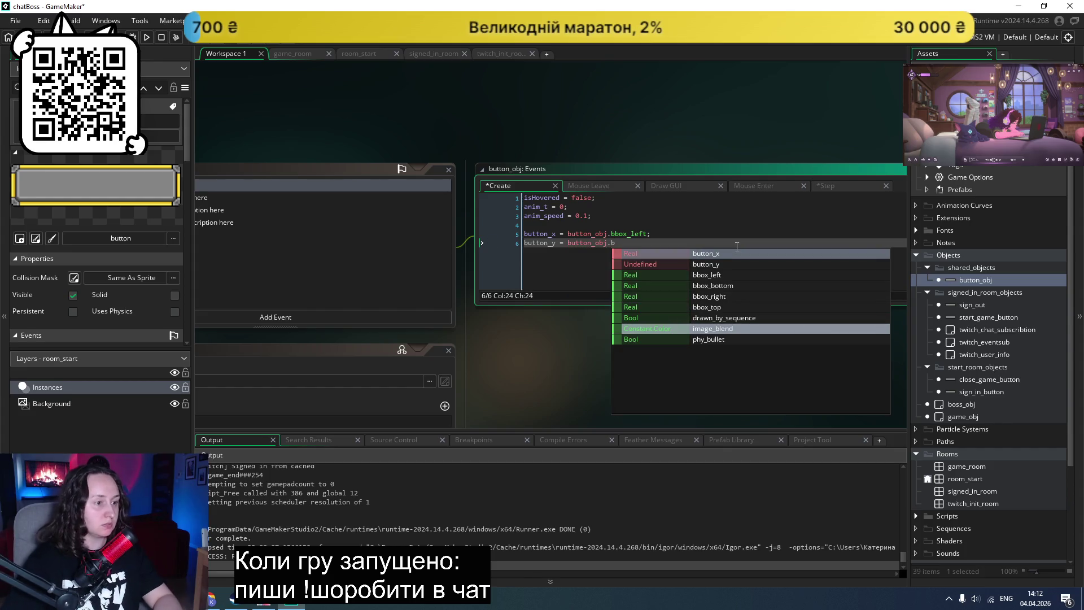
key(Down)
key(Down)
key(Down)
key(Return)
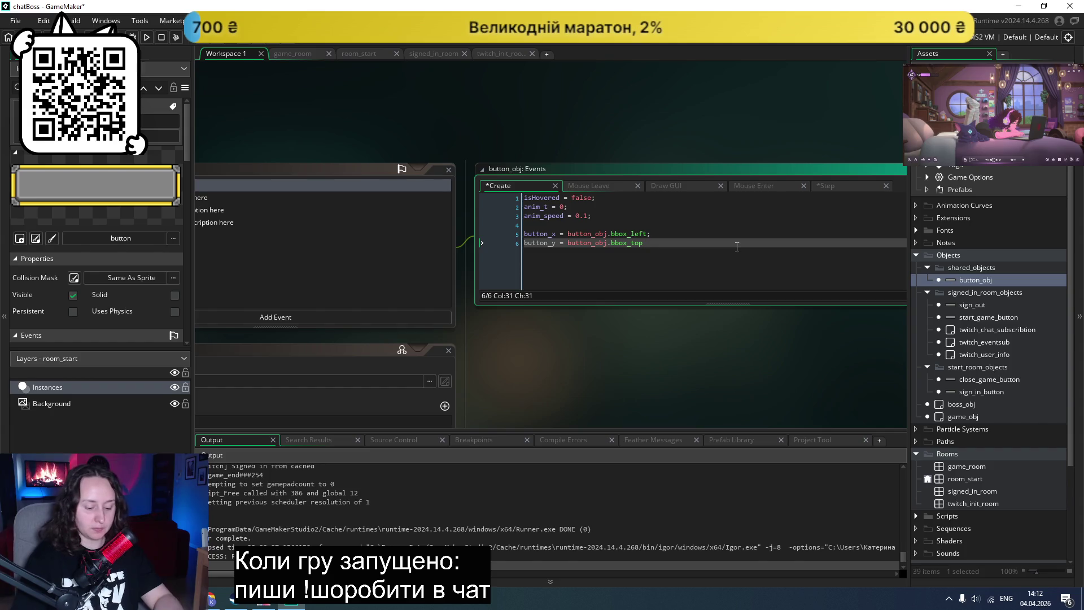
key(ctrl+s)
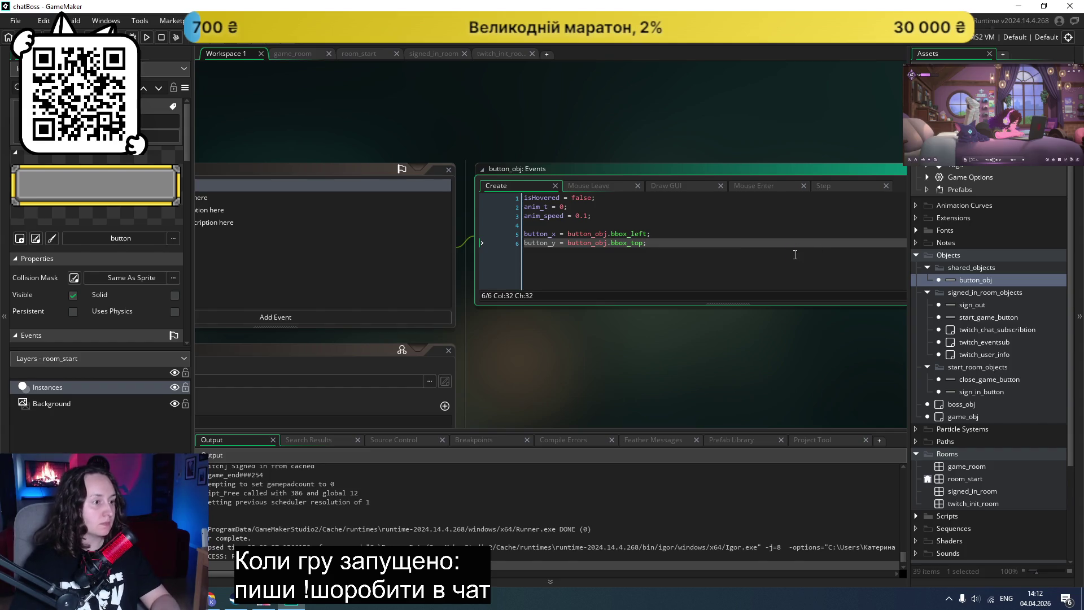
click(839, 182)
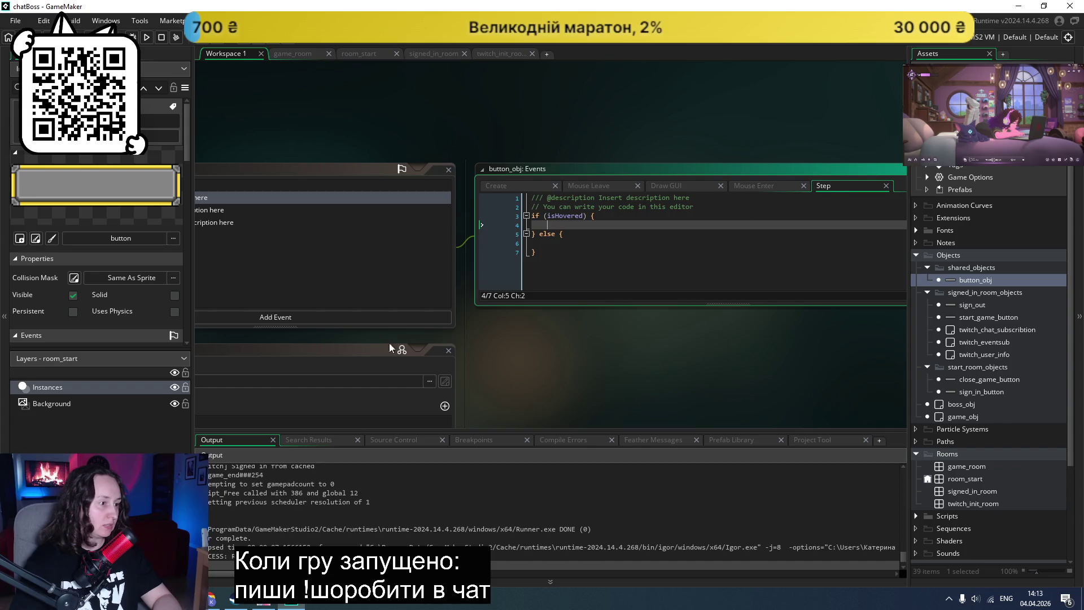
Step: Review Claude's hover anim_t increment line and Step 3 bounce Draw example, ending on the bbox_top page
click(223, 599)
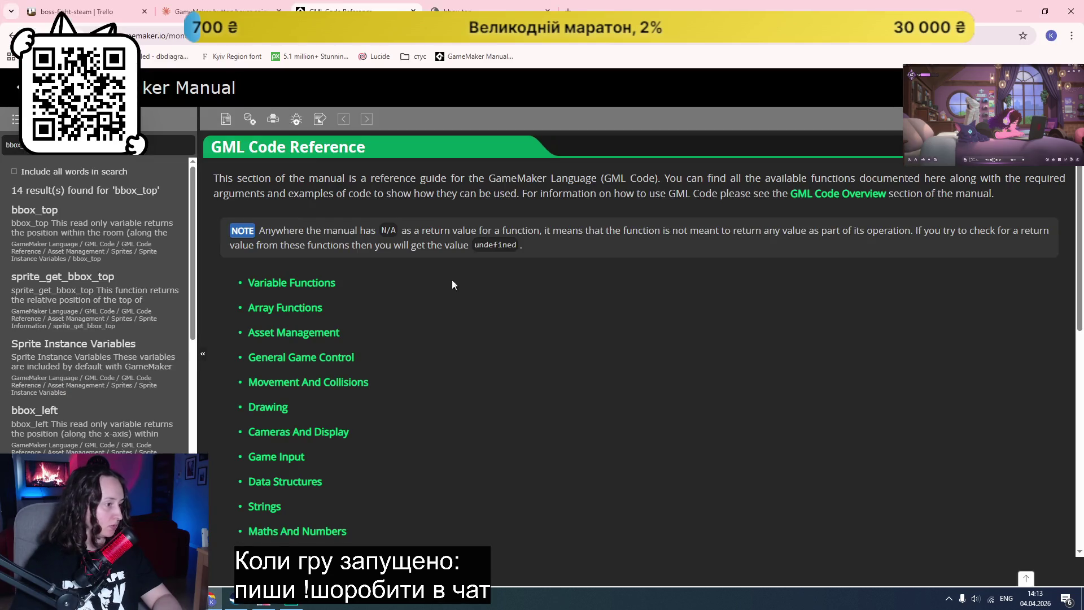
click(487, 7)
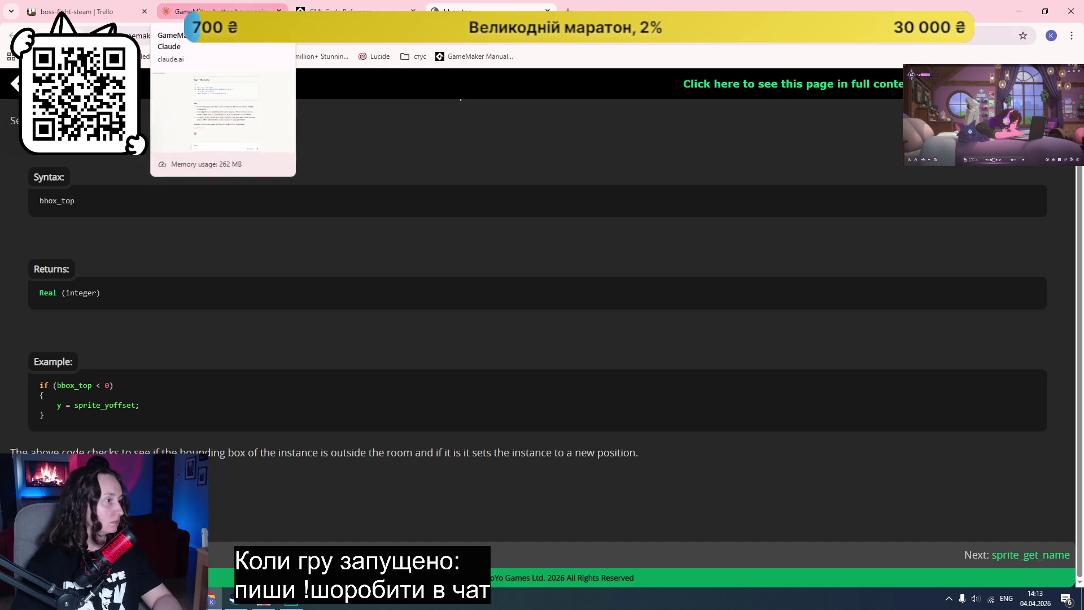
click(220, 12)
scroll(667, 375, up, 8)
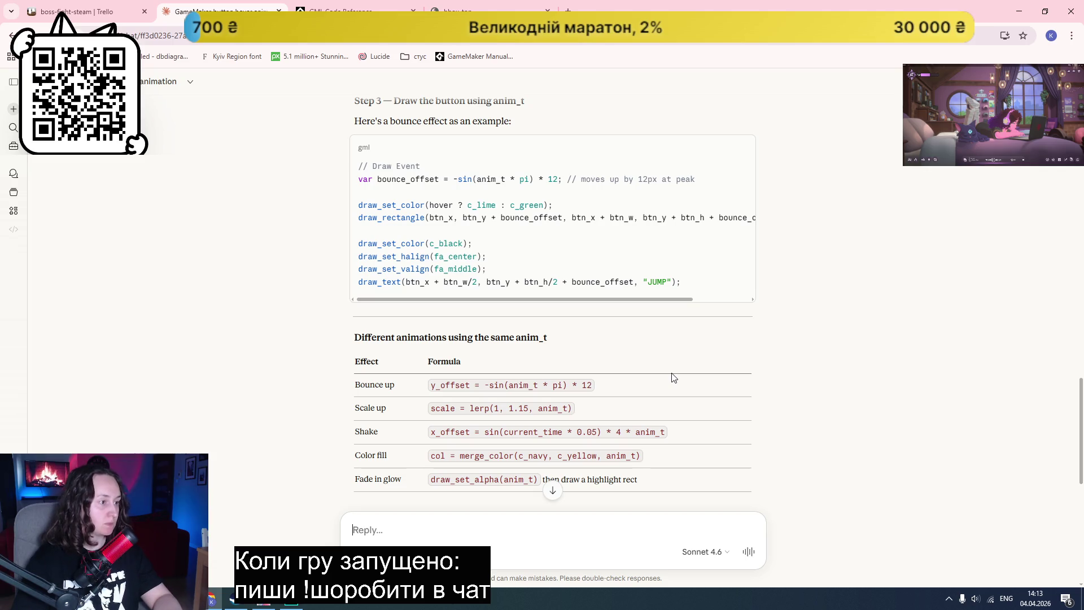
scroll(670, 377, up, 3)
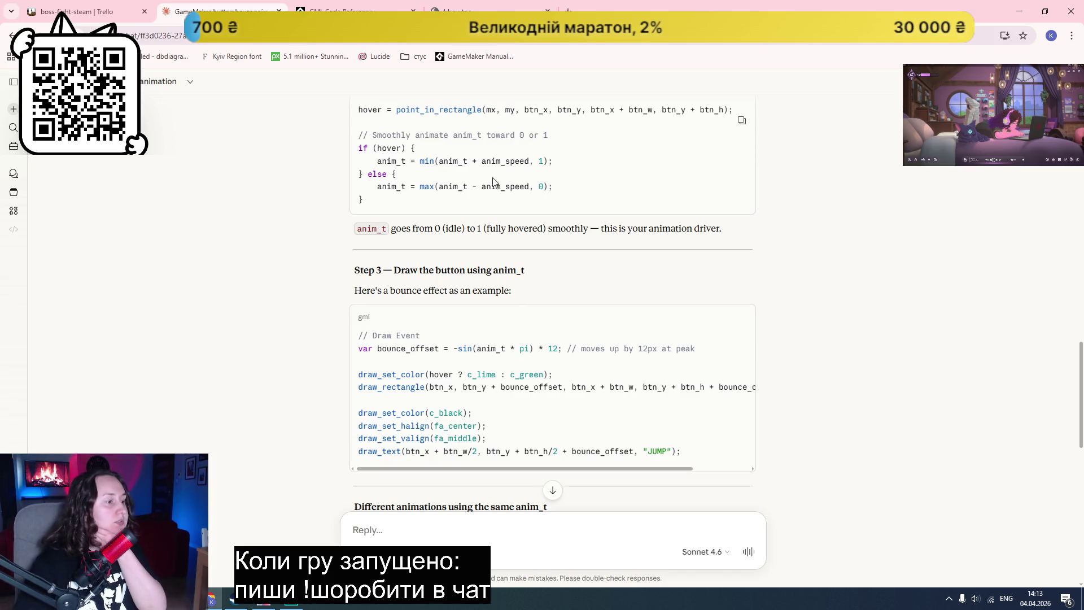
mouse_move(554, 161)
mouse_down()
mouse_move(364, 169)
mouse_move(378, 162)
mouse_up()
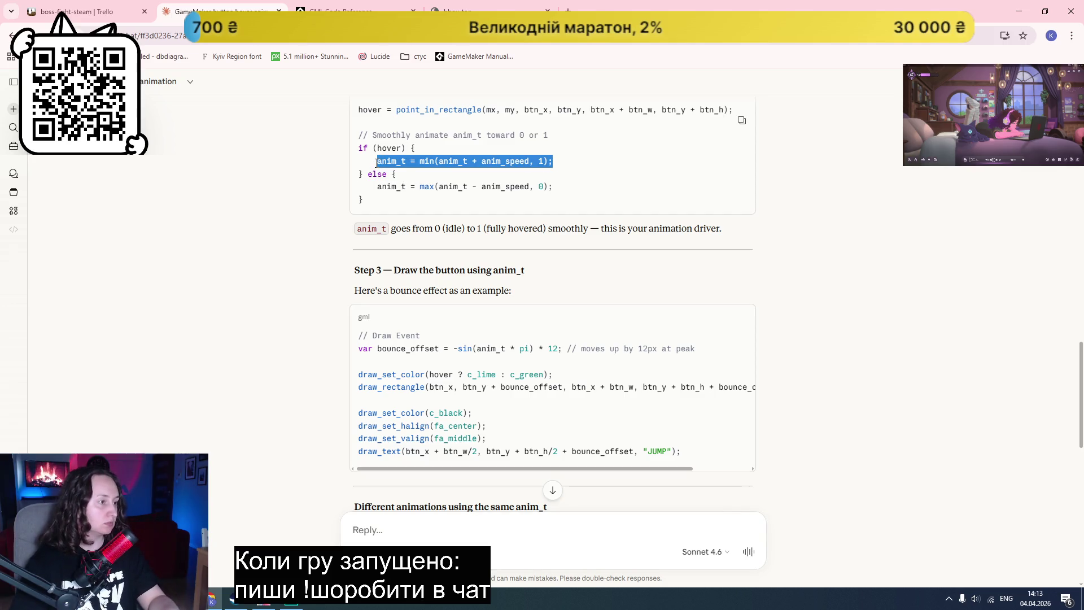
click(838, 320)
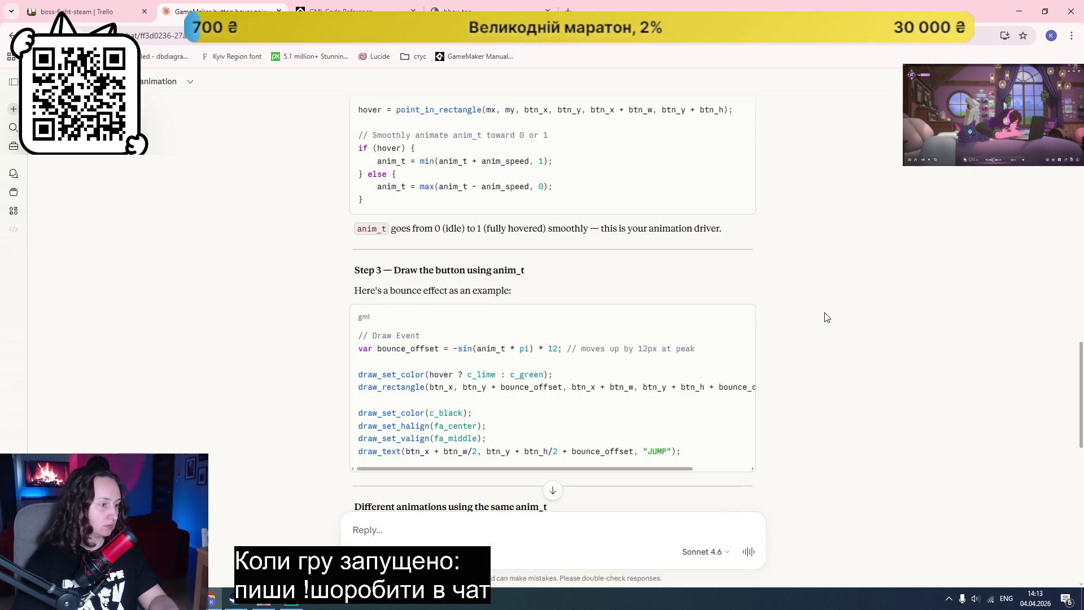
scroll(826, 317, down, 1)
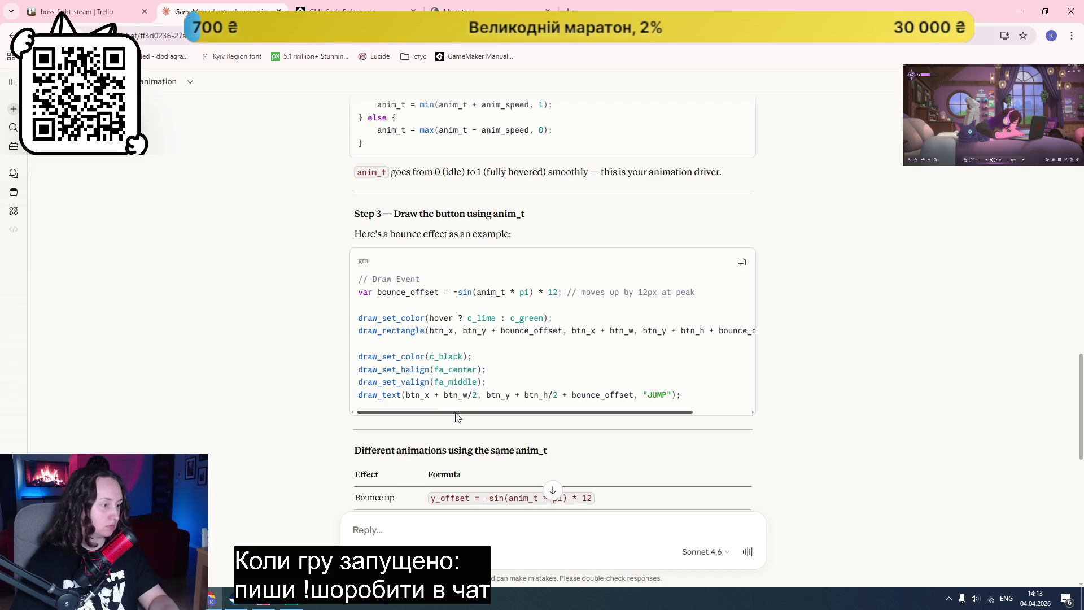
mouse_move(449, 414)
mouse_down()
mouse_move(545, 413)
mouse_move(260, 409)
mouse_up()
key(ctrl+Tab)
key(ctrl+Tab)
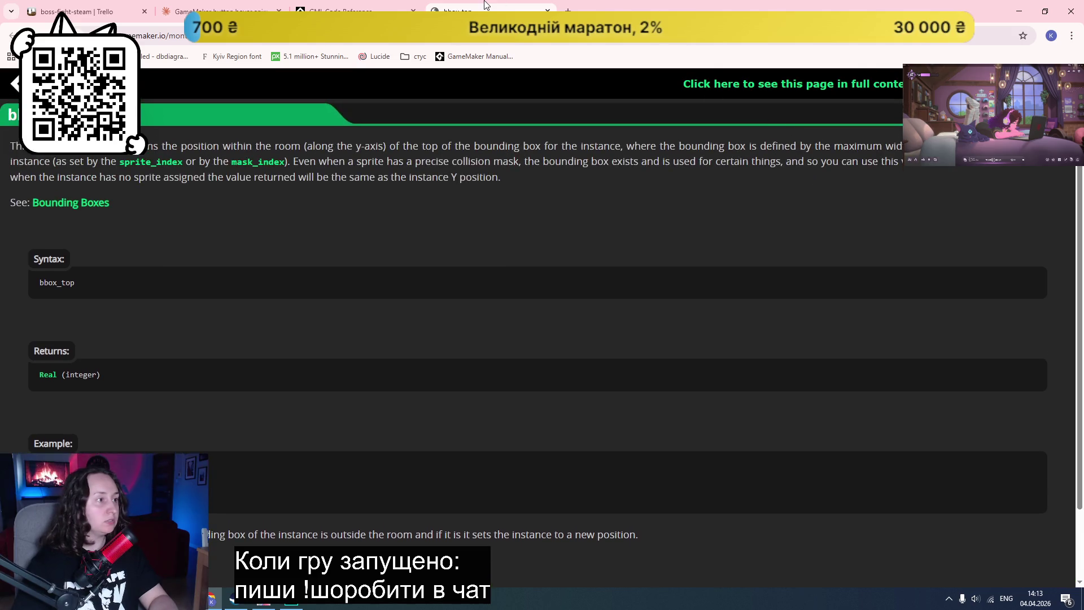
Step: Close the bbox_top page, read the manual's draw_rectangle syntax, then return to GameMaker
key(ctrl+w)
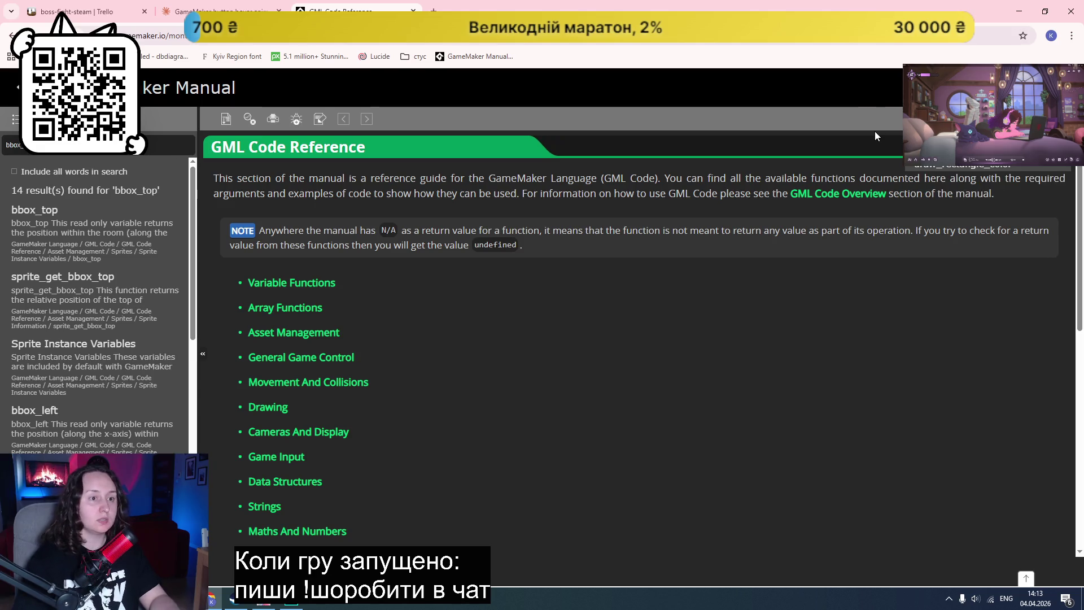
text(draw_rectangle)
key(Return)
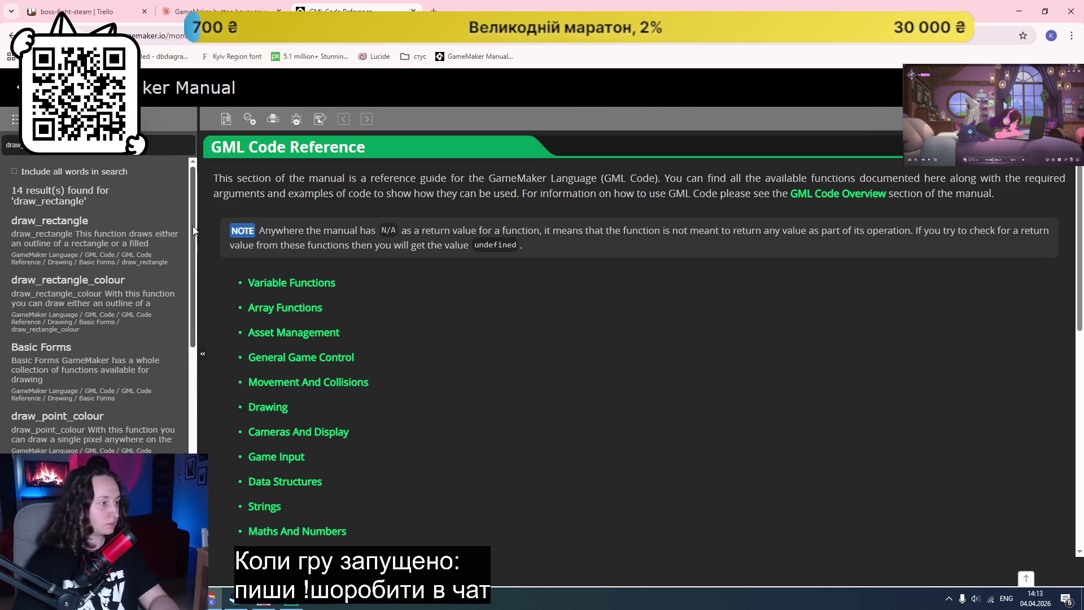
click(49, 222)
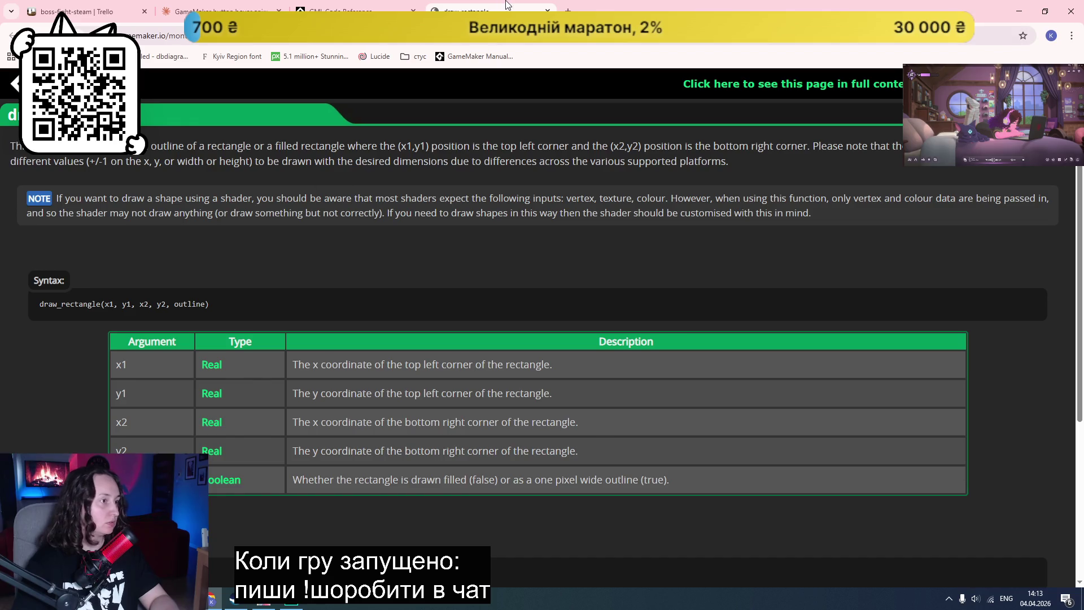
click(547, 10)
click(290, 602)
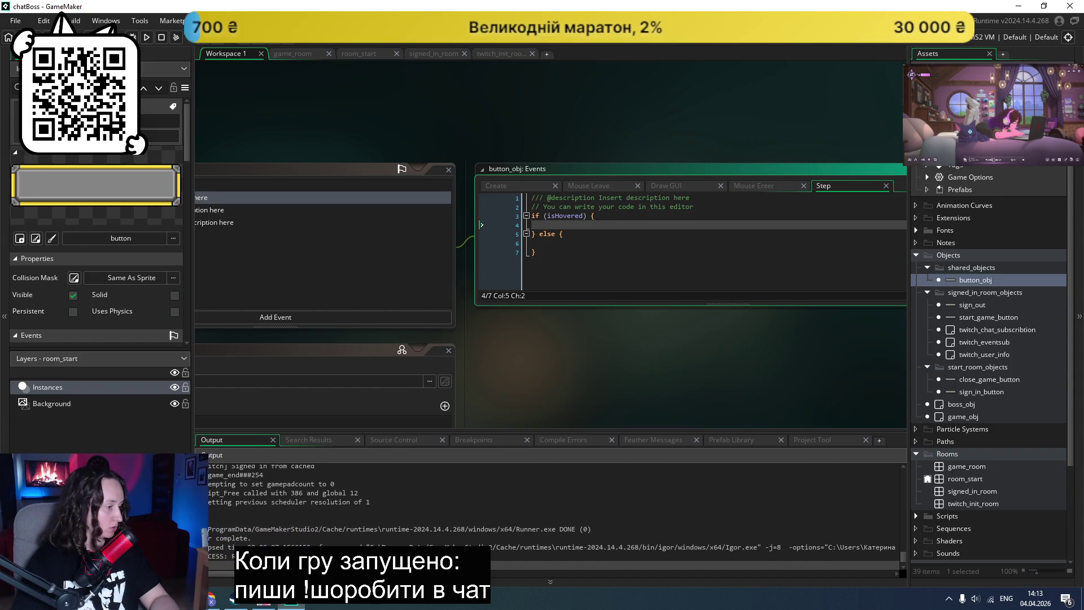
Step: Copy Claude's scale = lerp(1, 1.15, anim_t) formula into the Step event's isHovered branch
mouse_move(210, 603)
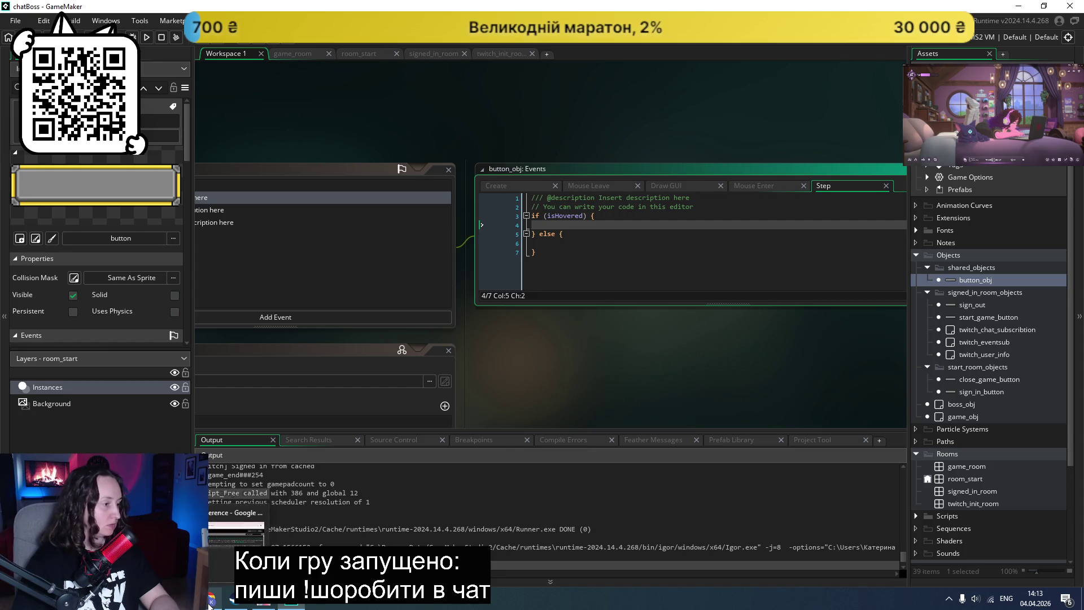
click(210, 603)
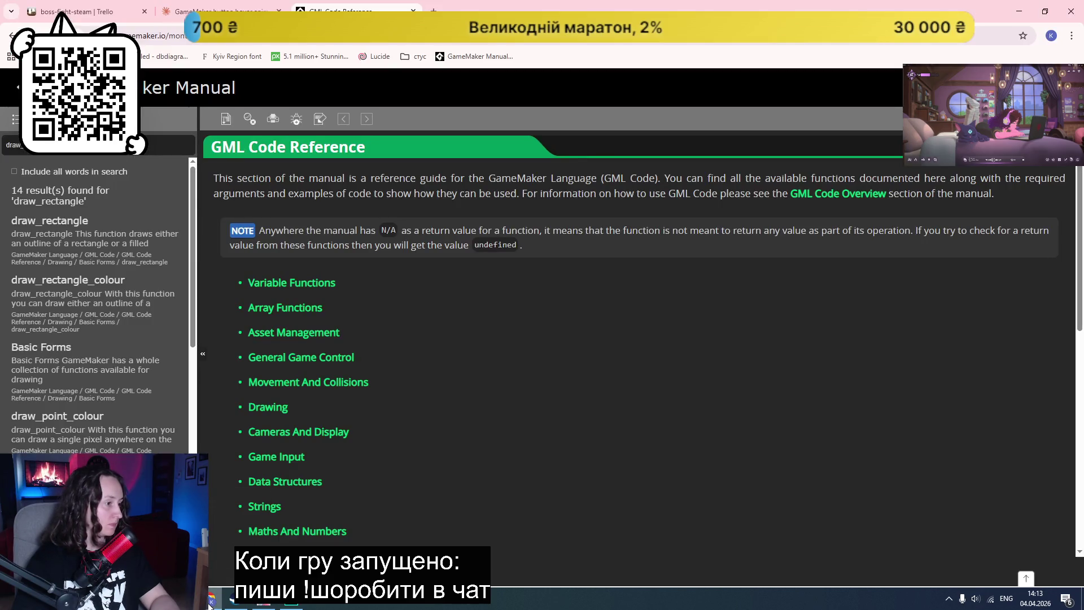
click(215, 10)
scroll(642, 322, down, 4)
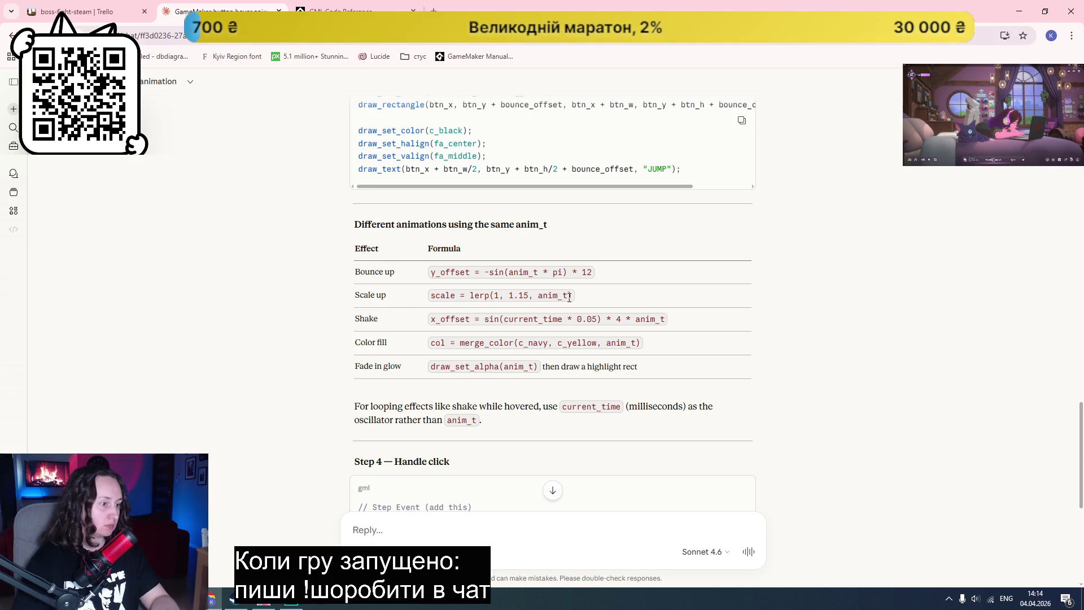
drag(571, 296, 430, 300)
key(ctrl+c)
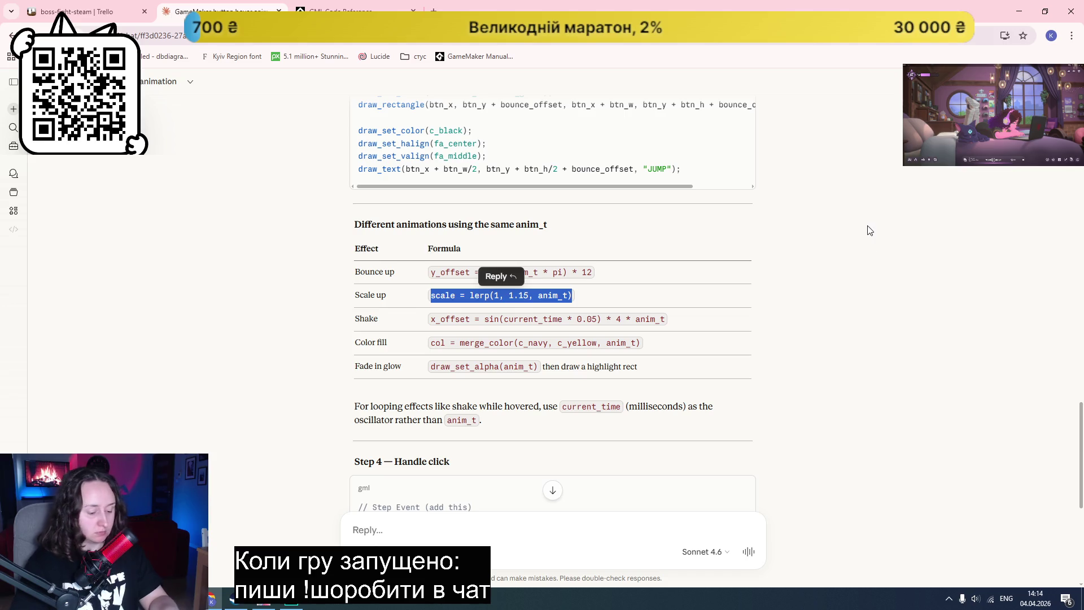
key(alt+Tab)
key(ctrl+v)
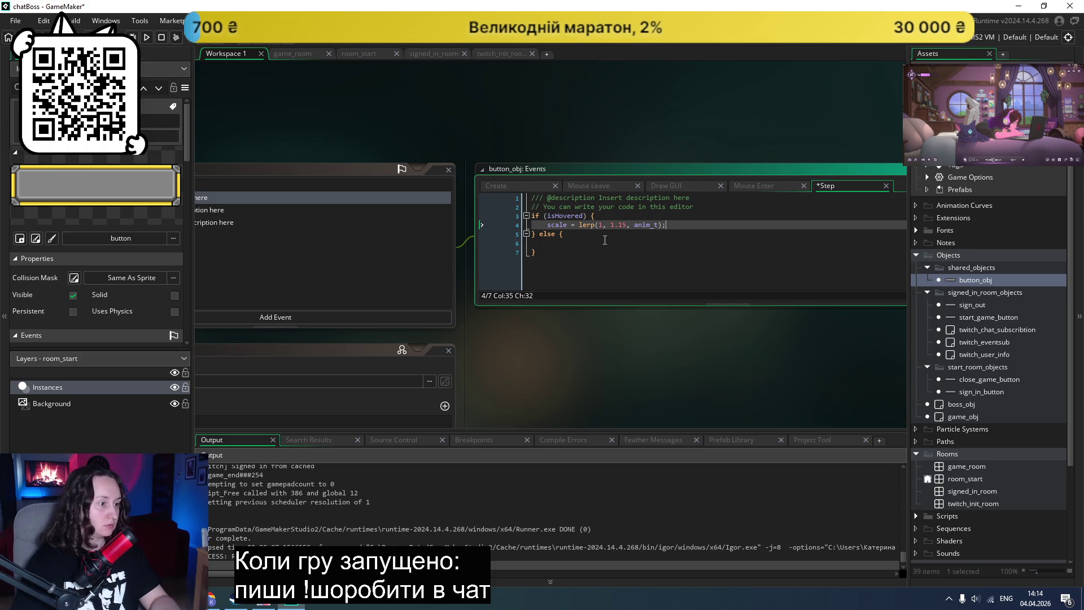
Step: Indent the empty else-branch line, then skim Claude's Step 4 click handling and Tips
click(605, 242)
key(Tab)
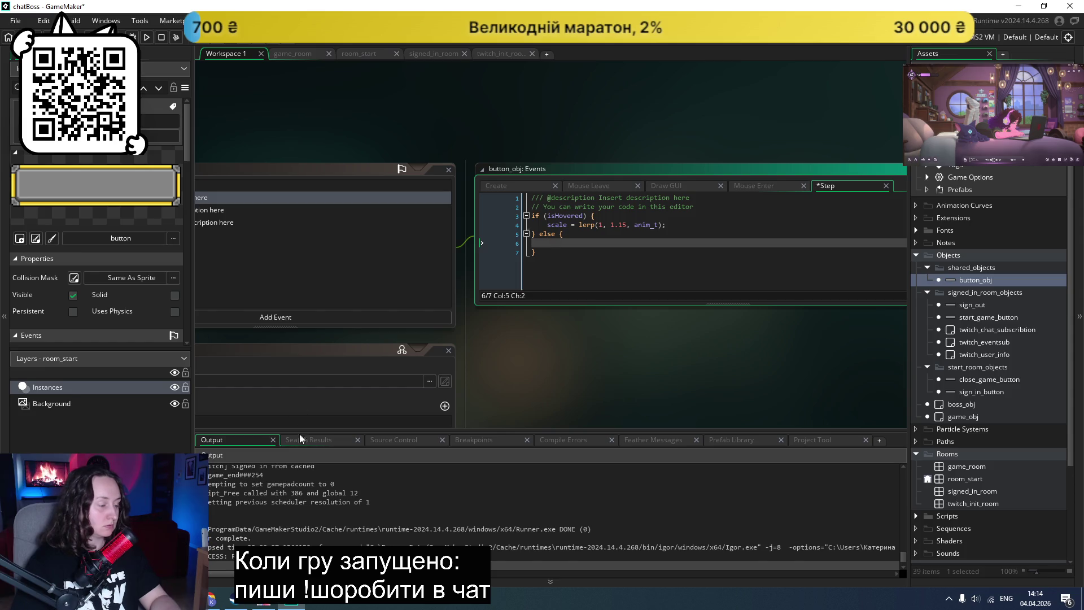
click(236, 600)
click(254, 415)
scroll(265, 423, down, 2)
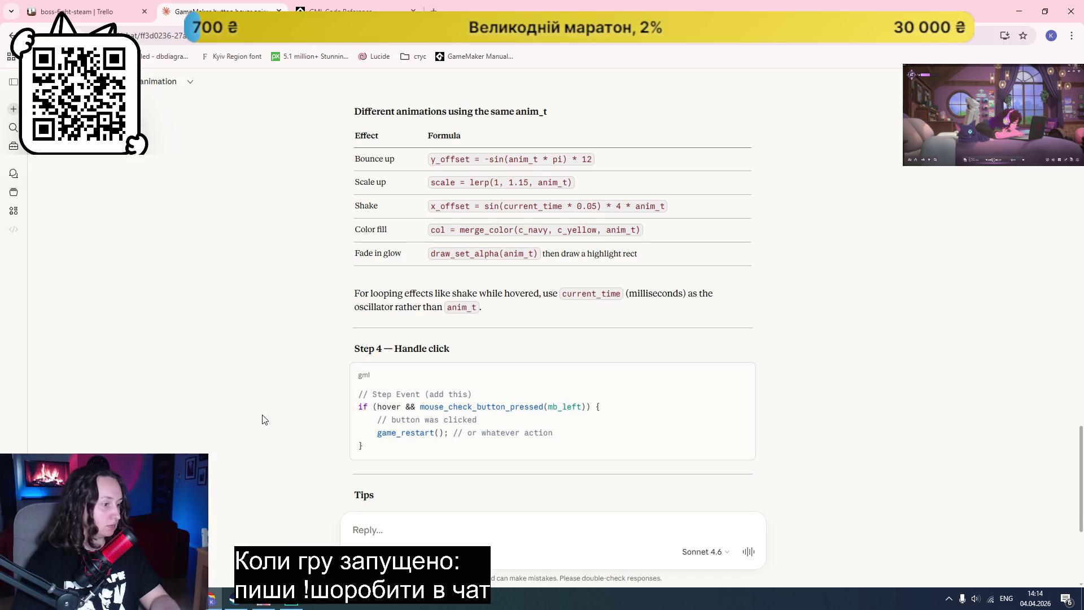
scroll(278, 404, down, 2)
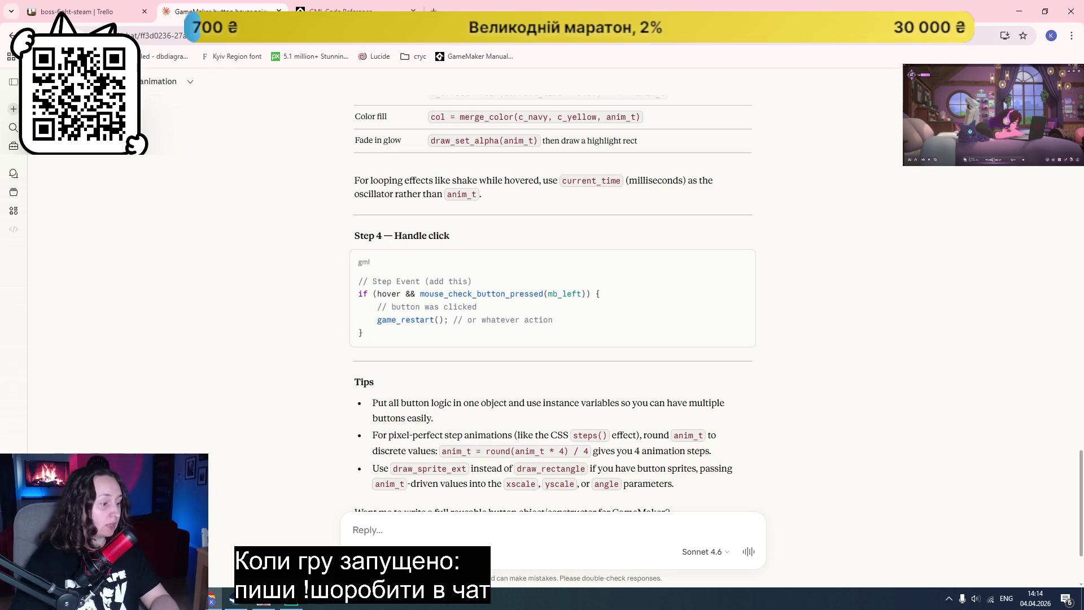
click(290, 597)
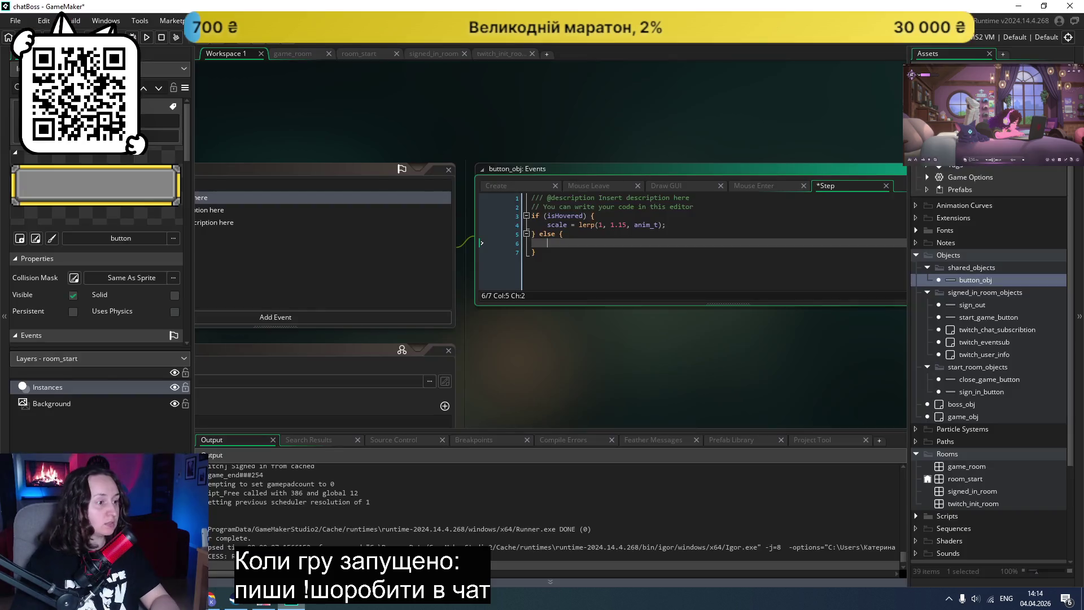
Step: Run the game and abort it after it crashes on the Step event's scale line
click(147, 40)
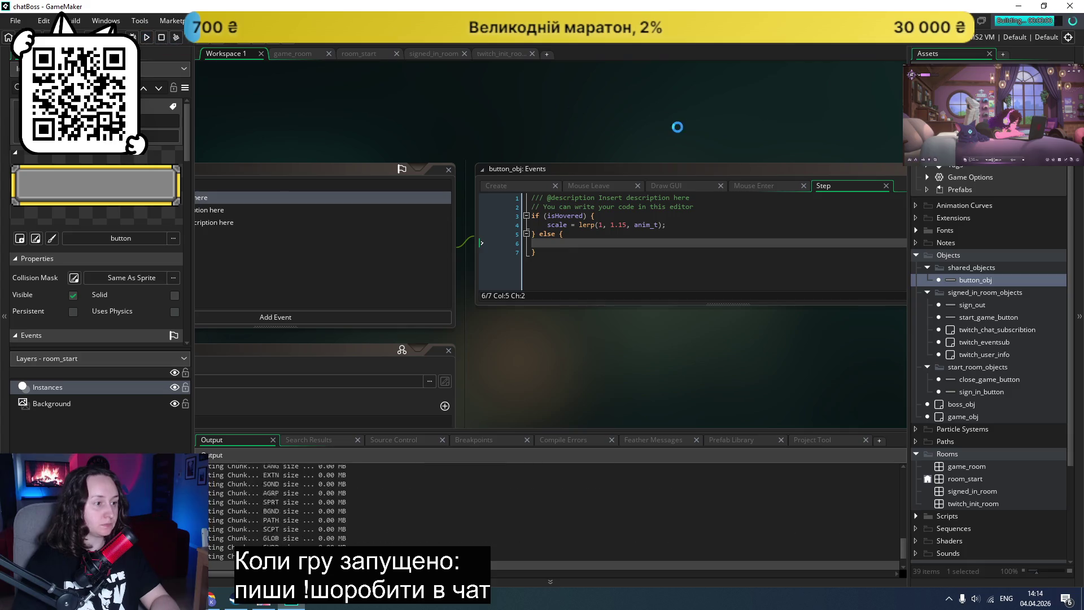
click(547, 282)
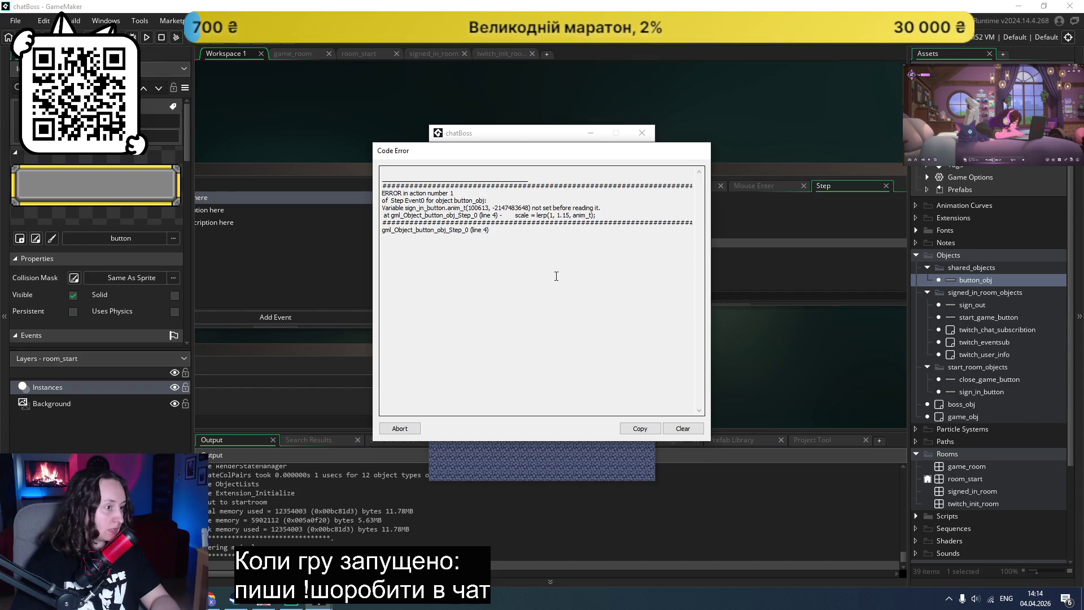
click(399, 429)
Step: Compare the Create and Step event code, then scroll to the Variable Definitions panel
click(652, 225)
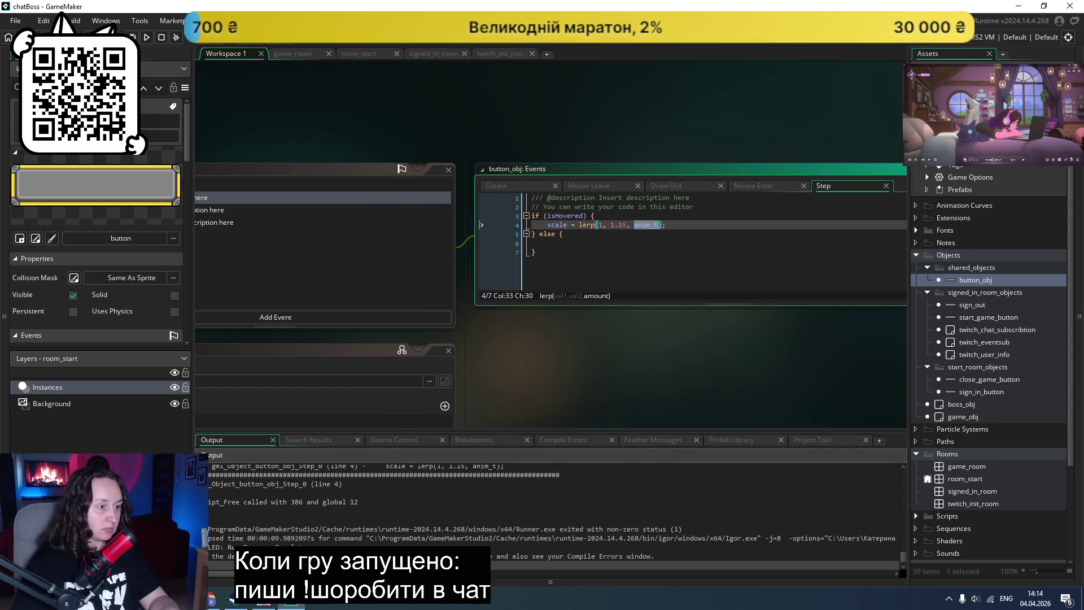
click(532, 188)
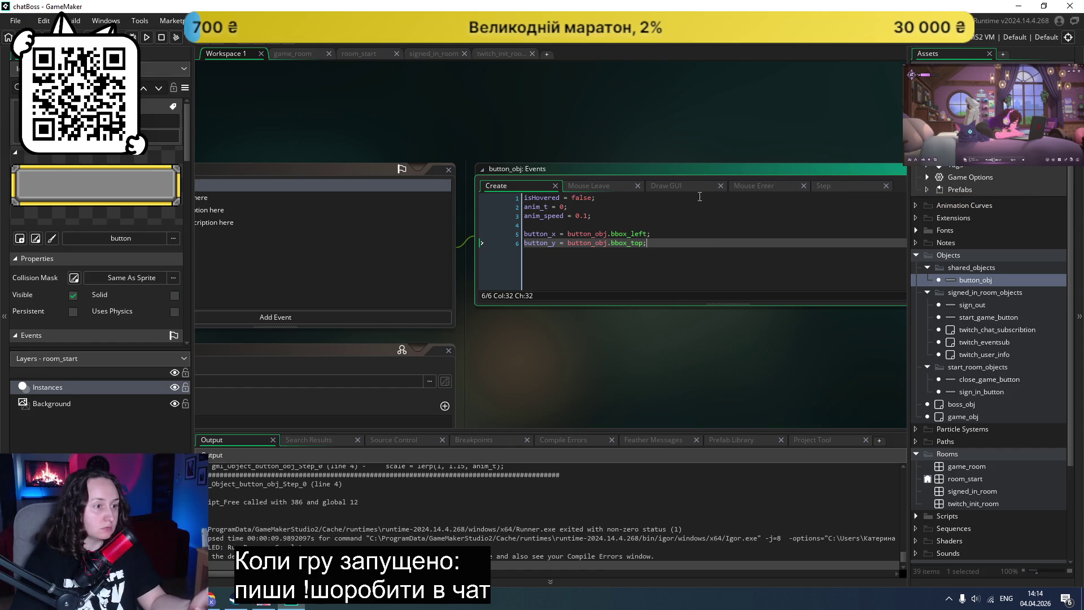
click(829, 186)
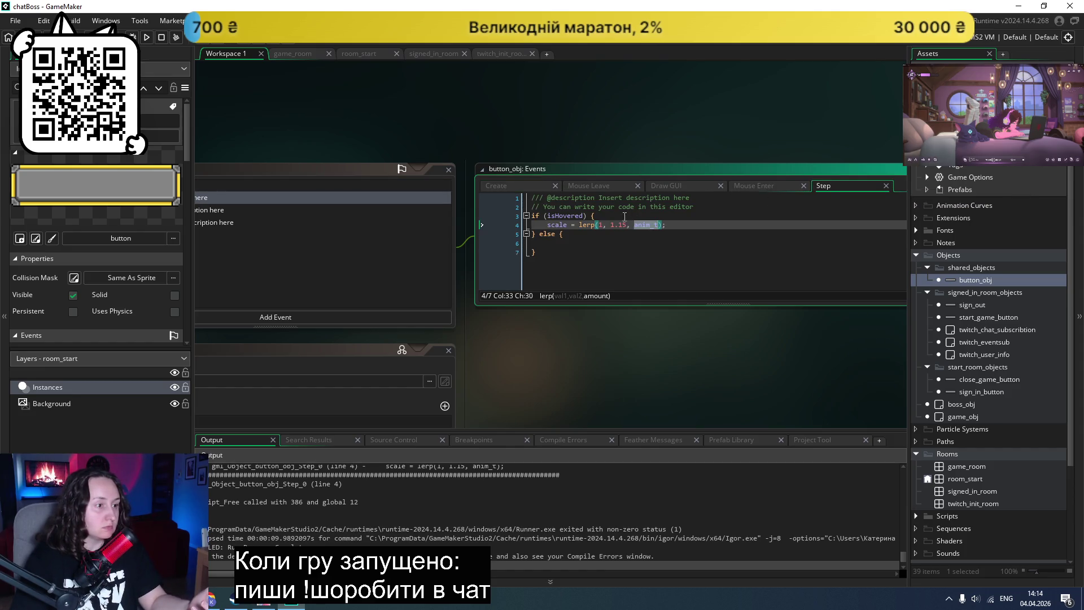
click(621, 214)
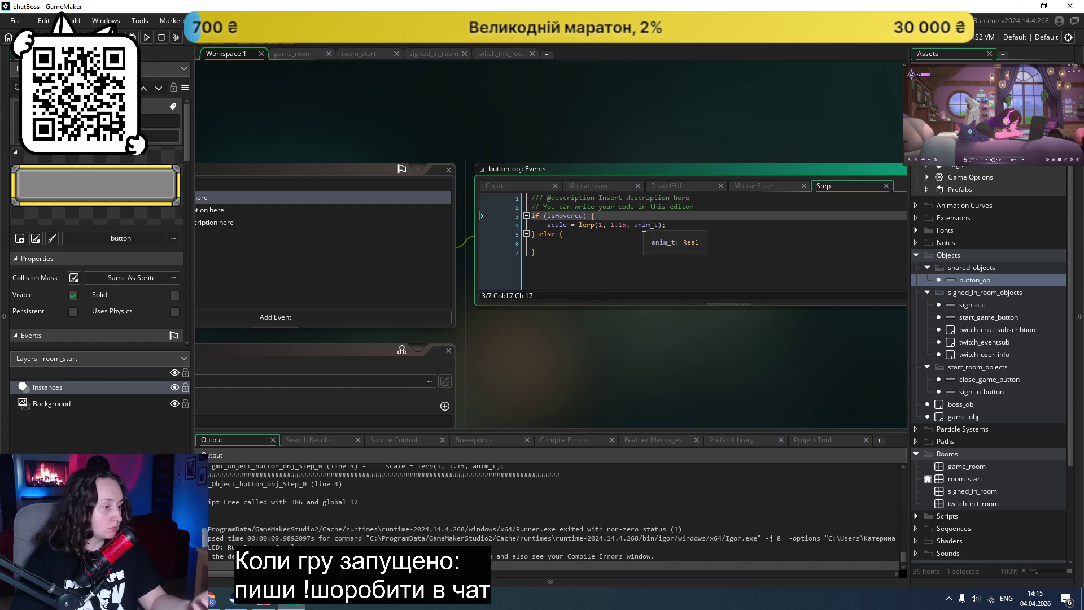
scroll(576, 351, up, 2)
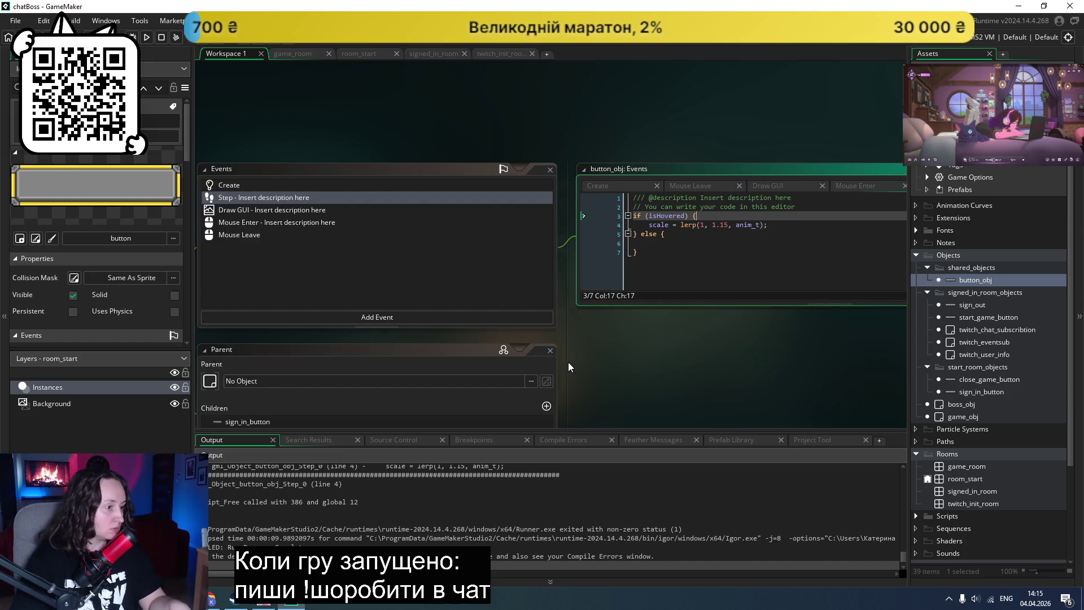
scroll(450, 331, down, 3)
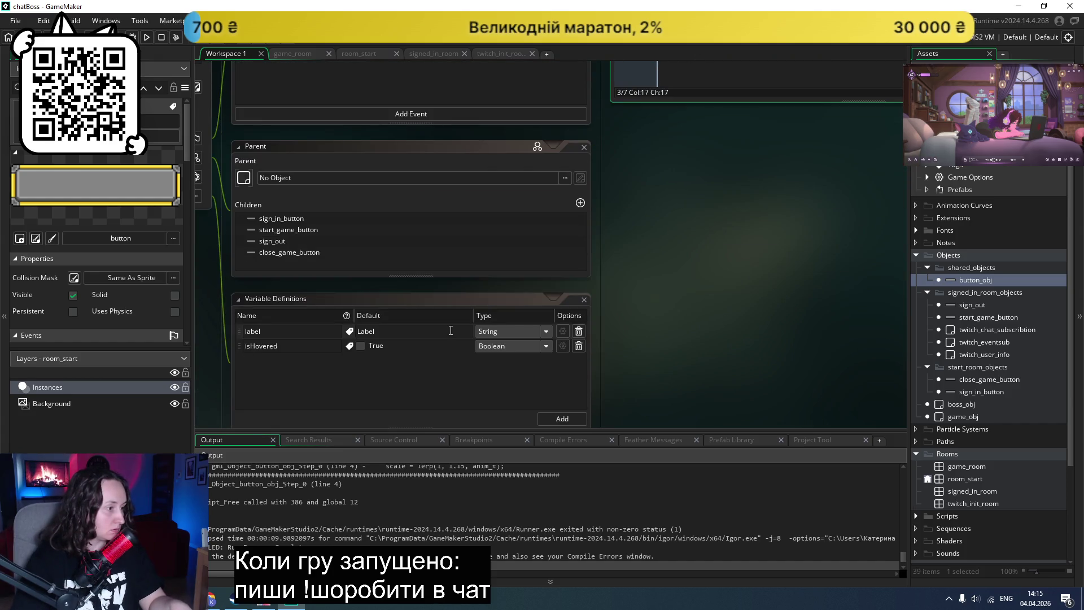
Step: Add an anim_t variable definition (Real, default 0.0) and check the Create event code
click(562, 418)
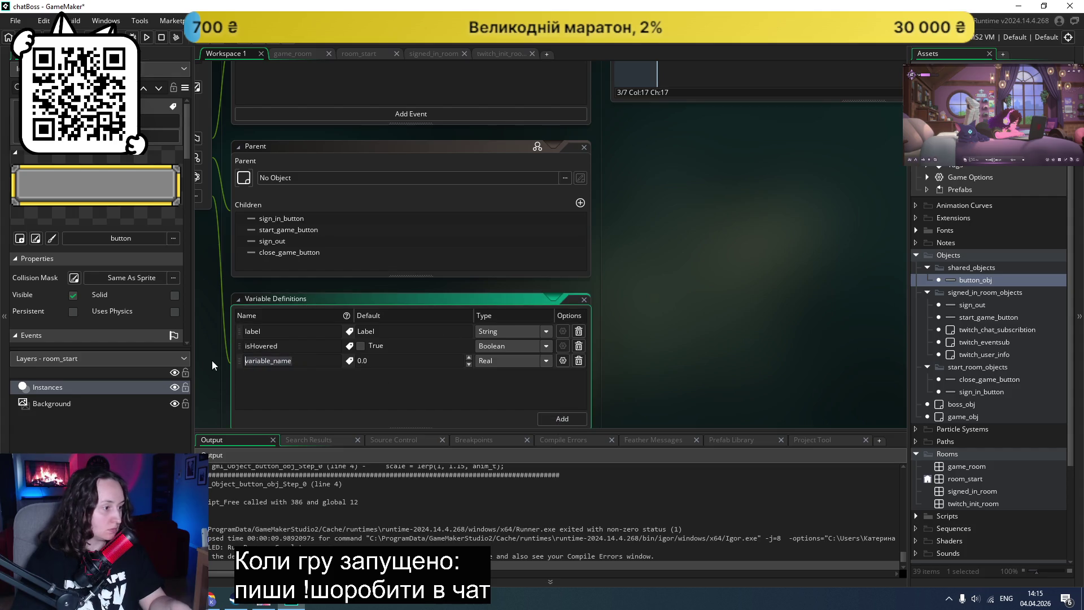
text(anim_t)
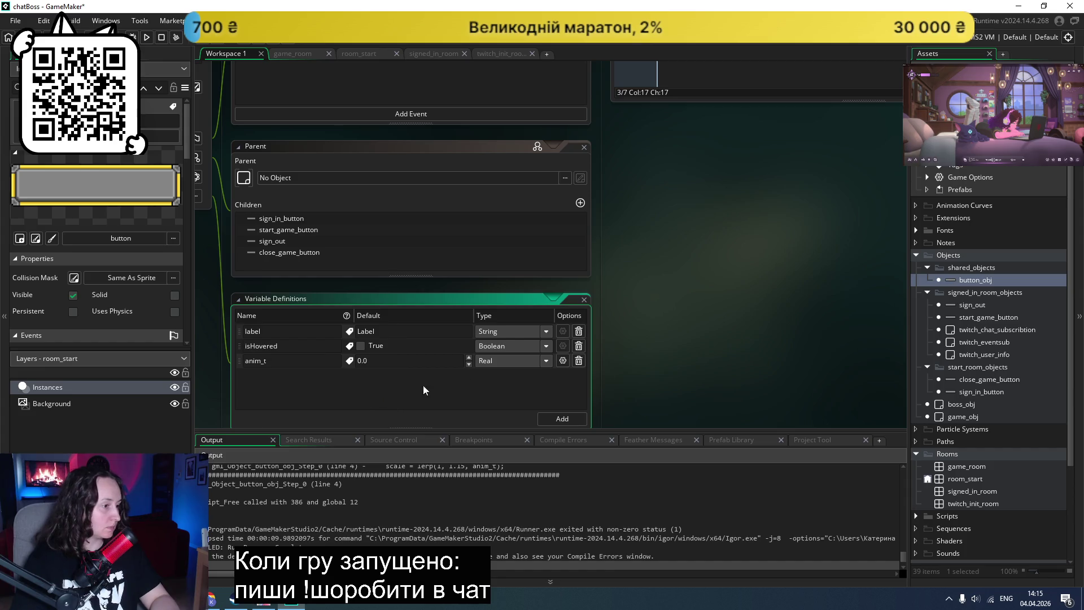
scroll(688, 292, up, 2)
scroll(687, 293, up, 1)
click(263, 117)
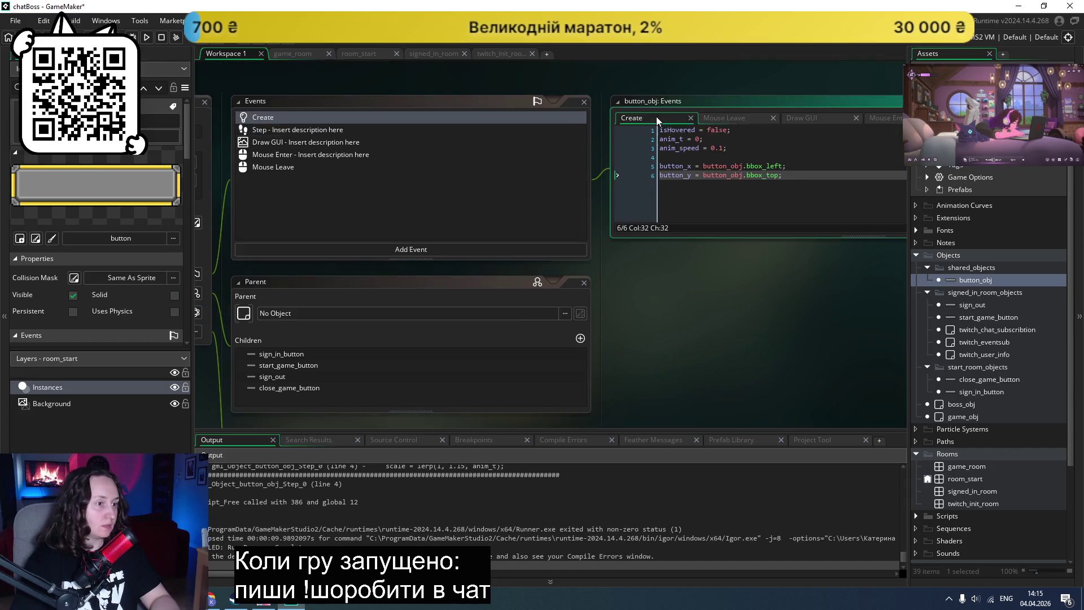
scroll(399, 355, down, 2)
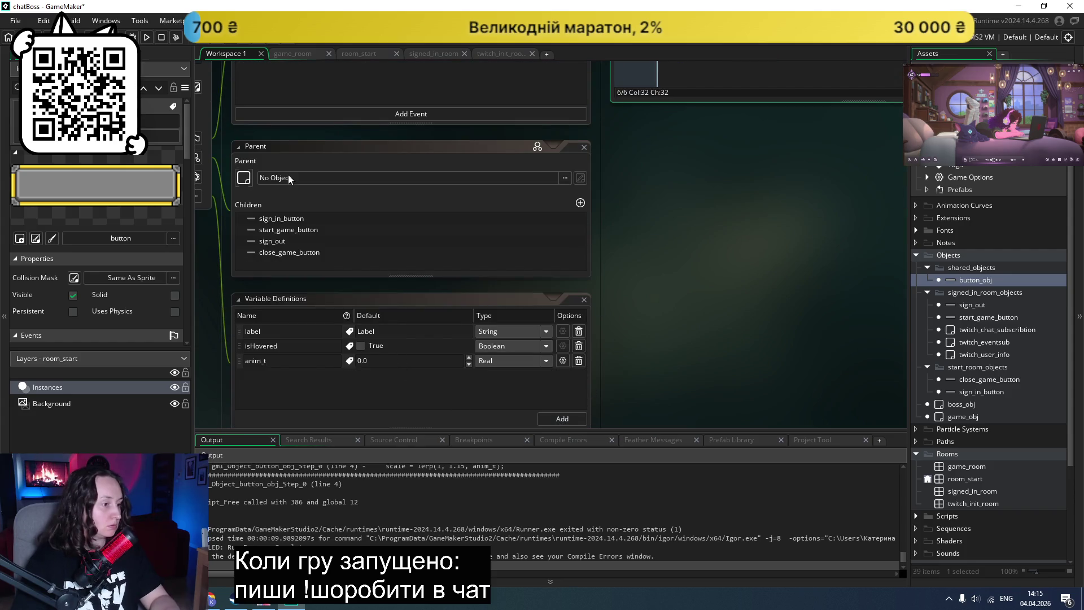
Step: Test-run the game, close it, and go back to Claude's reply
click(150, 37)
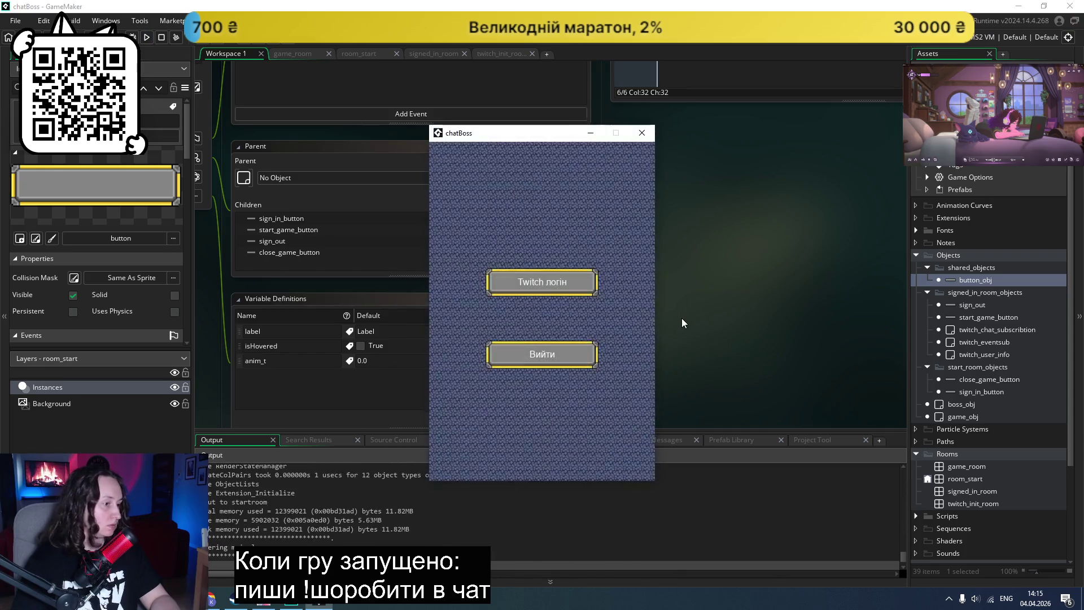
click(642, 135)
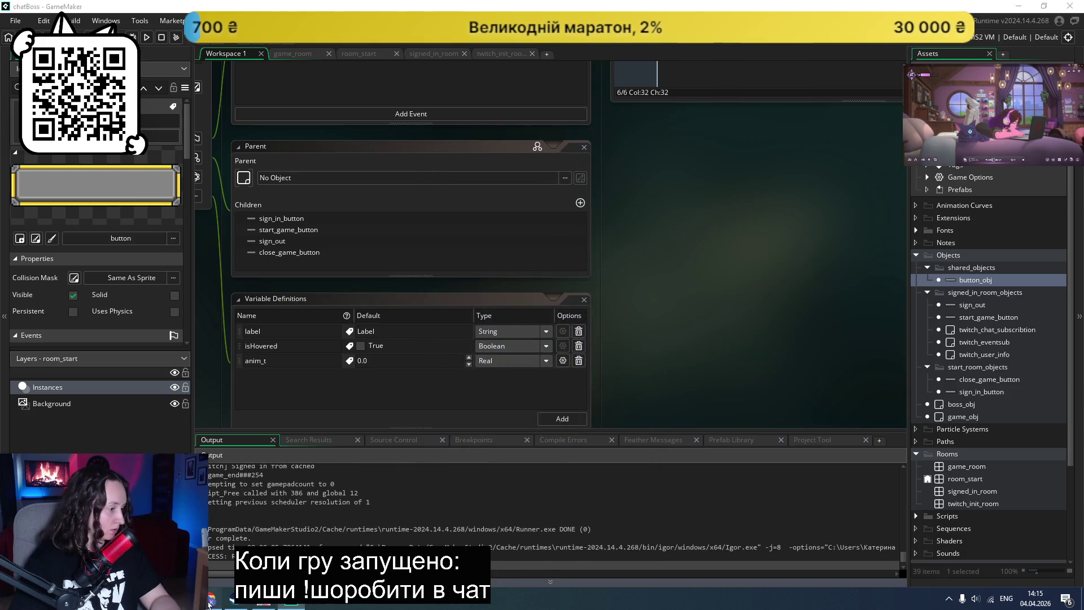
key(alt+Tab)
scroll(511, 278, up, 10)
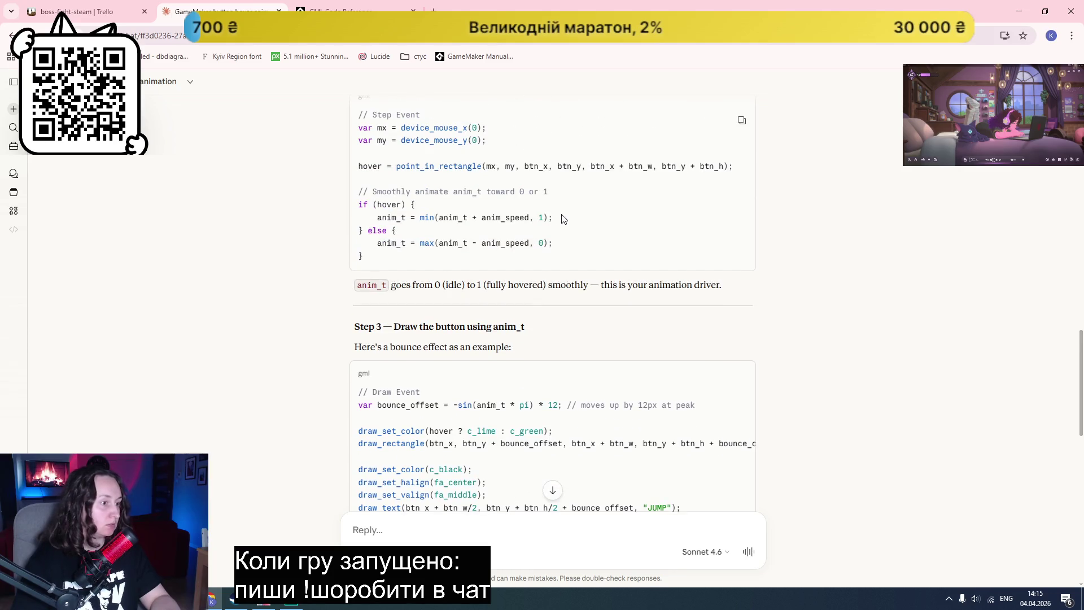
Step: Copy Claude's line anim_t = min(anim_t + anim_speed, 1); and return to GameMaker
drag(566, 218, 379, 215)
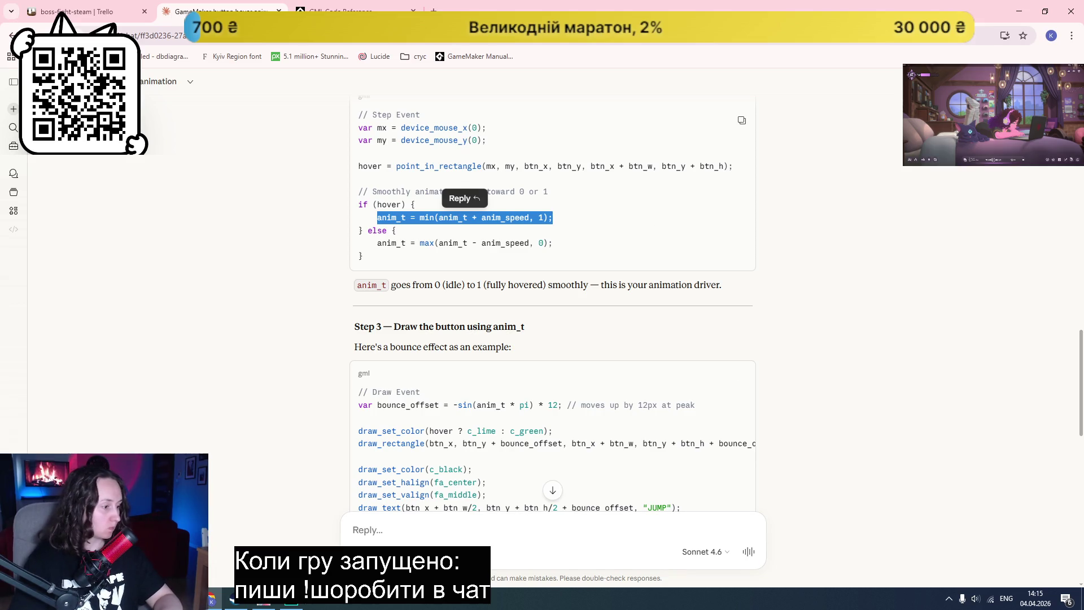
key(alt+Tab)
scroll(698, 253, up, 5)
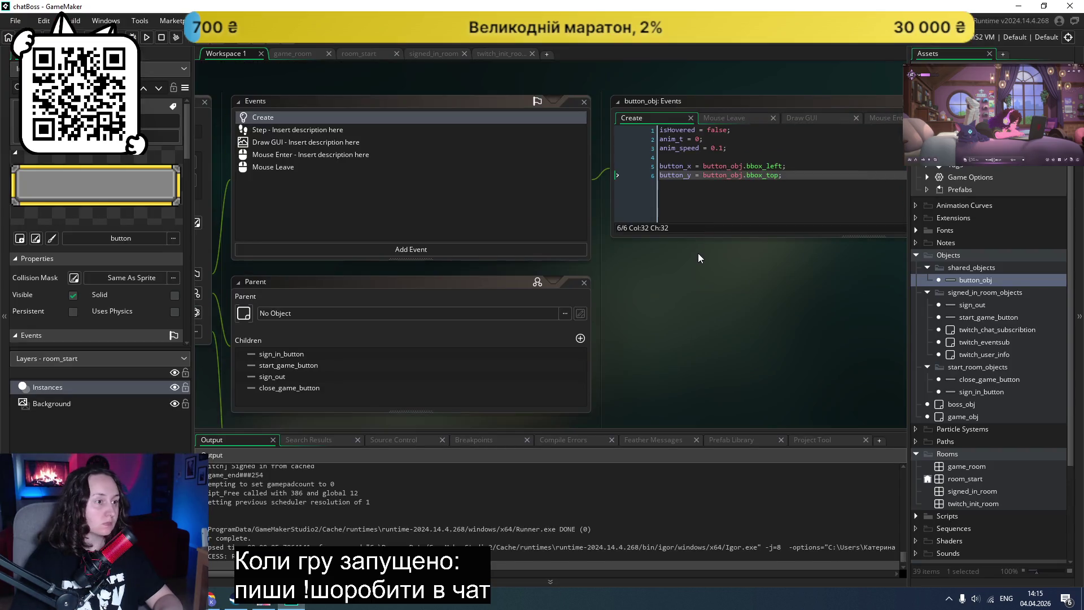
Step: Replace the hovered branch's scale line with anim_t = min(anim_t + anim_speed, 1);
click(733, 221)
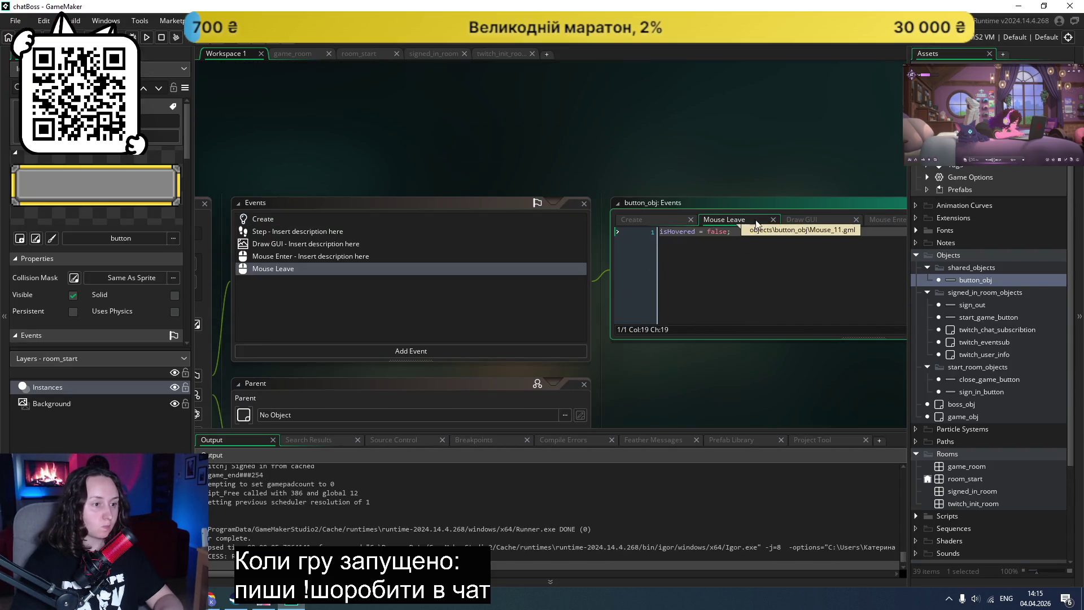
click(858, 220)
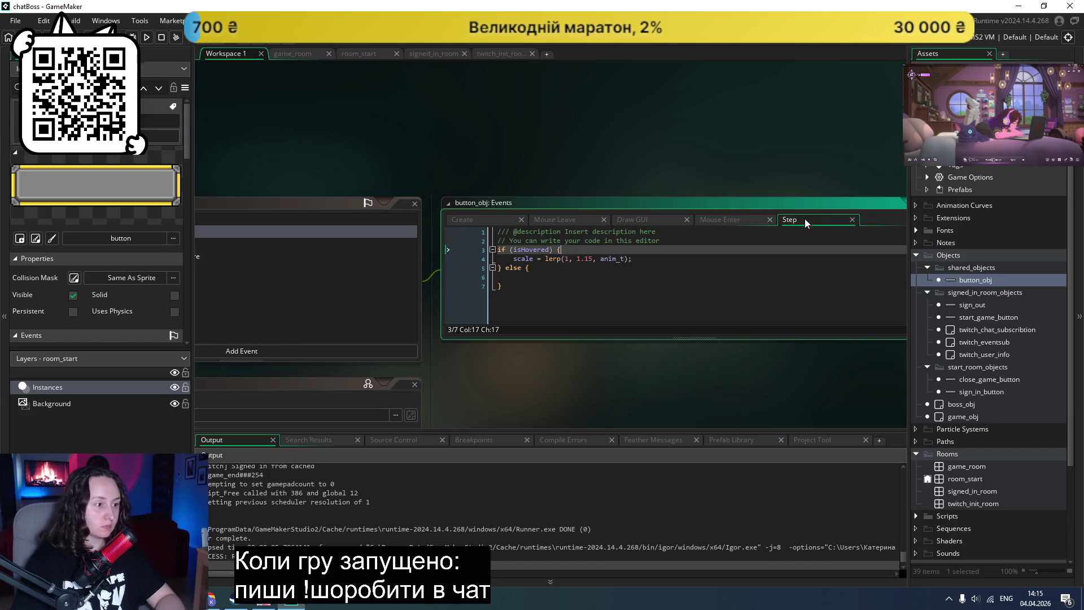
key(ctrl+z)
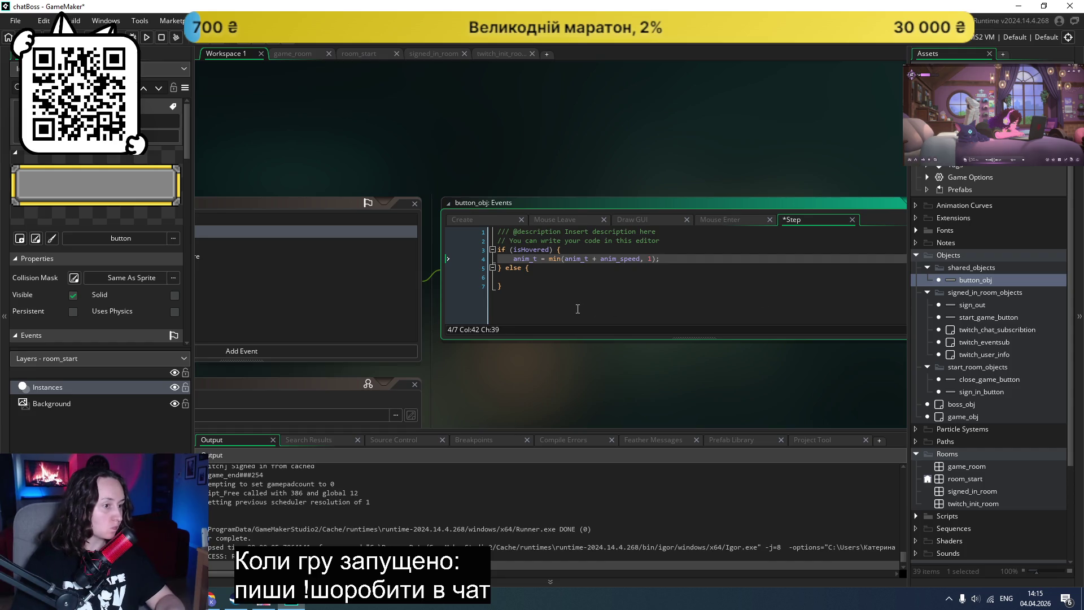
double_click(620, 259)
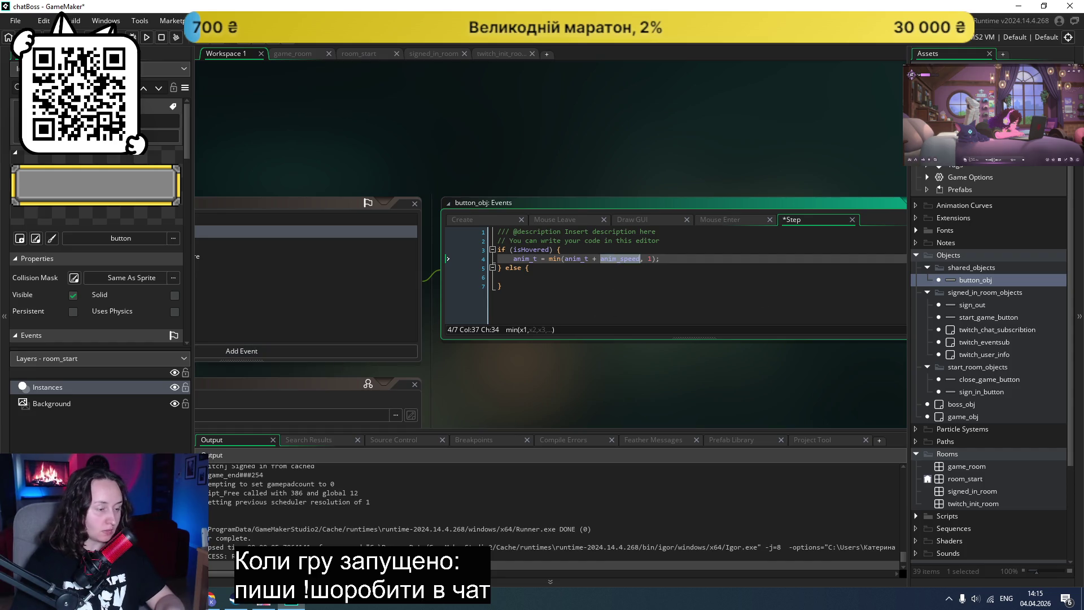
scroll(323, 350, down, 2)
scroll(333, 367, left, 3)
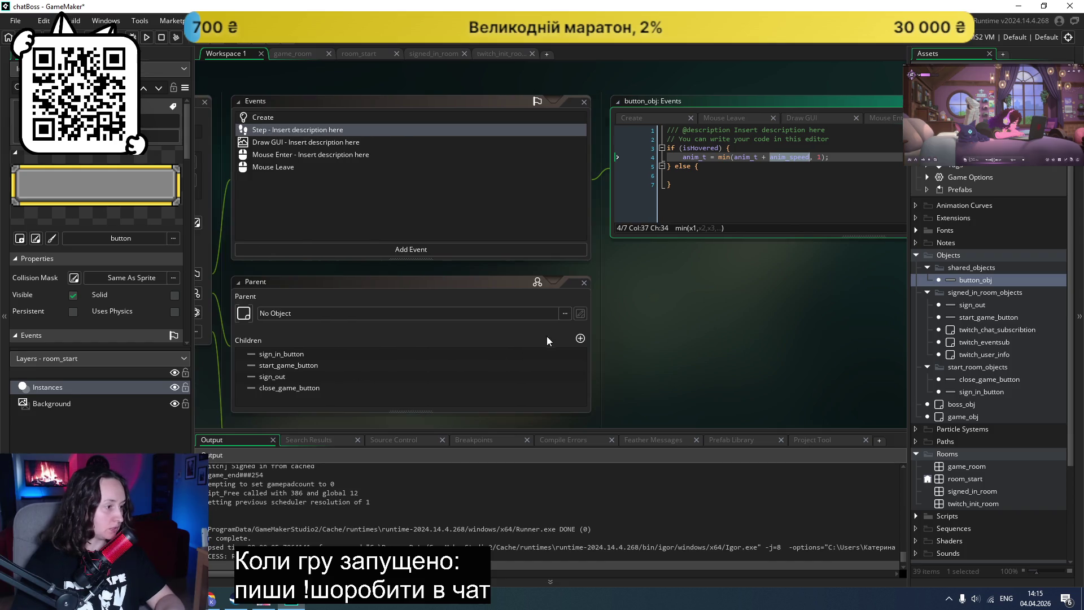
scroll(494, 354, down, 2)
scroll(494, 355, down, 2)
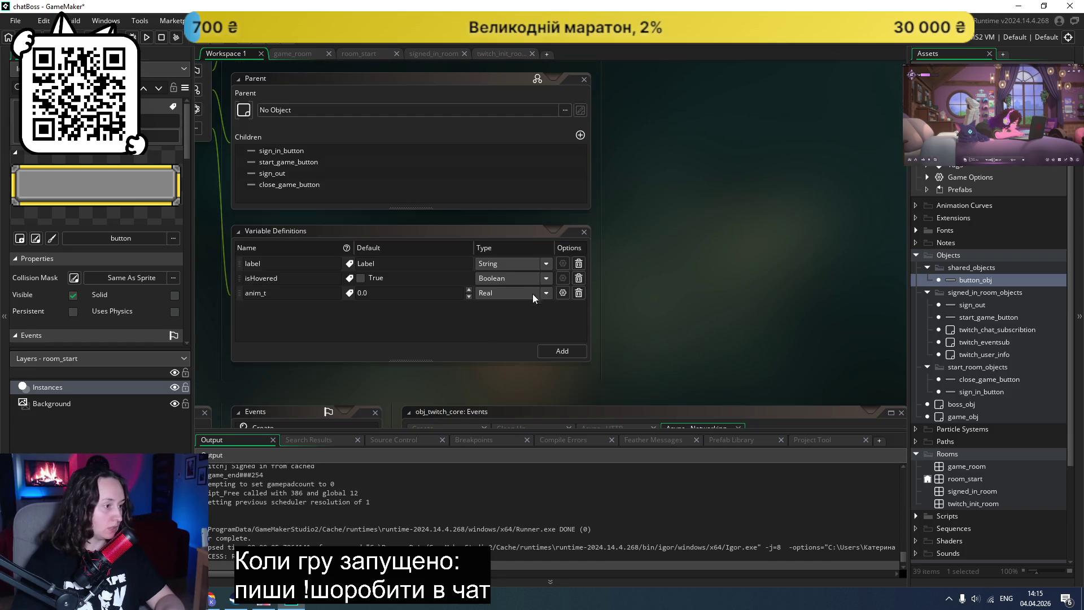
Step: Add an anim_speed variable definition to button_obj with default 0.1, then run the game
click(553, 350)
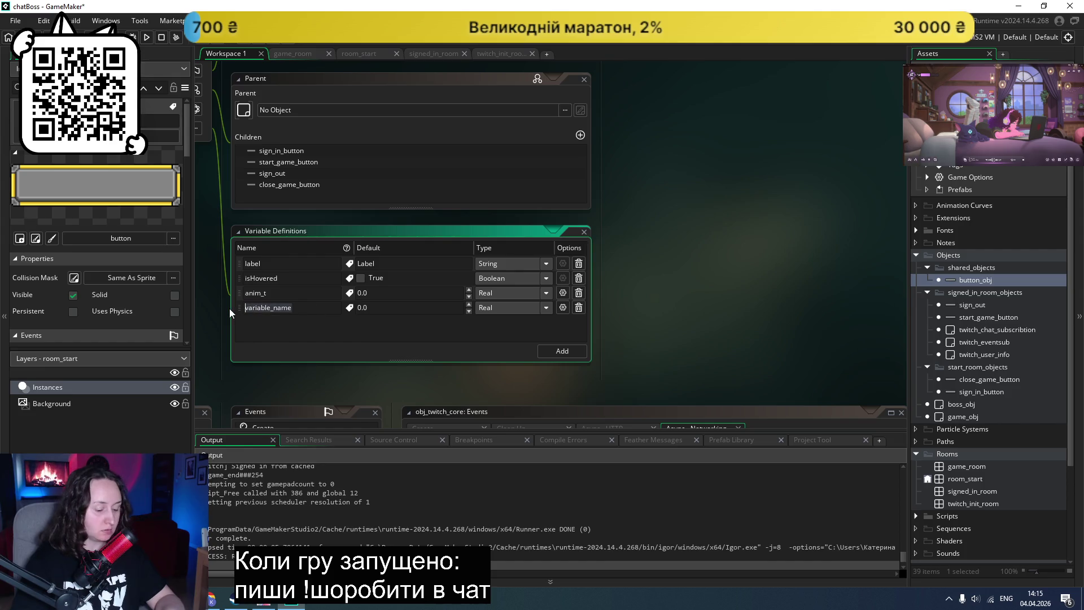
scroll(706, 291, up, 5)
click(638, 154)
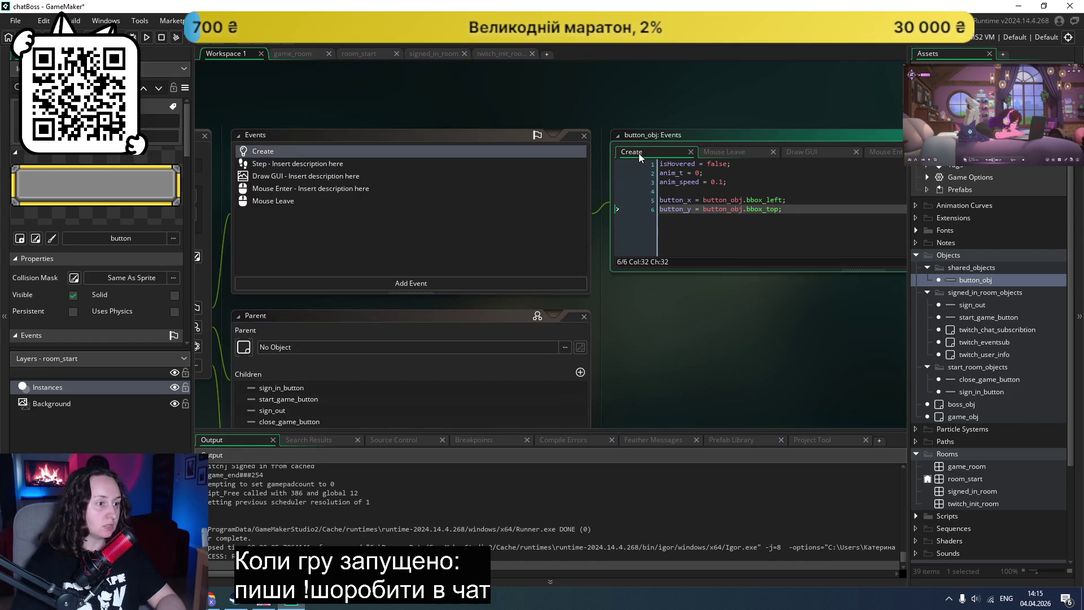
scroll(413, 285, down, 3)
click(392, 375)
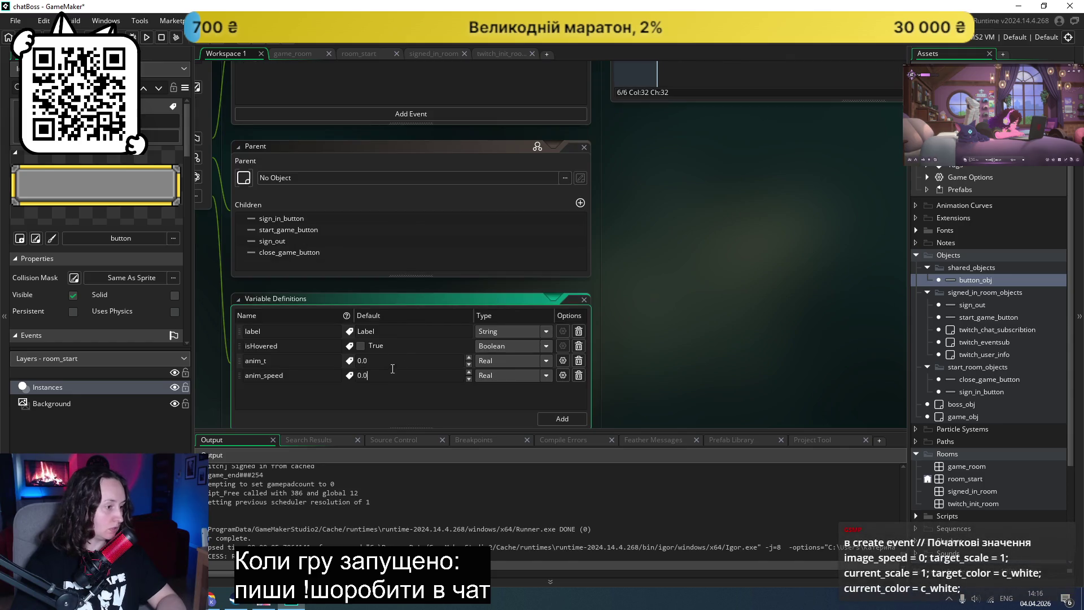
text(1)
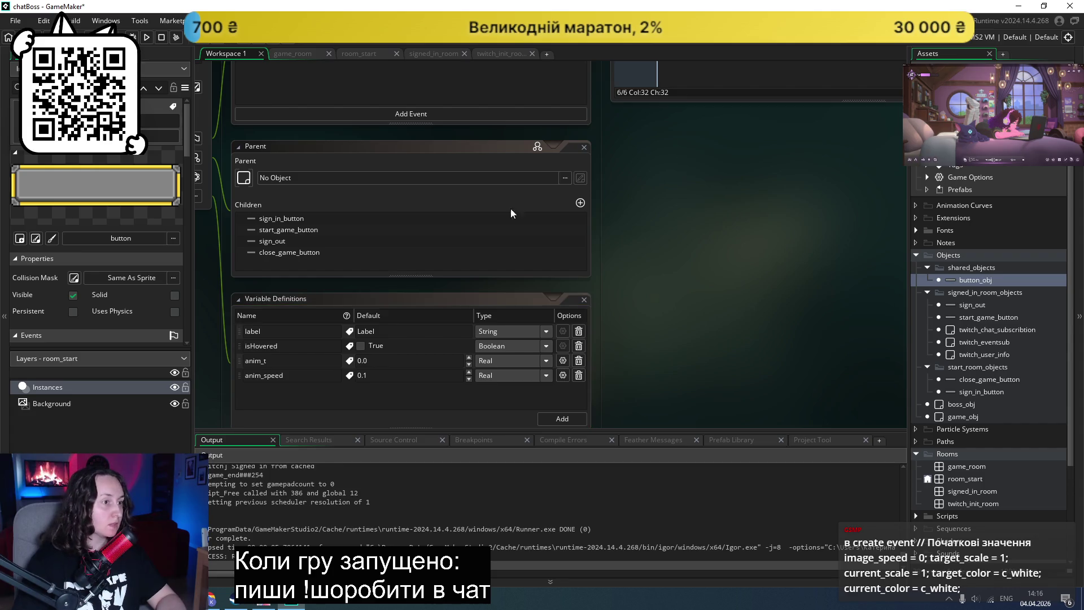
click(147, 38)
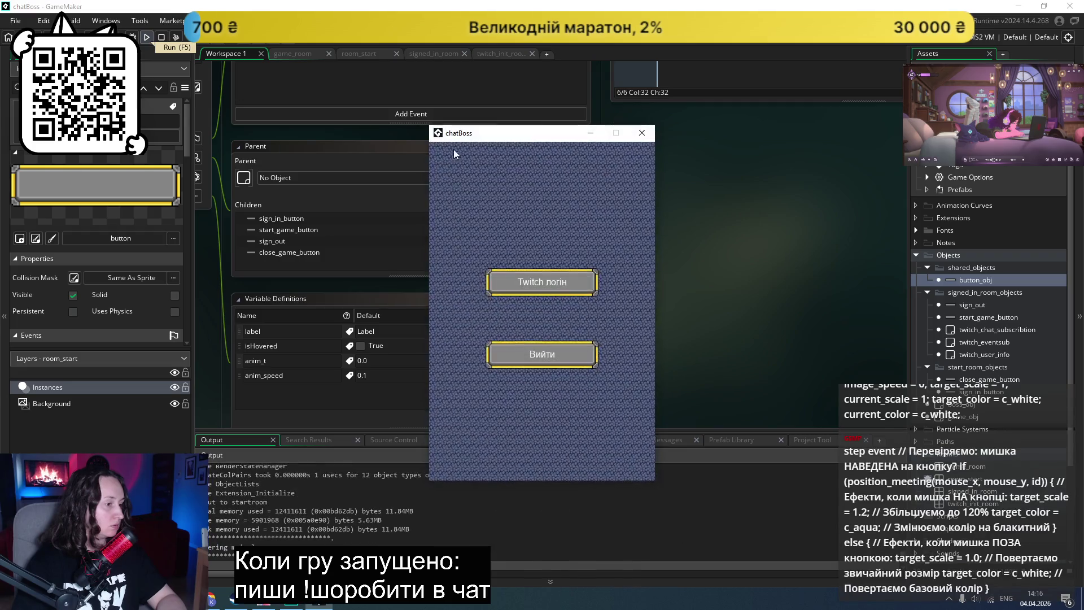
Step: Close the running game and open button_obj's Step event code at its last line
click(638, 136)
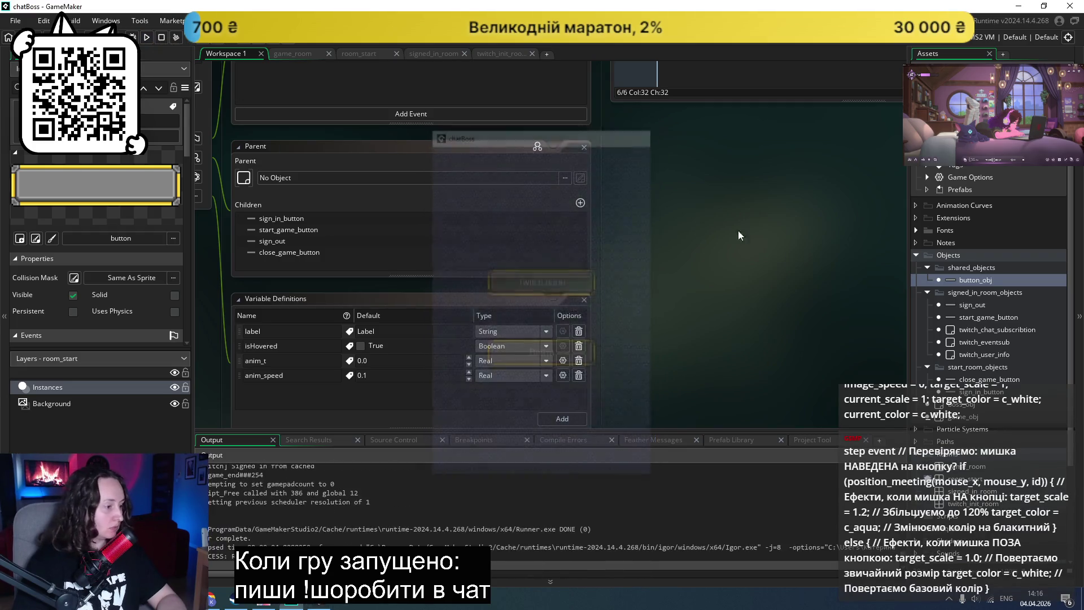
scroll(751, 253, up, 4)
scroll(721, 249, right, 4)
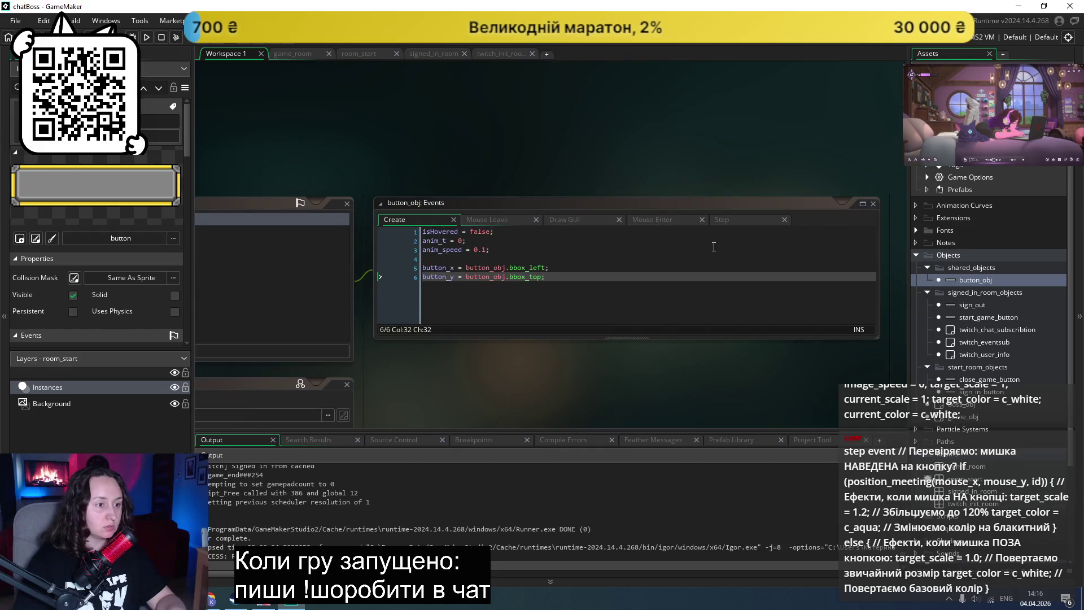
click(724, 220)
click(523, 288)
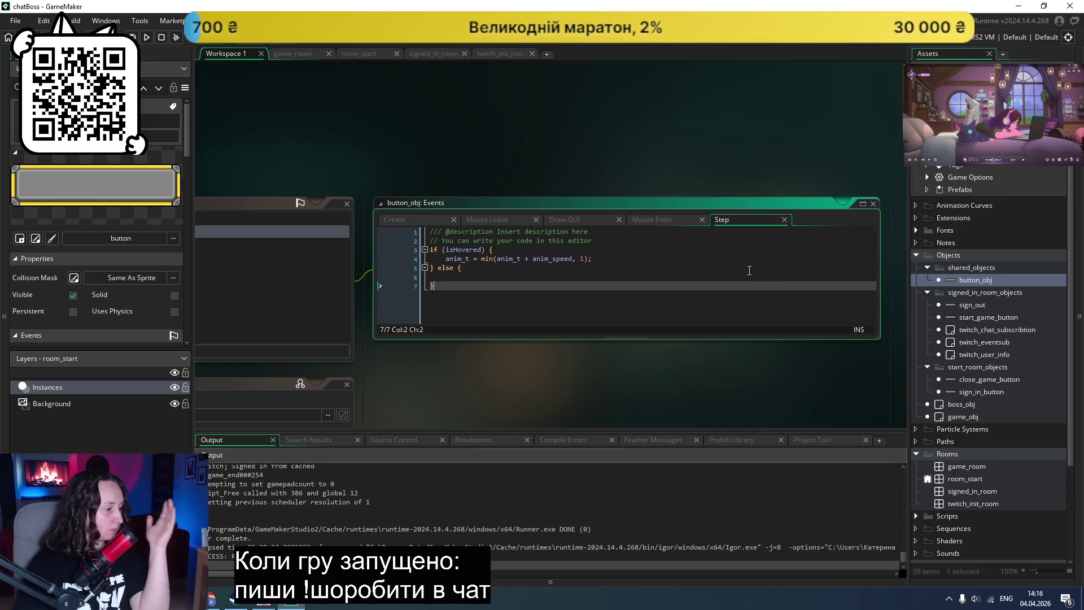
Step: Bring the Claude chat with the GML hover example back to the front
scroll(747, 270, up, 1)
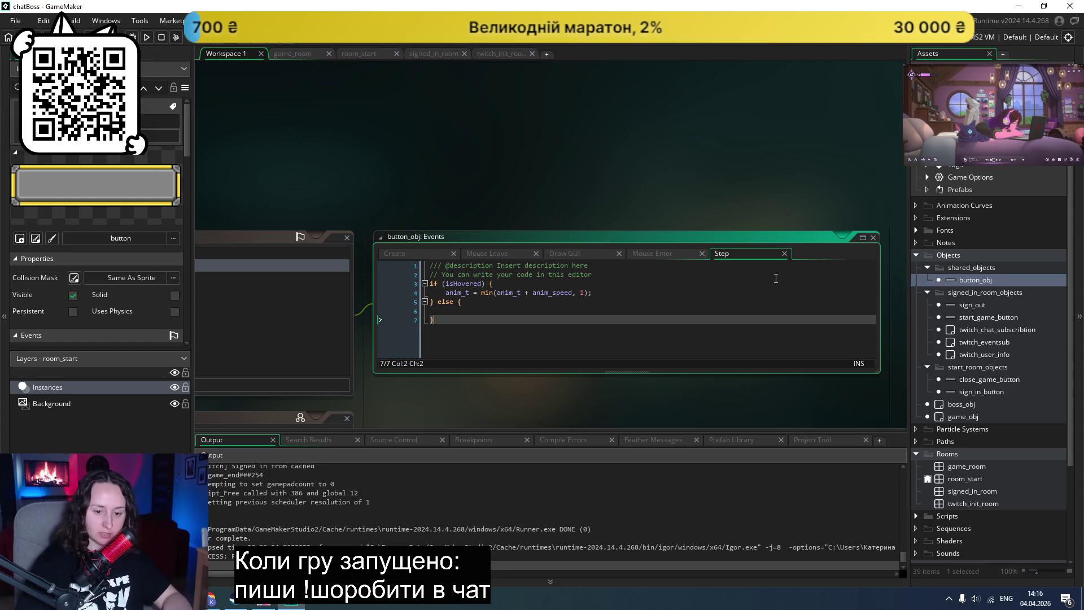
scroll(611, 167, left, 10)
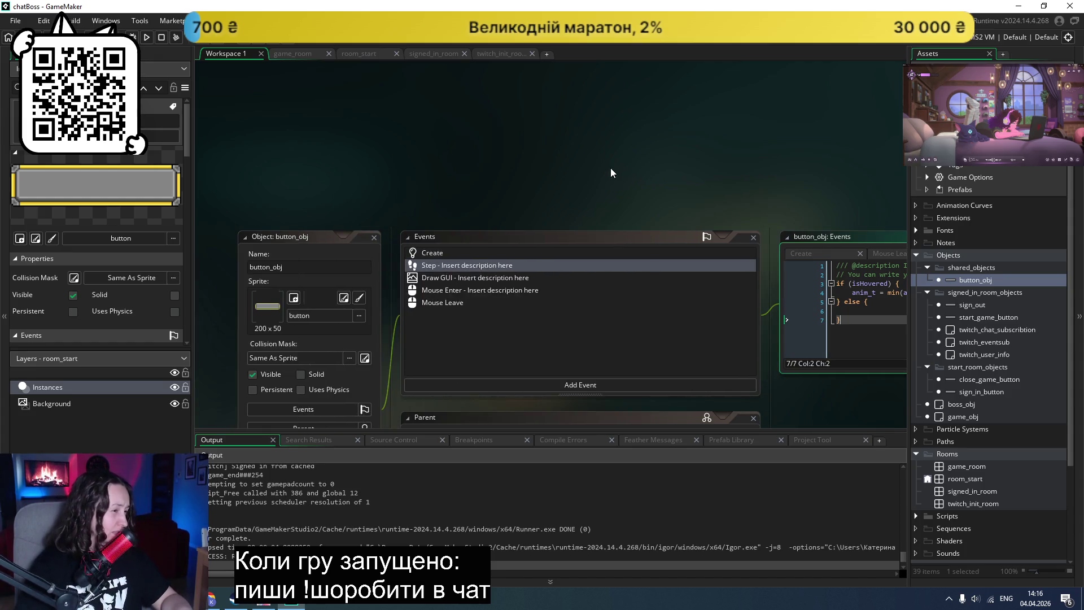
scroll(609, 169, right, 5)
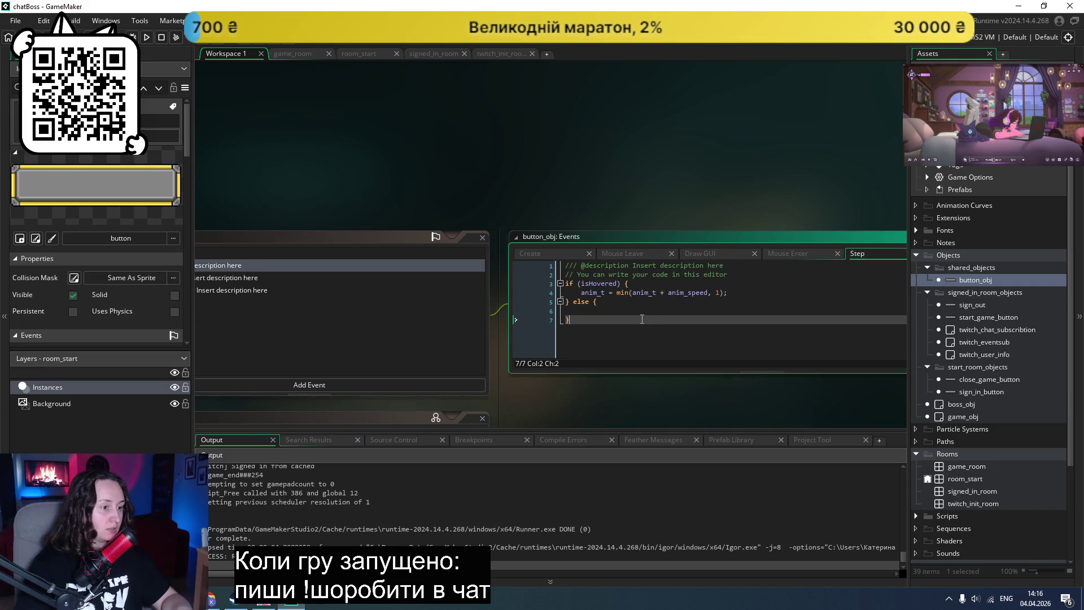
click(222, 598)
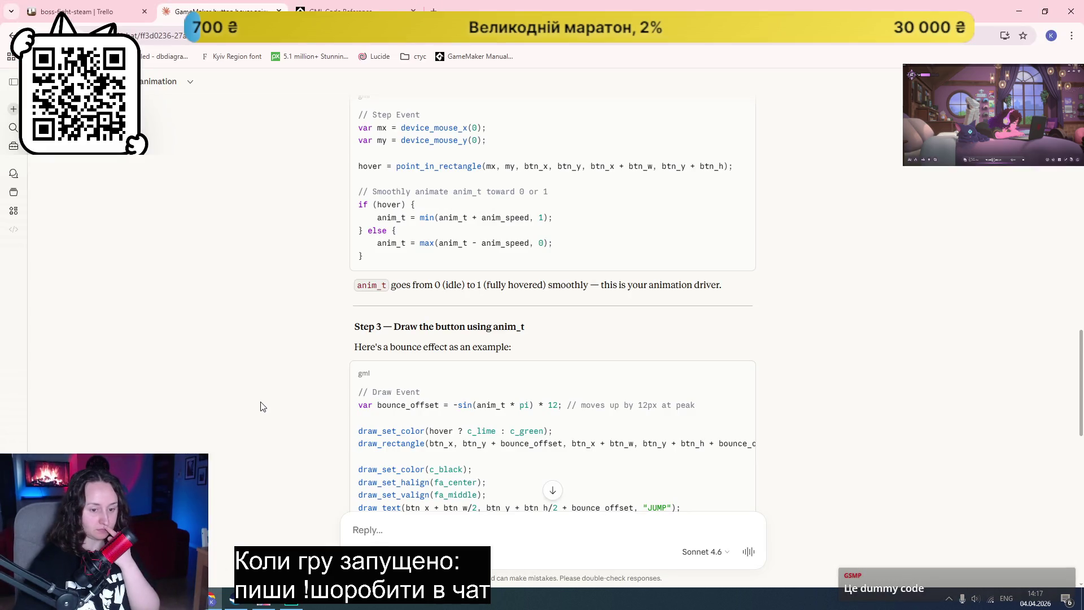
Step: Copy Claude's max(anim_t - anim_speed, 0) line into the Step code's empty else branch and save
scroll(260, 406, down, 4)
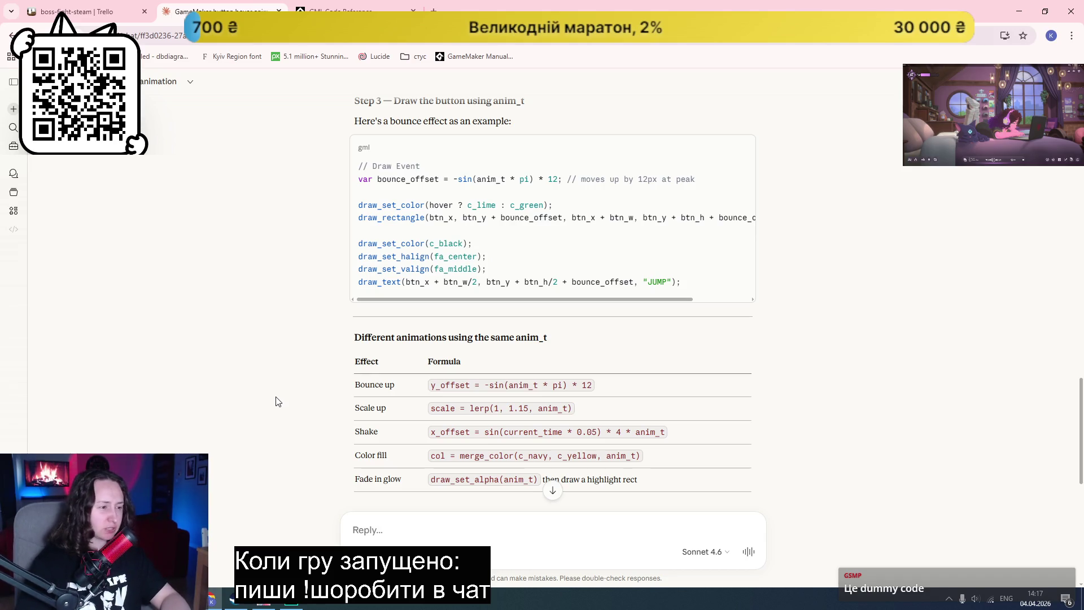
scroll(288, 391, down, 3)
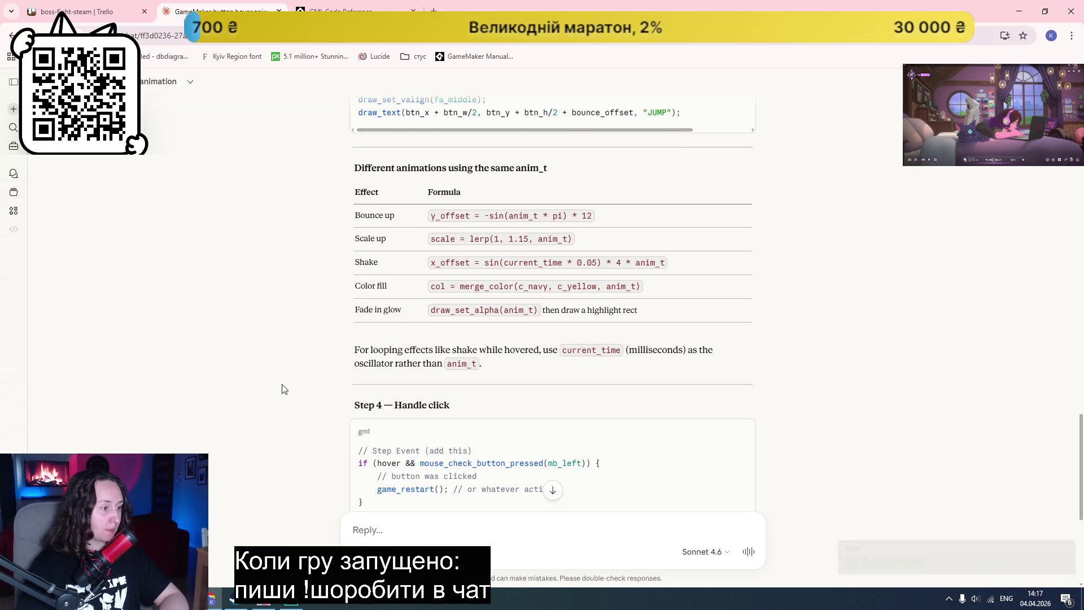
scroll(283, 389, down, 3)
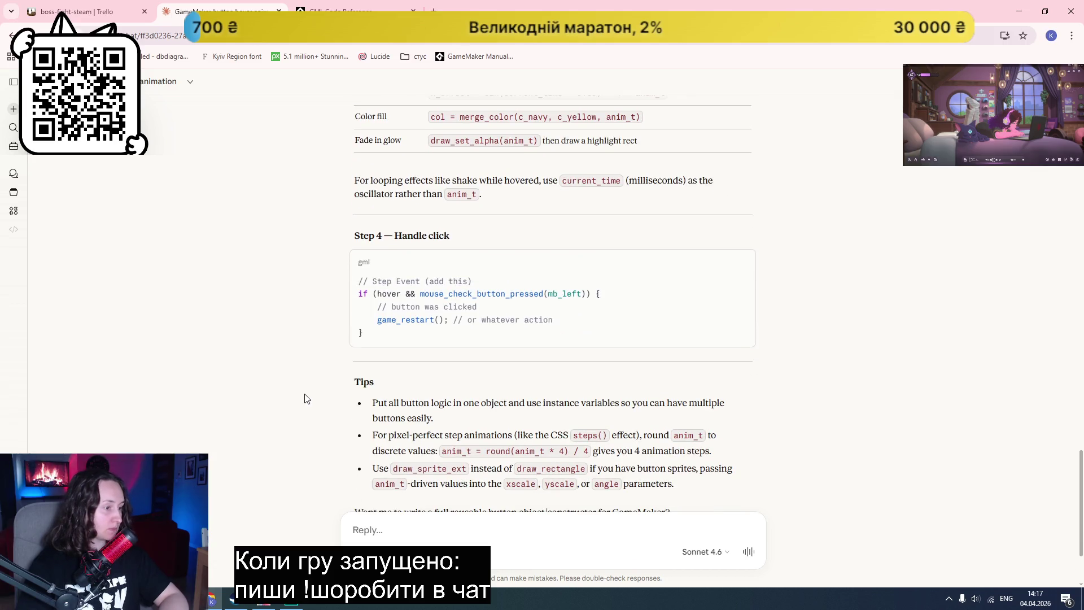
scroll(304, 399, down, 2)
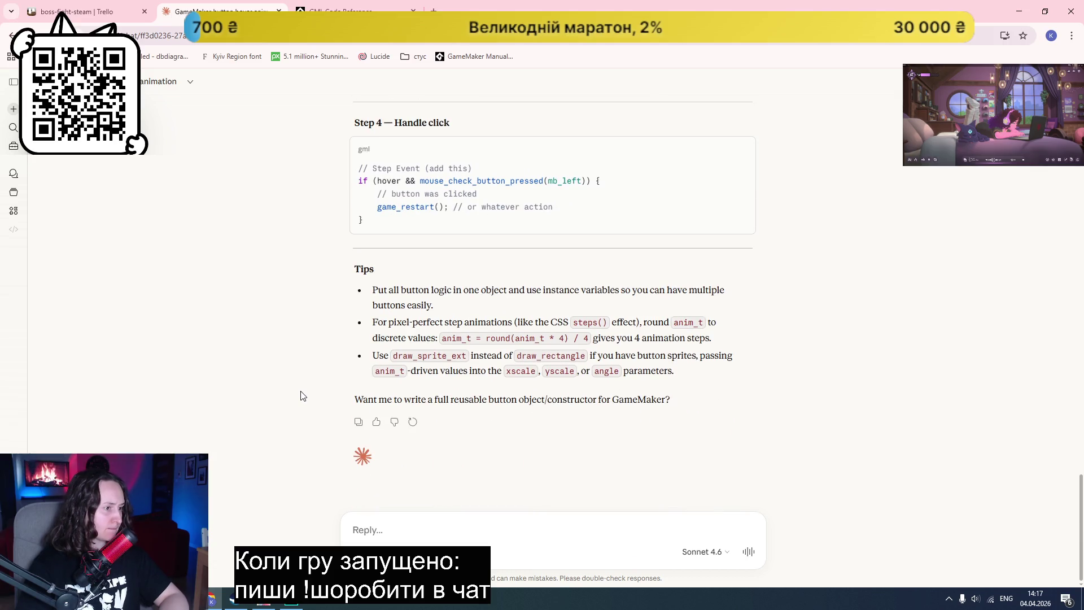
scroll(301, 395, up, 20)
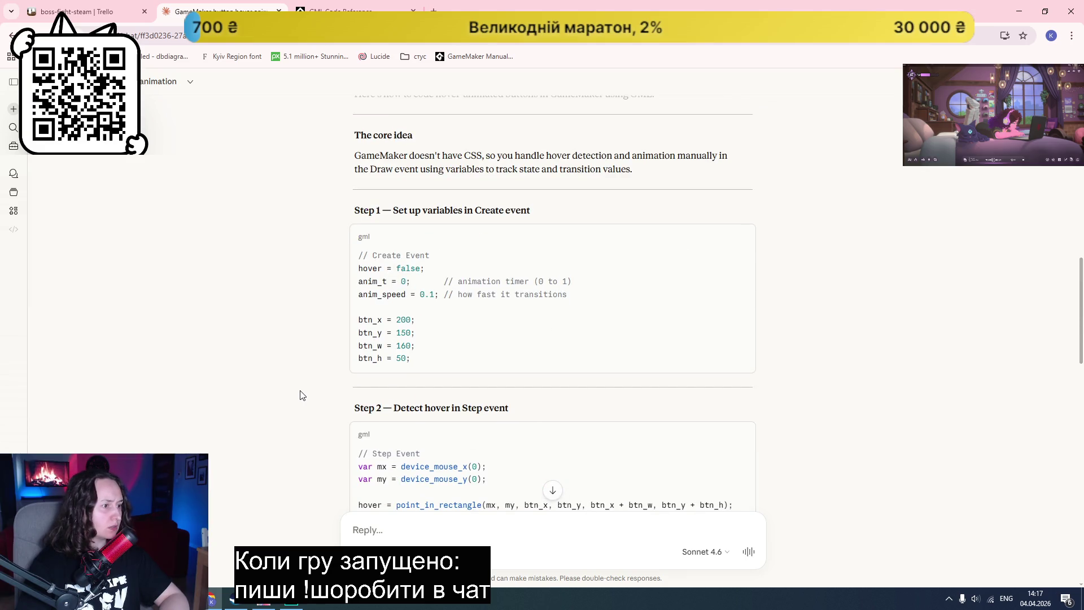
scroll(299, 395, down, 3)
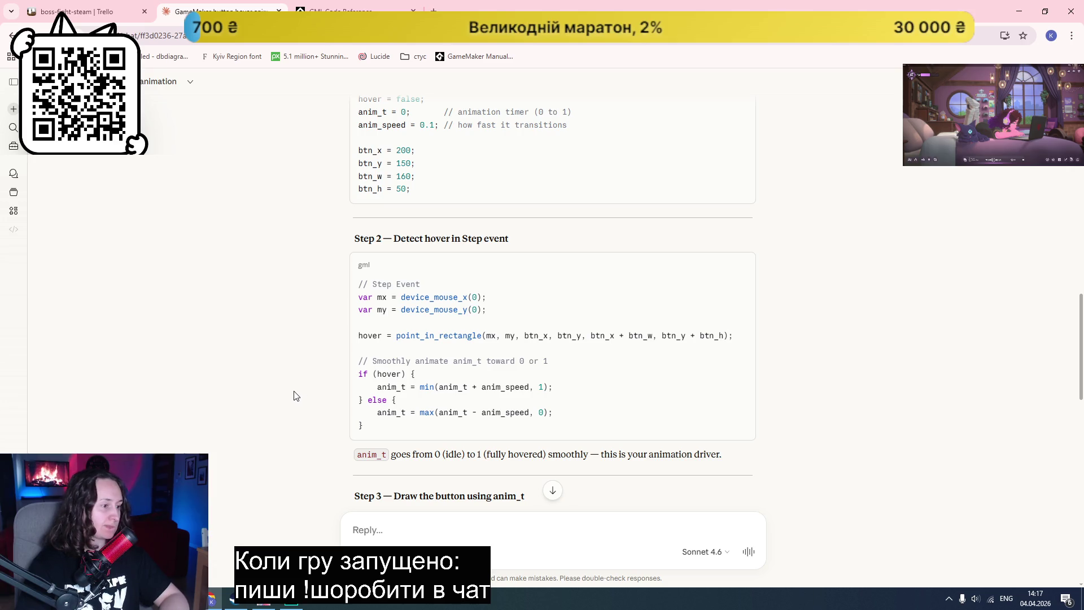
scroll(294, 395, down, 2)
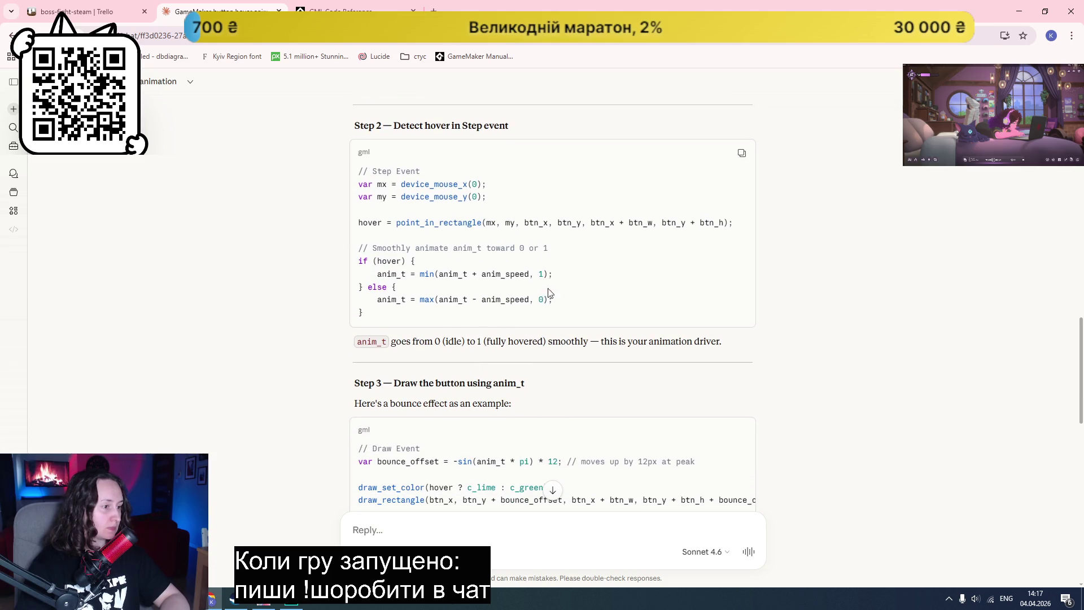
drag(552, 299, 376, 299)
key(ctrl+c)
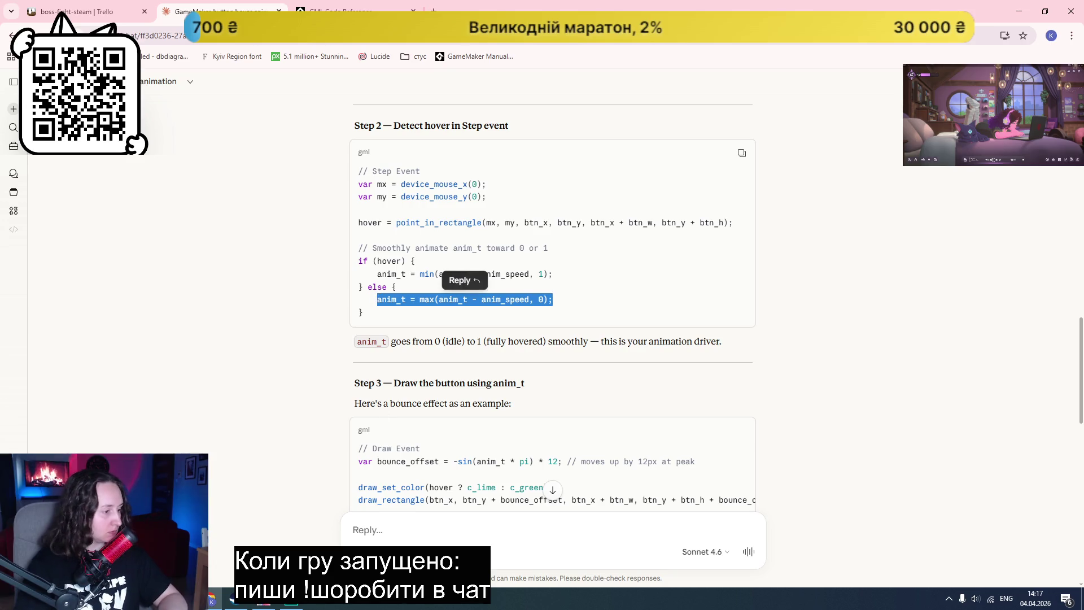
key(alt+Tab)
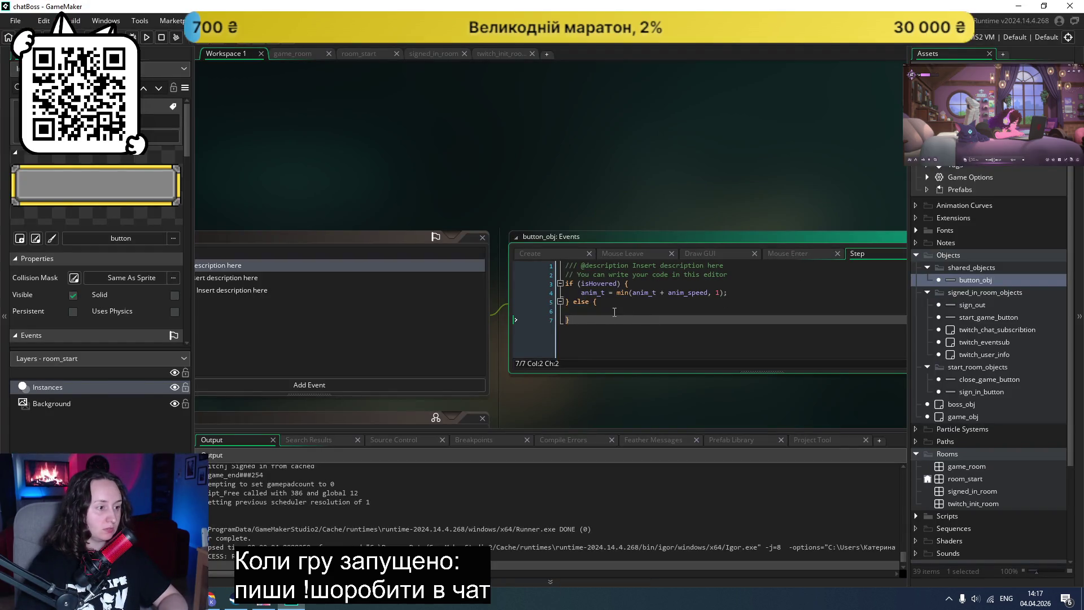
click(614, 313)
key(ctrl+v)
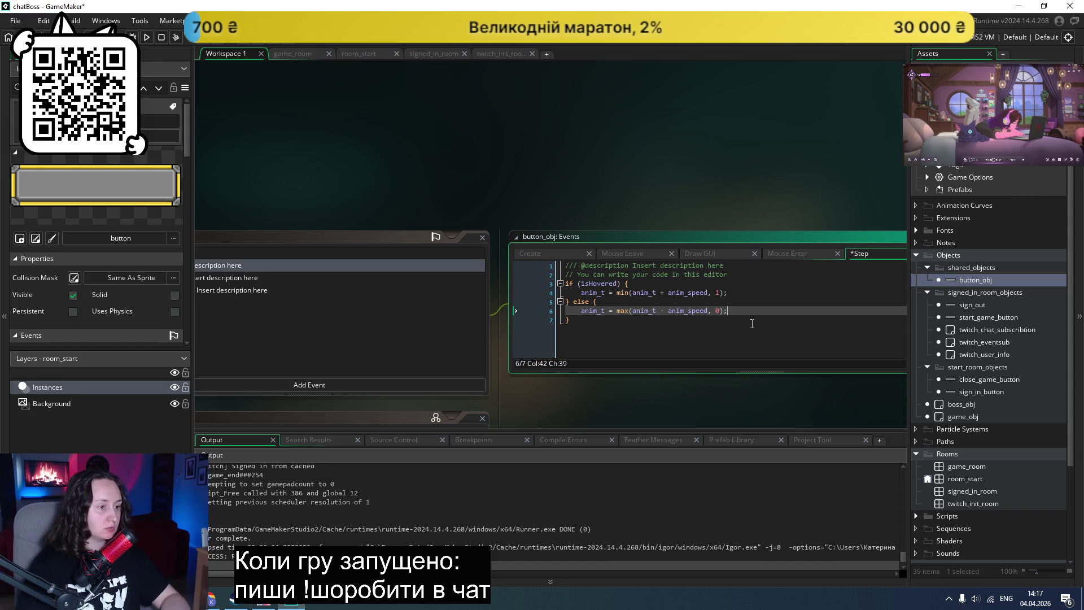
key(ctrl+s)
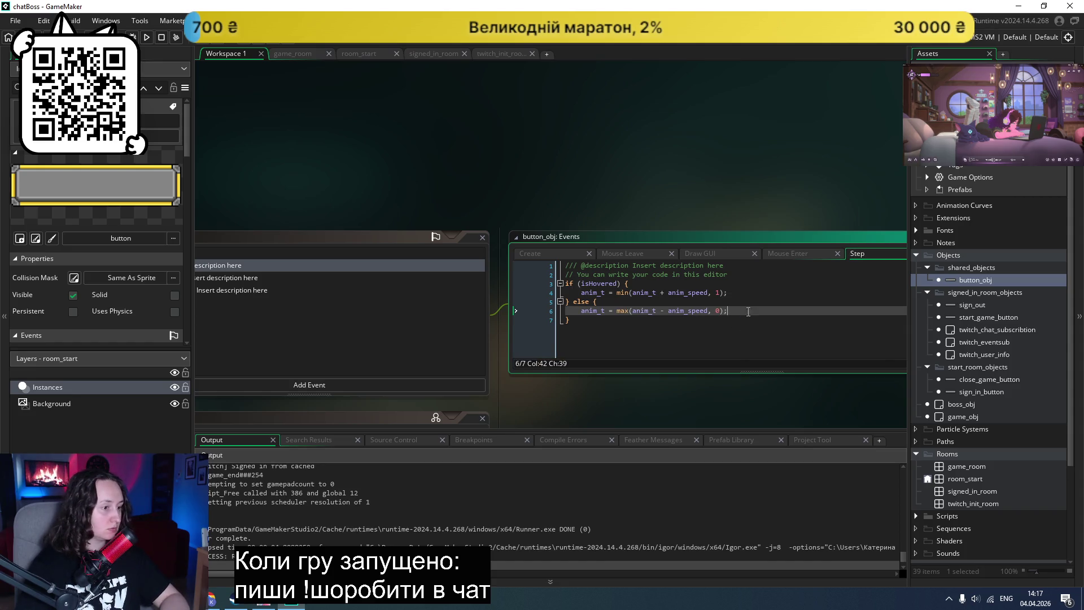
Step: Copy Claude's Step 3 Draw event bounce code and return to button_obj in GameMaker
click(213, 602)
click(552, 384)
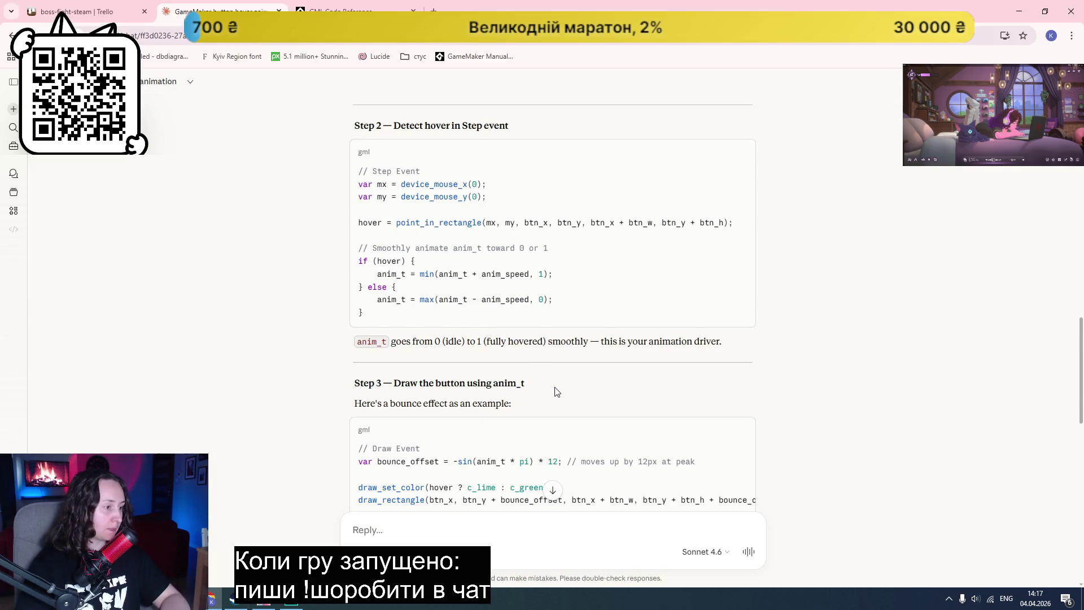
scroll(554, 387, down, 2)
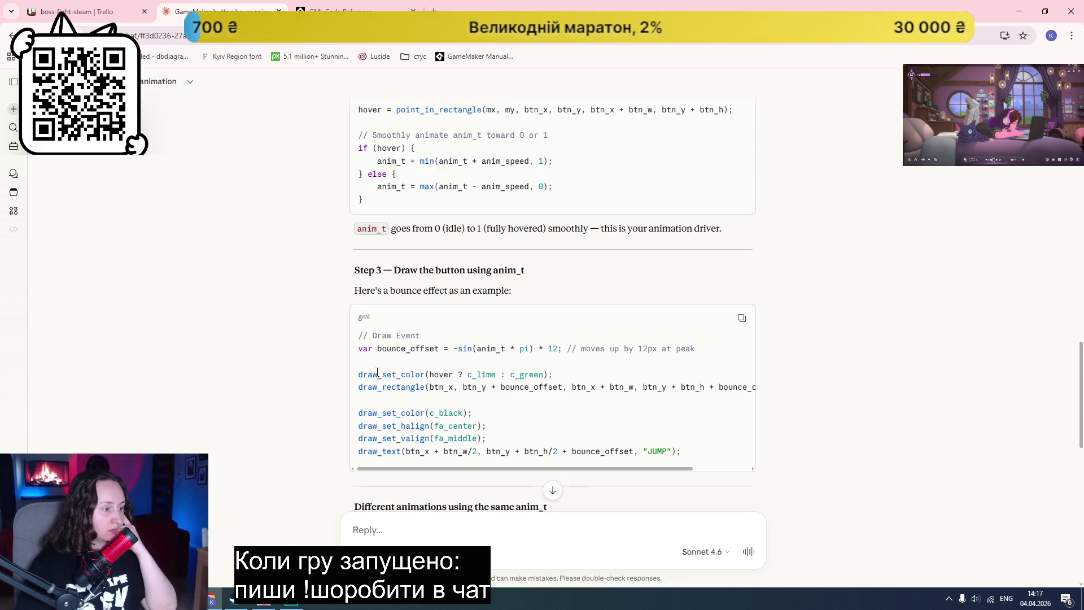
scroll(638, 325, down, 1)
click(746, 274)
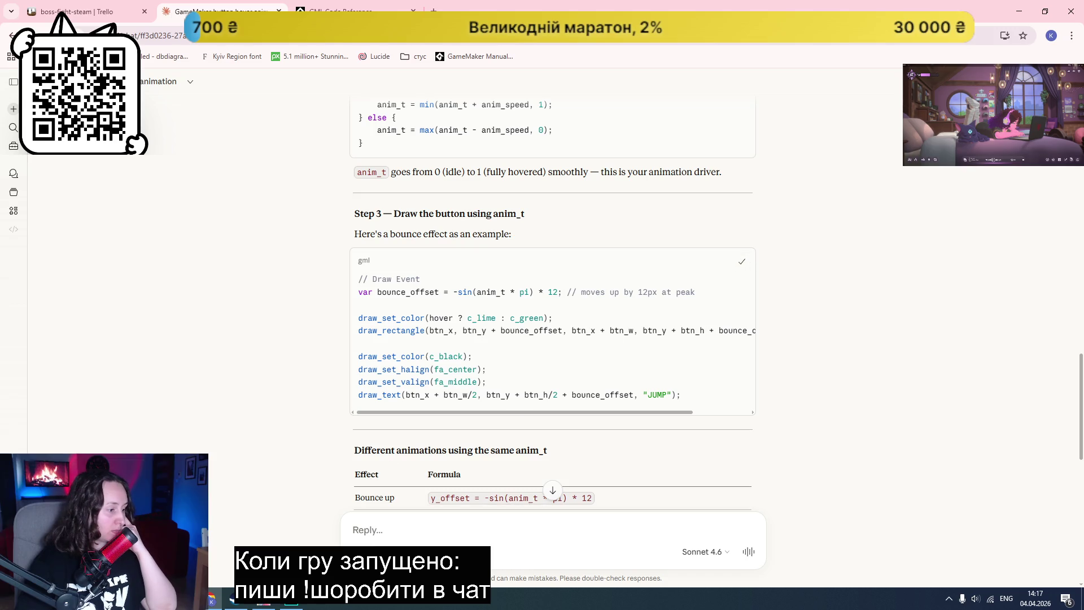
click(292, 602)
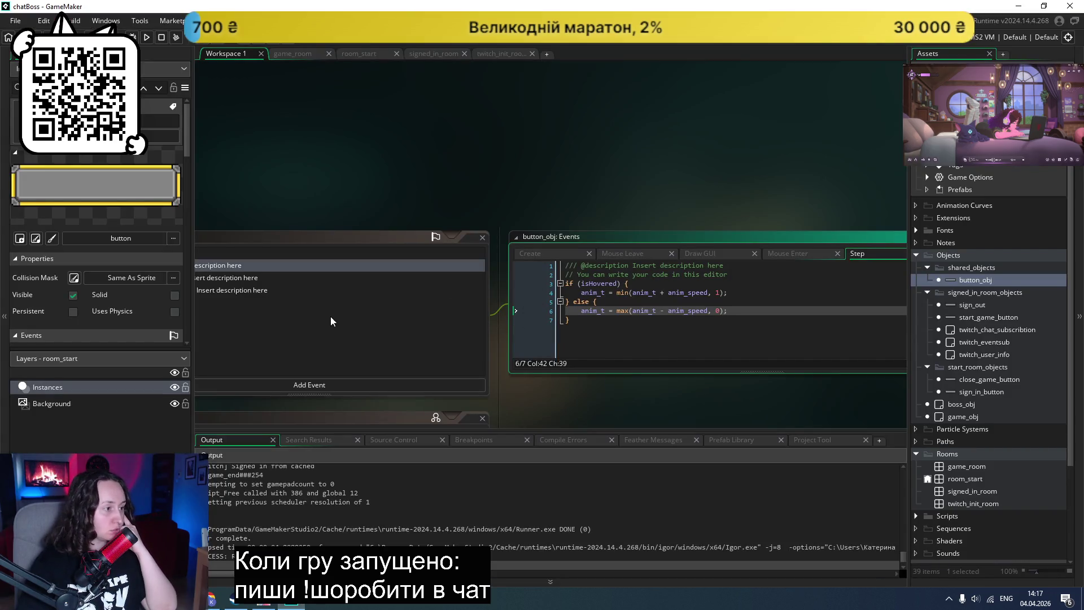
click(303, 386)
Step: Add a Draw event to button_obj, paste the bounce code, save, and run the game
mouse_move(348, 458)
click(405, 458)
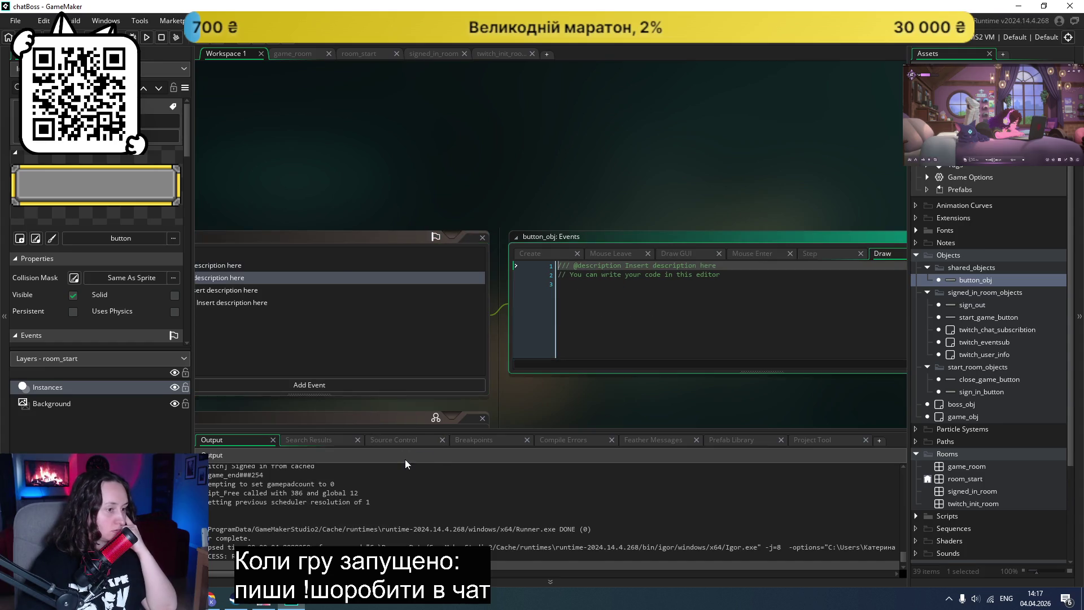
key(ctrl+v)
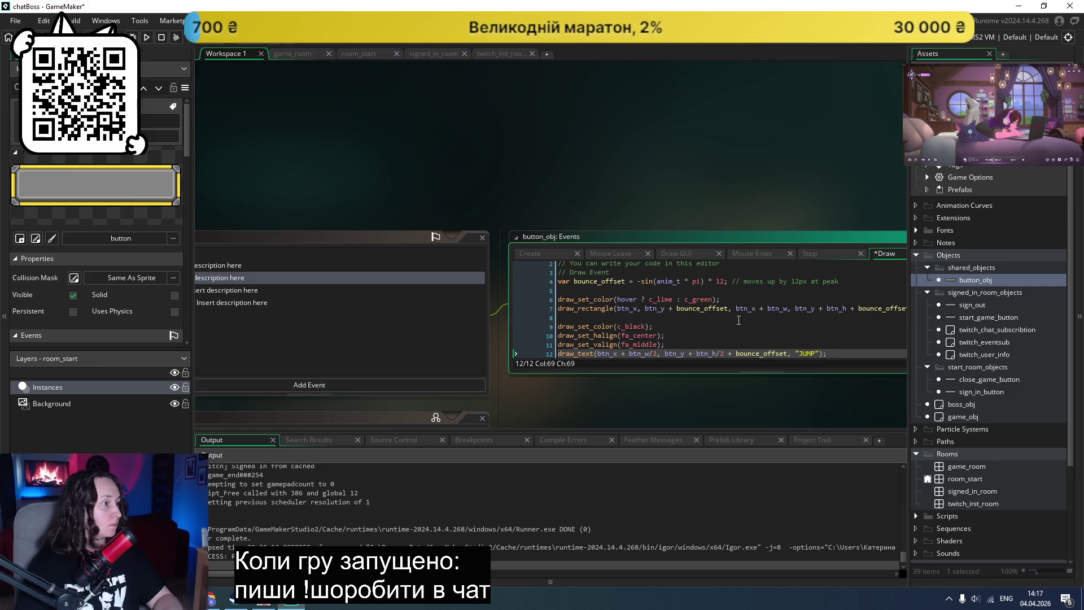
key(ctrl+s)
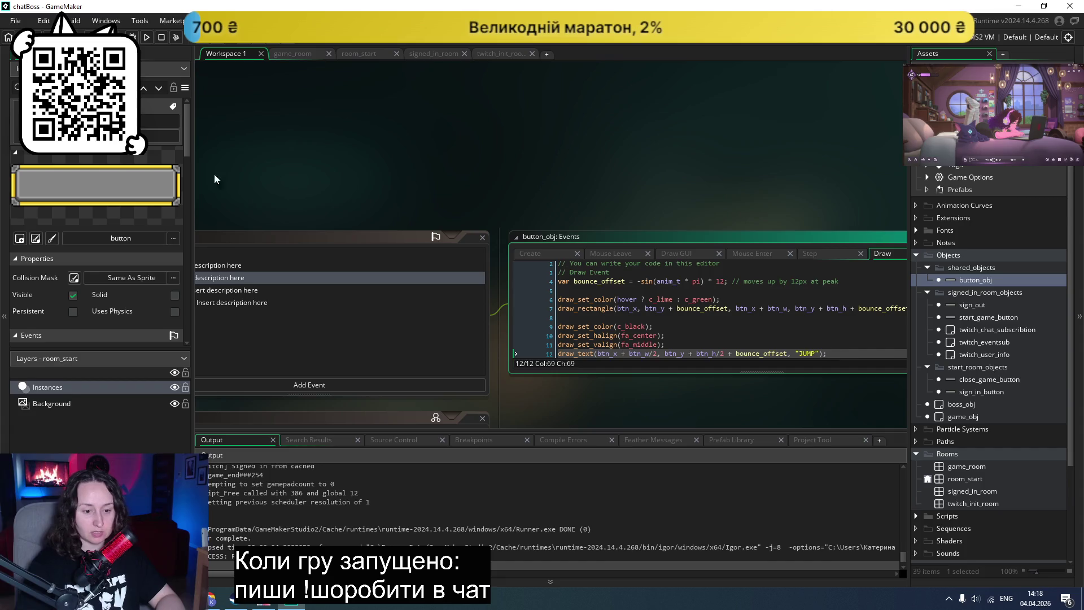
click(146, 36)
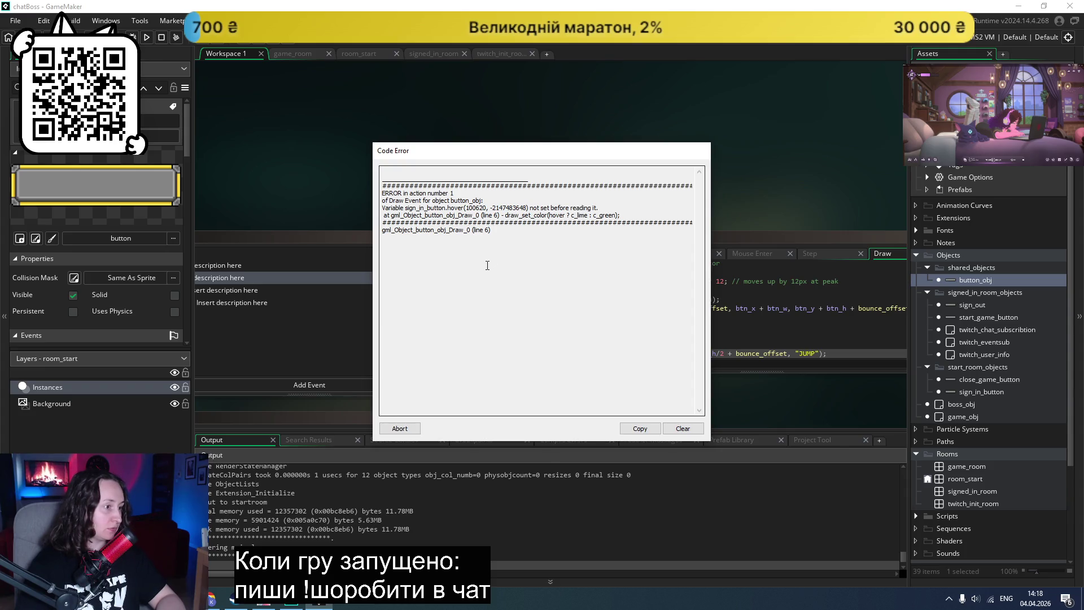
Step: Abort the hover code error, review the Draw code, and check button_x in the Create event
click(399, 427)
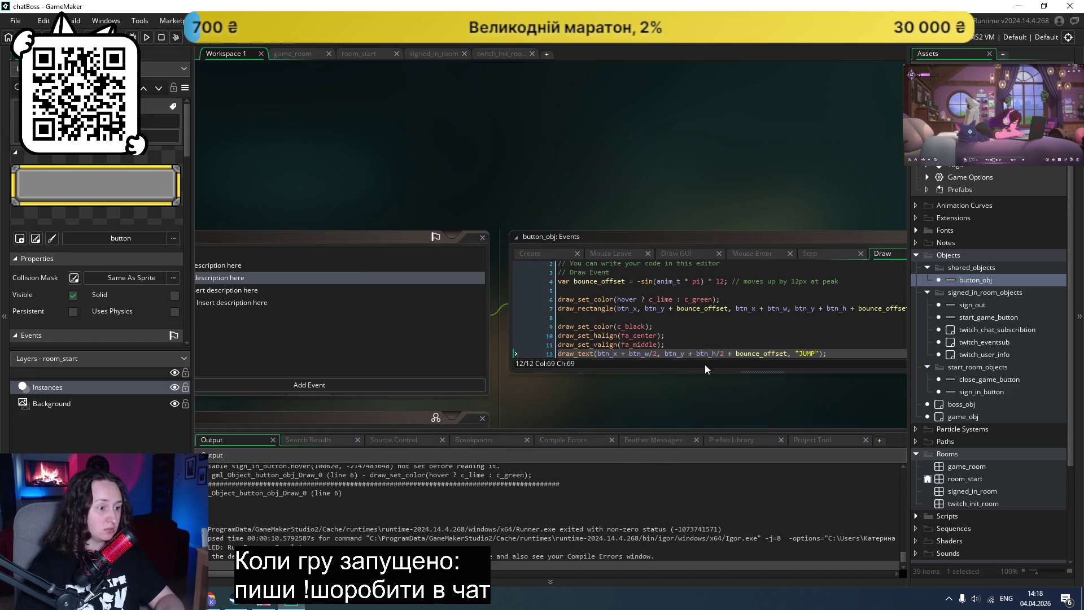
scroll(617, 338, down, 1)
scroll(617, 337, up, 1)
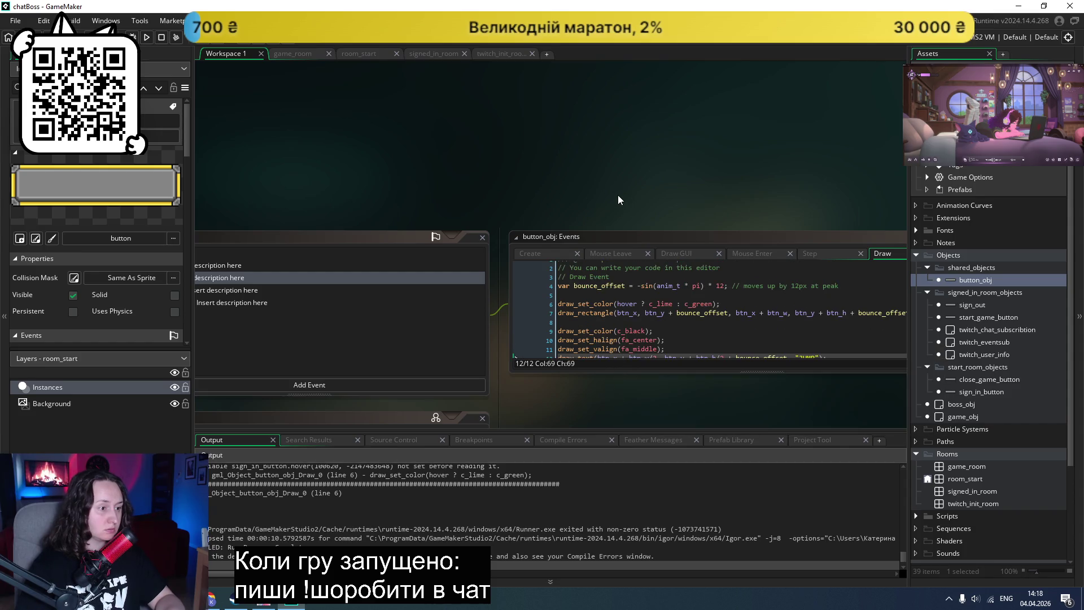
scroll(618, 194, right, 3)
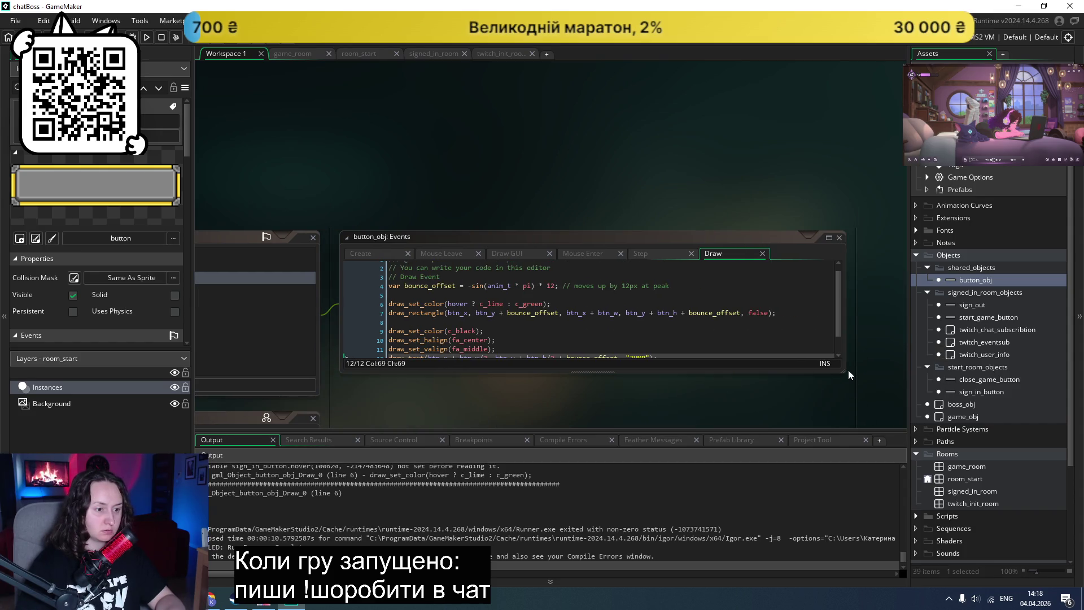
click(783, 370)
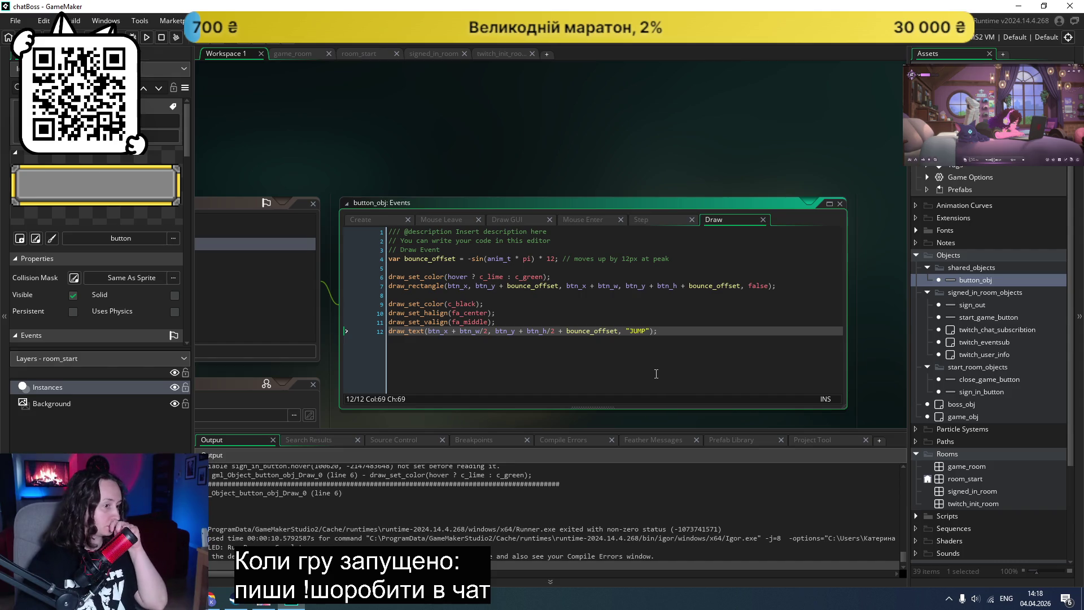
click(530, 306)
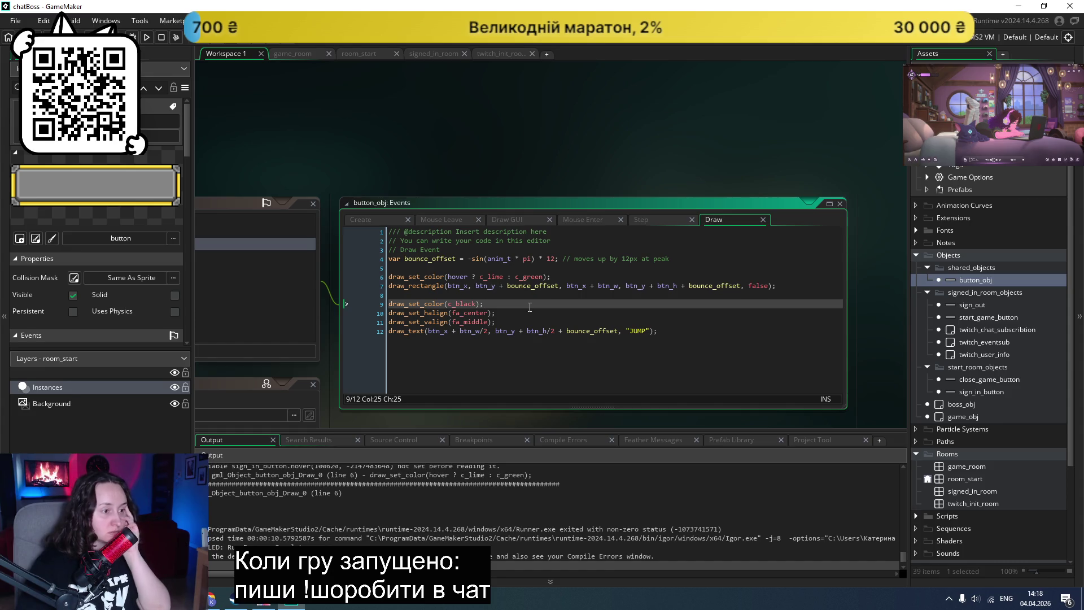
click(682, 331)
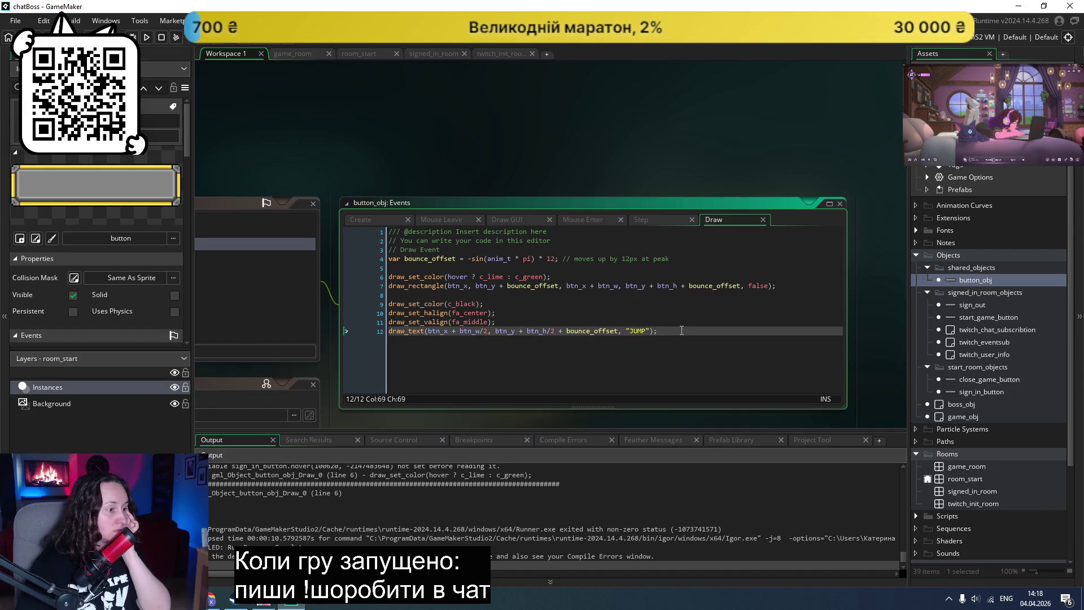
click(376, 225)
click(405, 269)
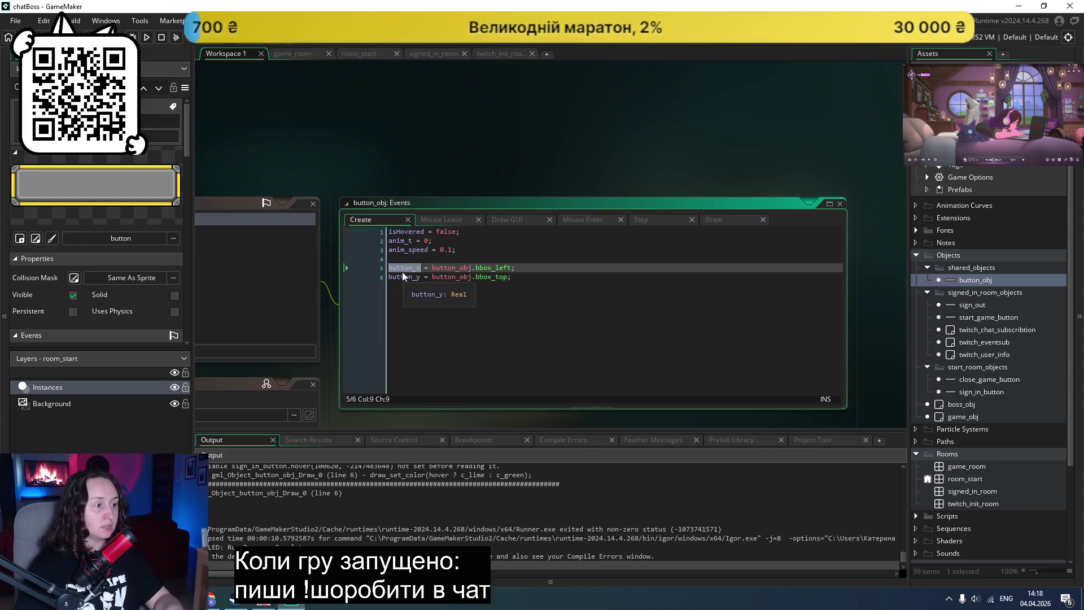
Step: In the Draw code, rename every btn_x to button_x
click(719, 220)
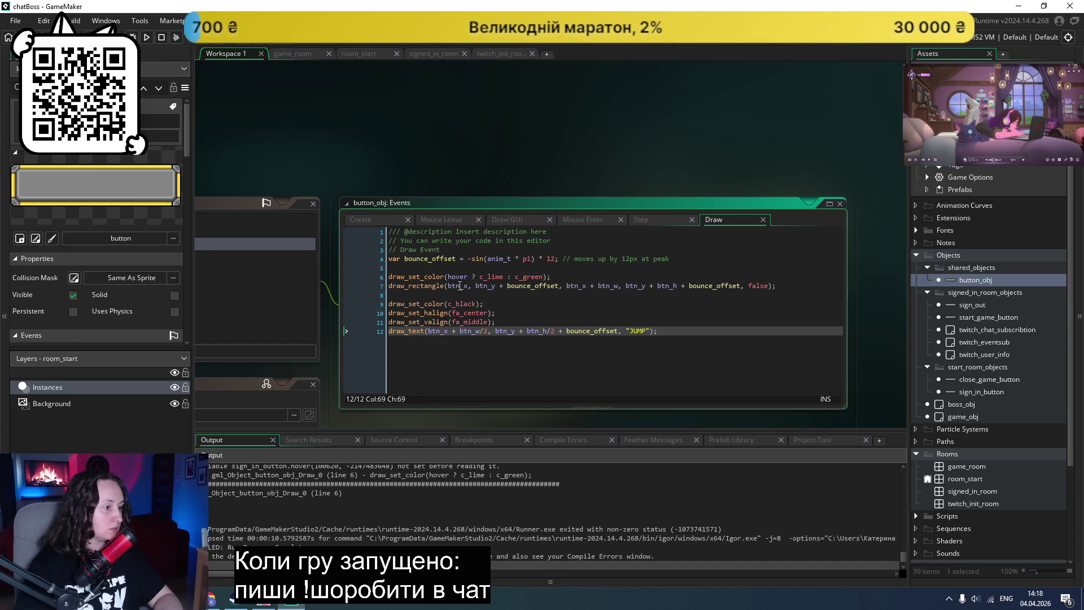
double_click(466, 286)
text(button_x)
double_click(586, 287)
text(button_x)
double_click(436, 332)
text(button_x)
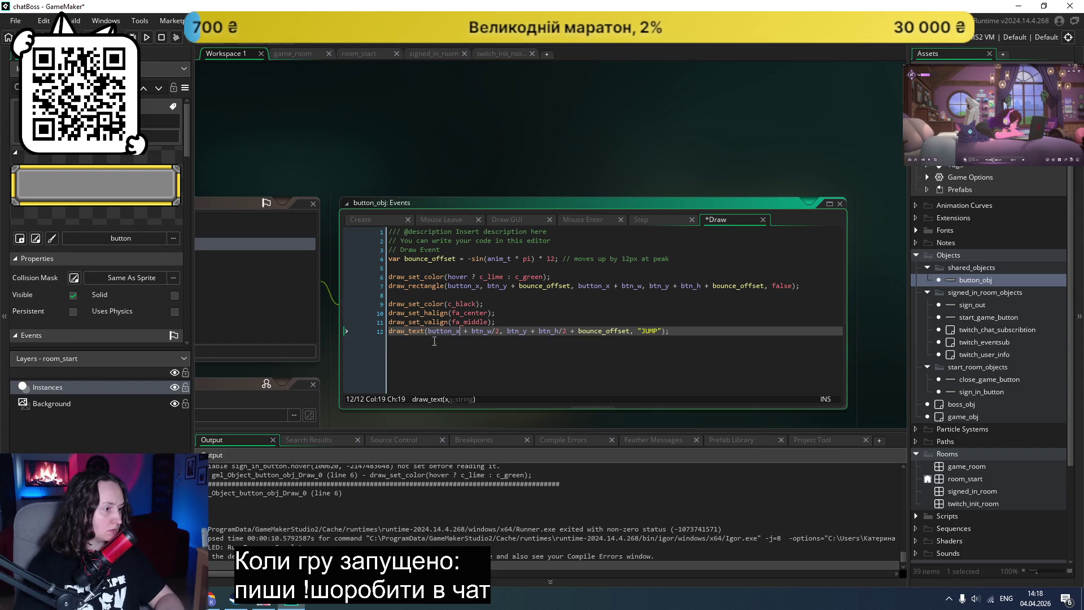
Step: Delete the colour, alignment, text and draw_set_color lines from the Draw code
mouse_move(699, 332)
mouse_down()
mouse_move(407, 331)
mouse_move(333, 299)
mouse_up()
key(Delete)
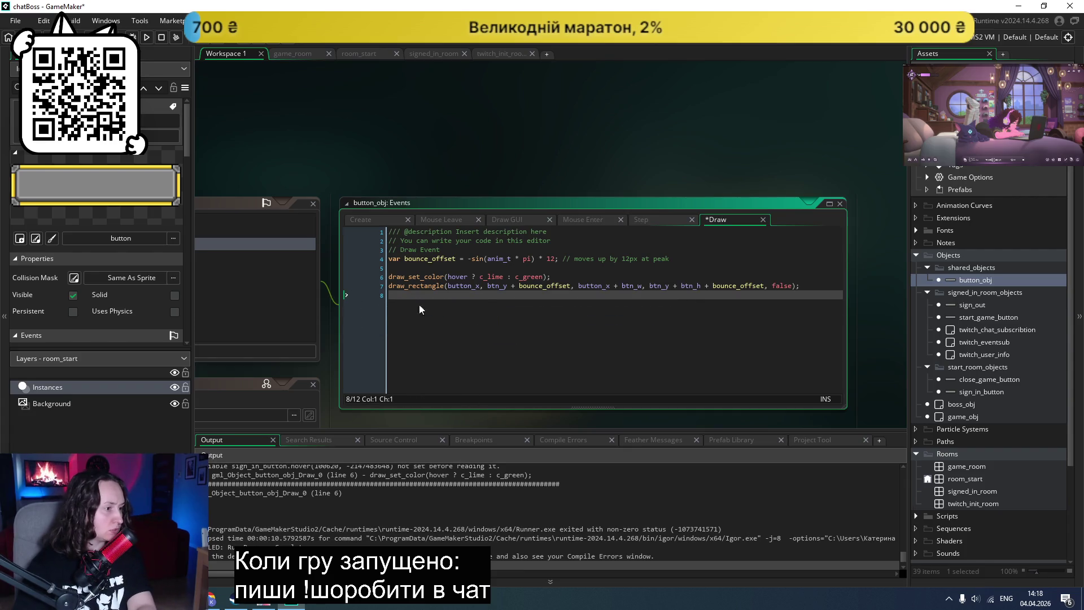
key(BackSpace)
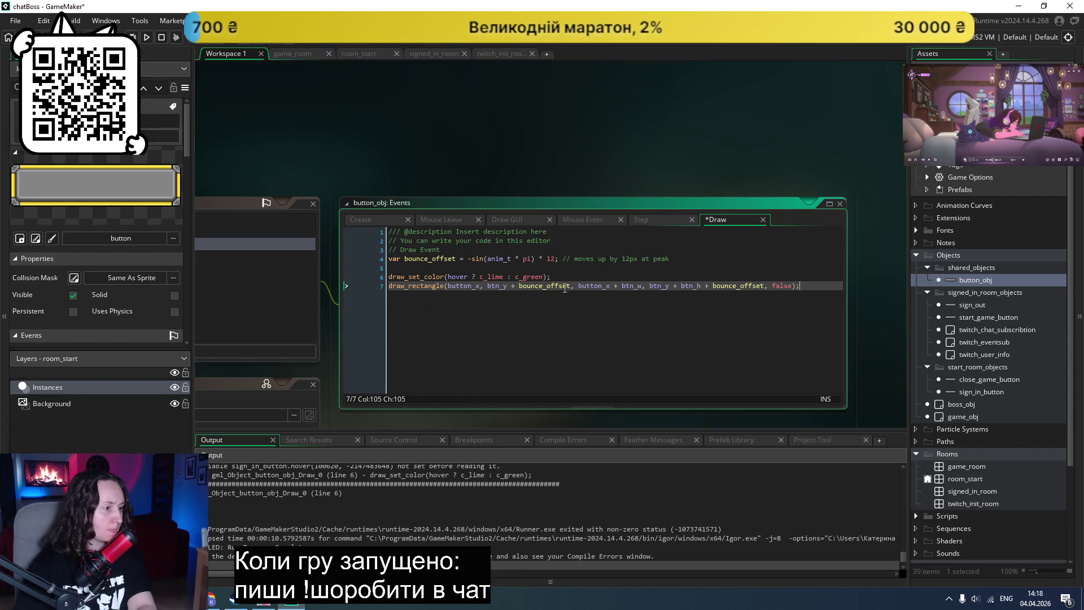
drag(564, 277, 373, 279)
key(Delete)
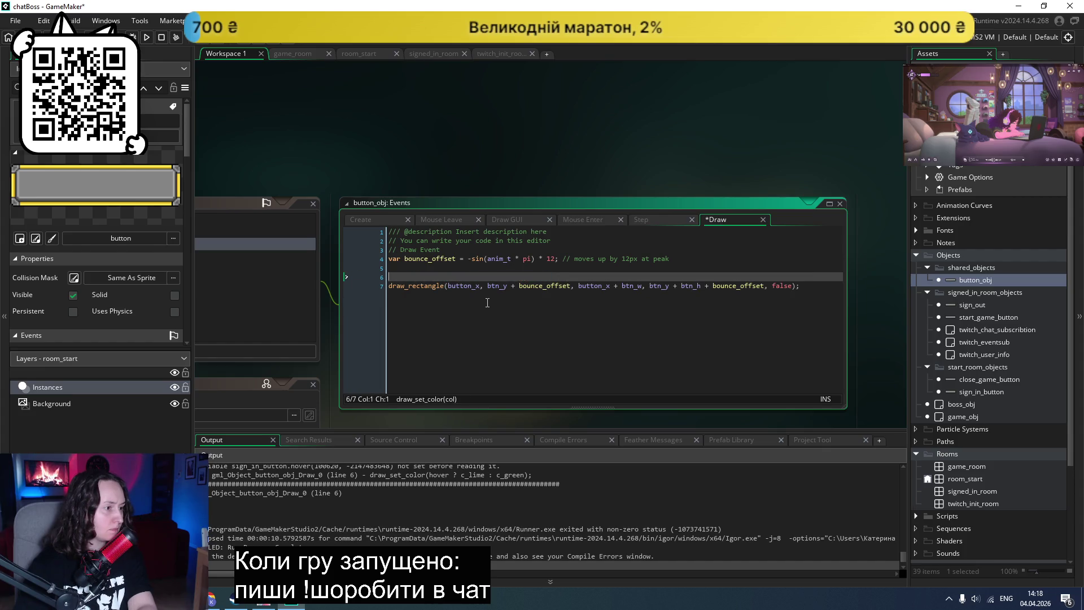
key(BackSpace)
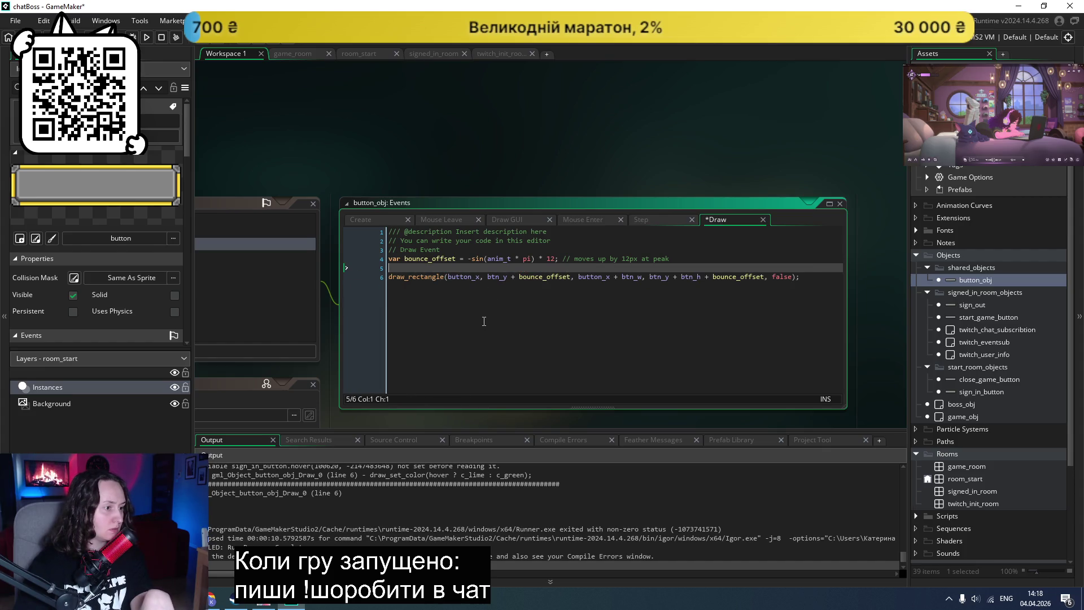
Step: Rename both btn_y references in the draw_rectangle line to button_y
click(369, 223)
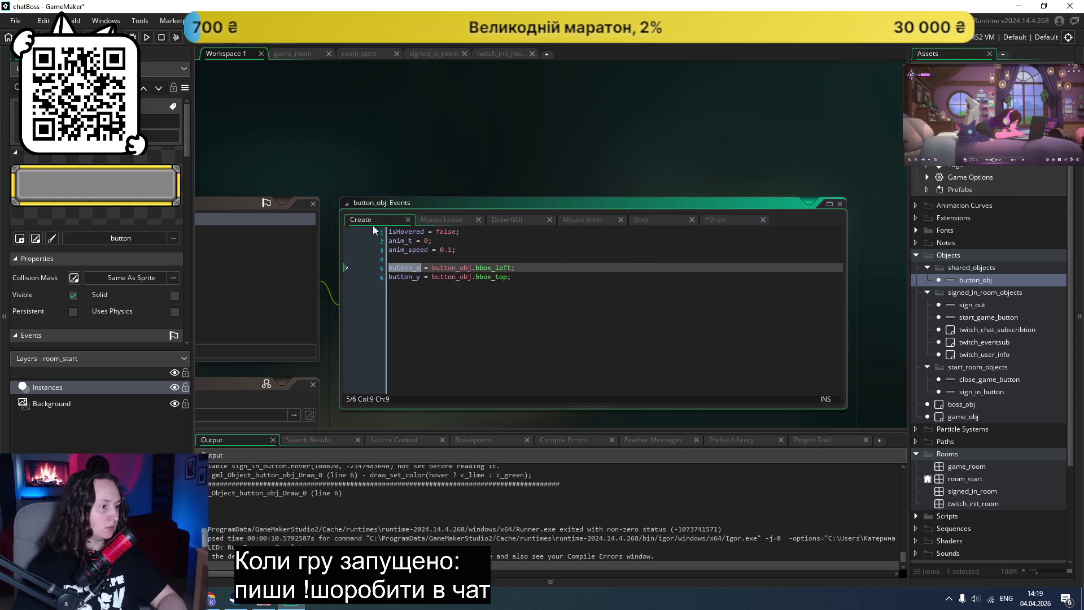
click(722, 223)
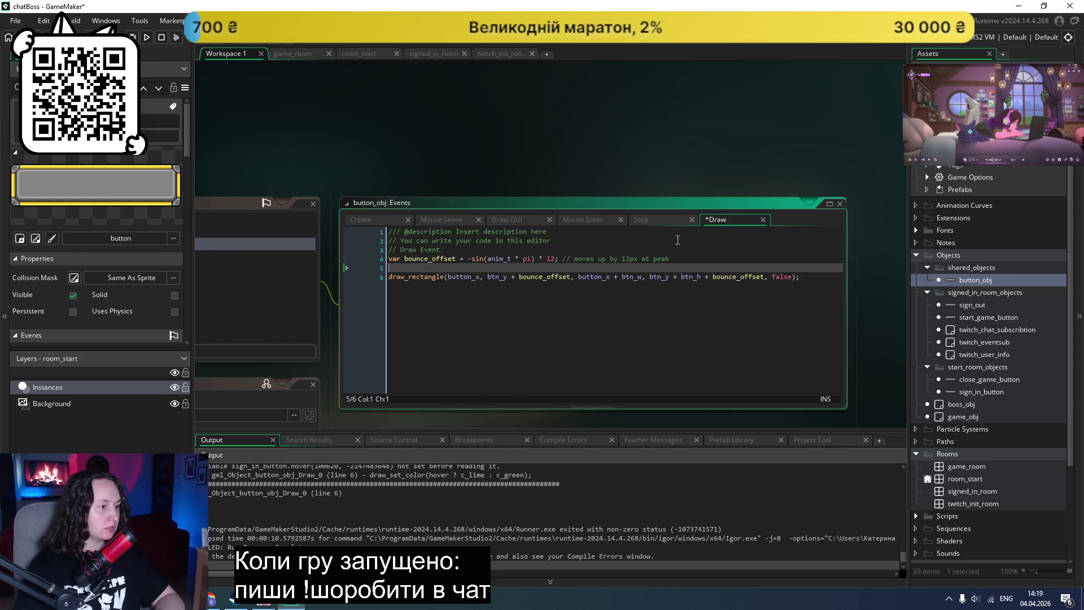
double_click(492, 279)
text(button_y)
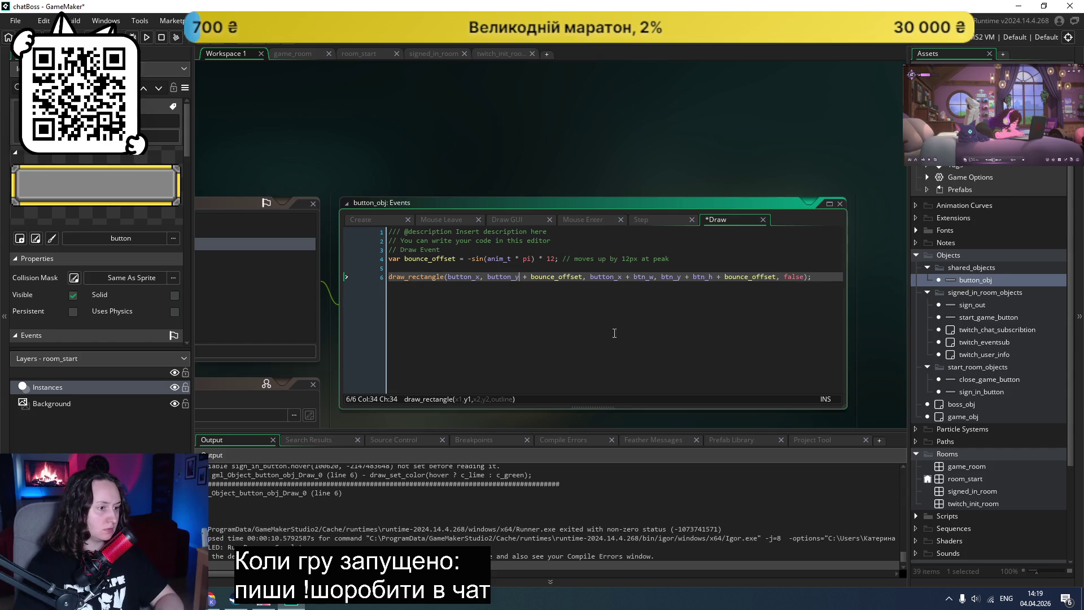
double_click(669, 279)
text(button_y)
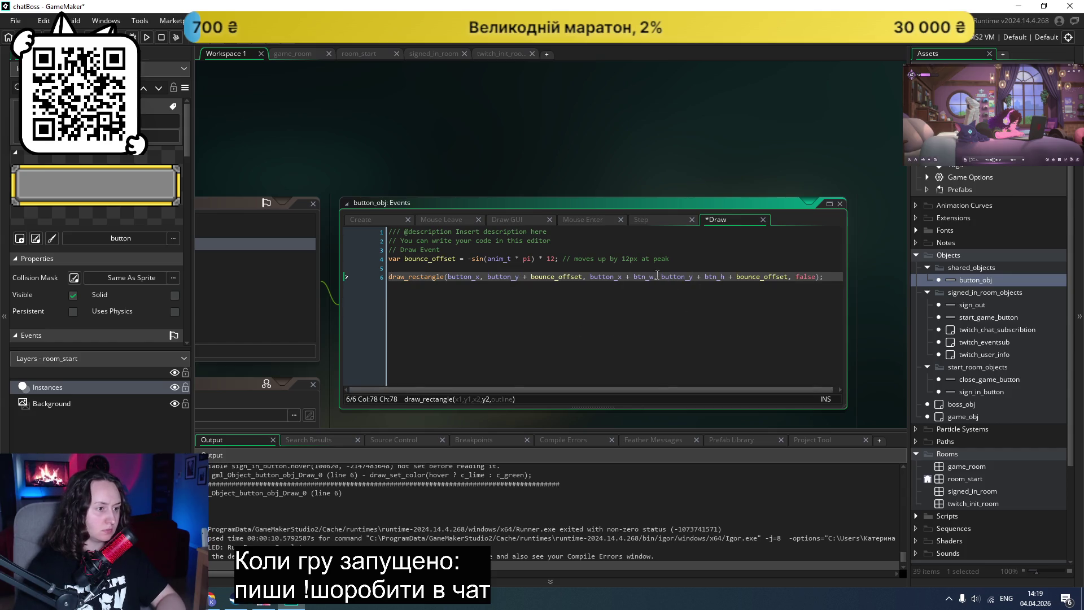
Step: Replace btn_w with 200 and btn_h with 50, then save and run
drag(655, 276, 632, 280)
text(200)
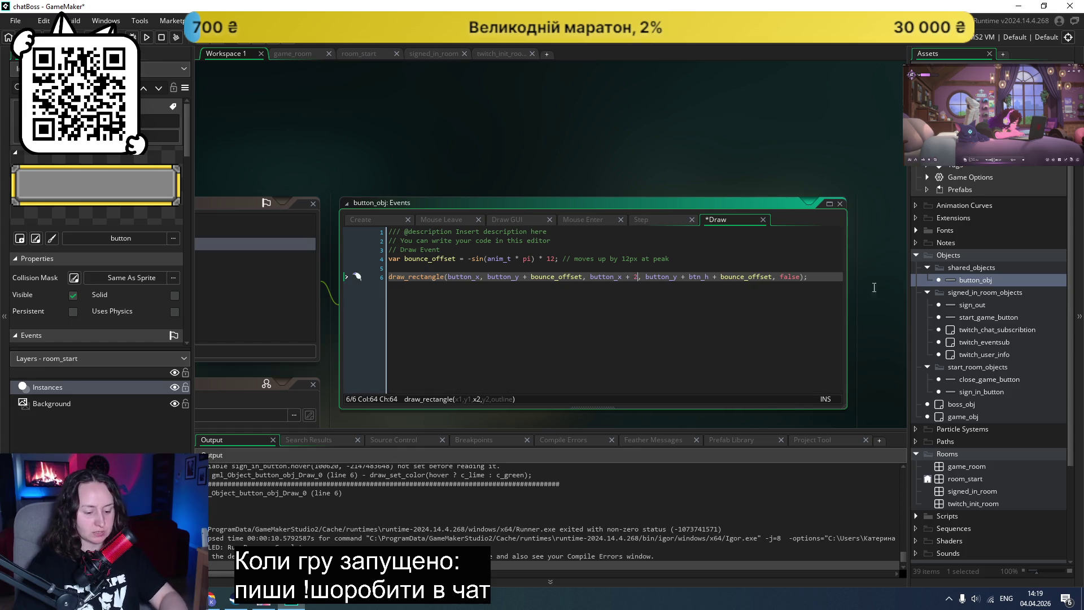
drag(717, 277, 689, 279)
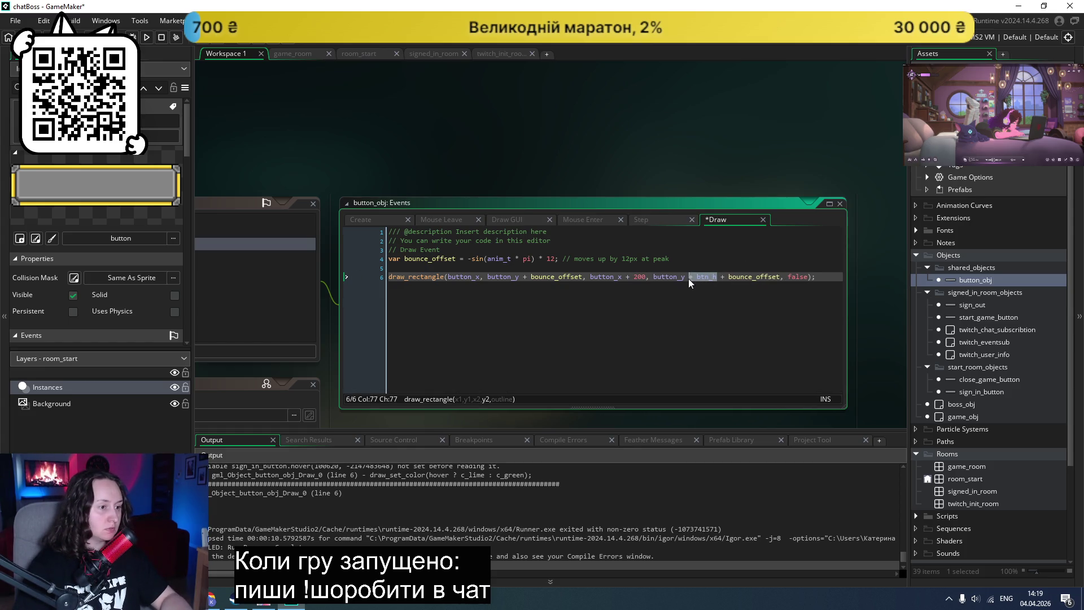
text(50)
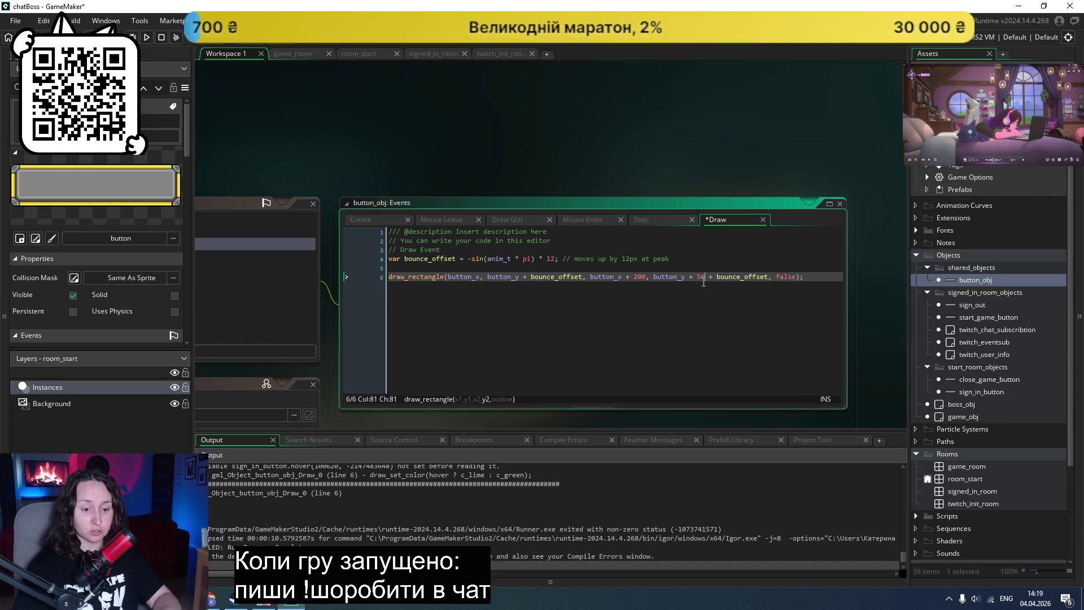
key(F5)
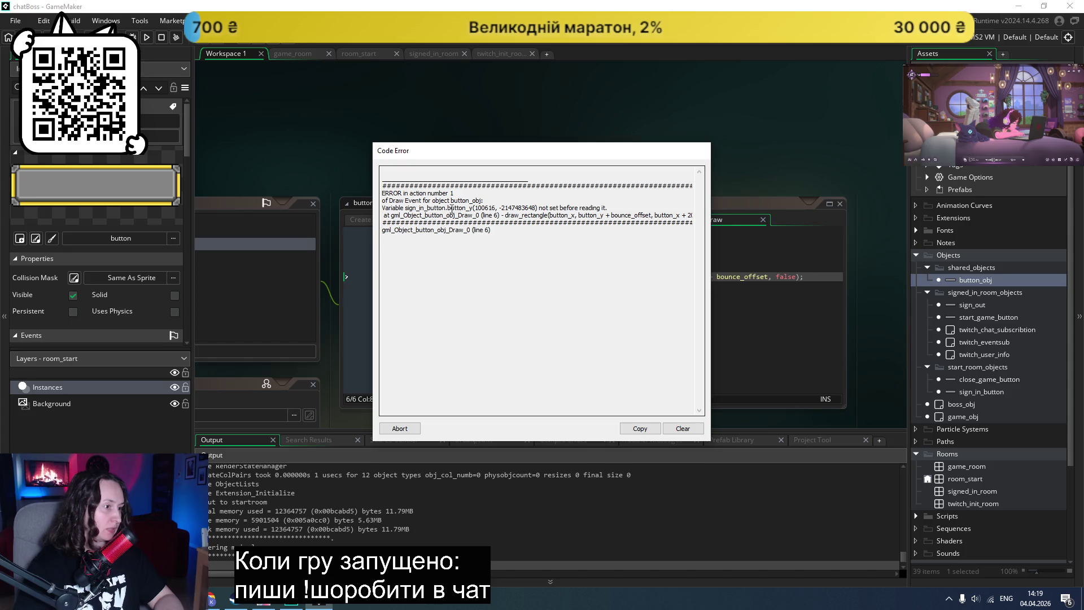
Step: Abort the button_y code error and scroll to button_obj's Variable Definitions
click(400, 428)
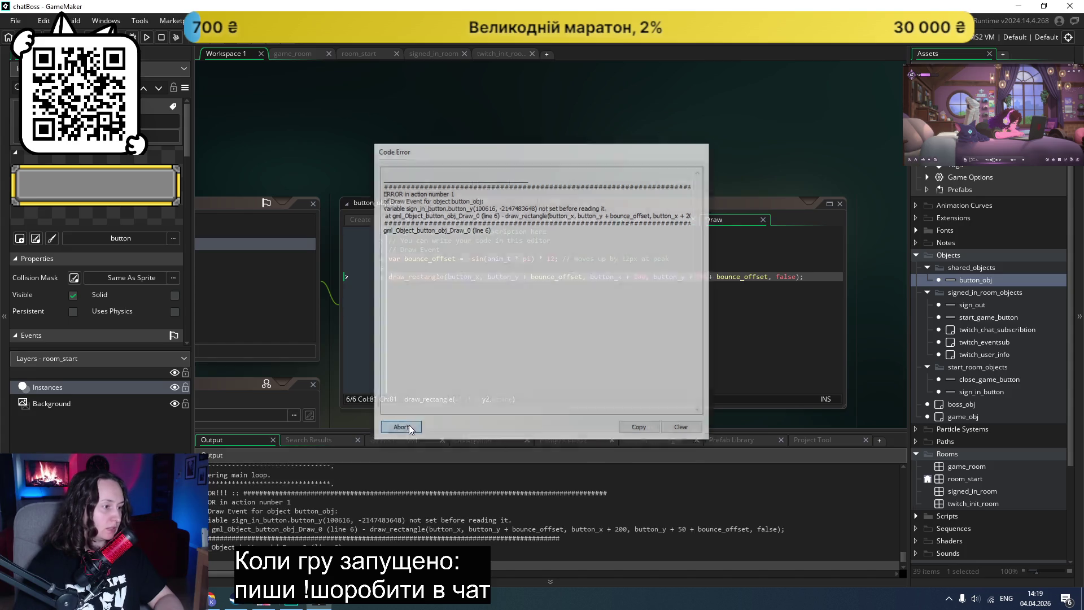
scroll(397, 309, down, 5)
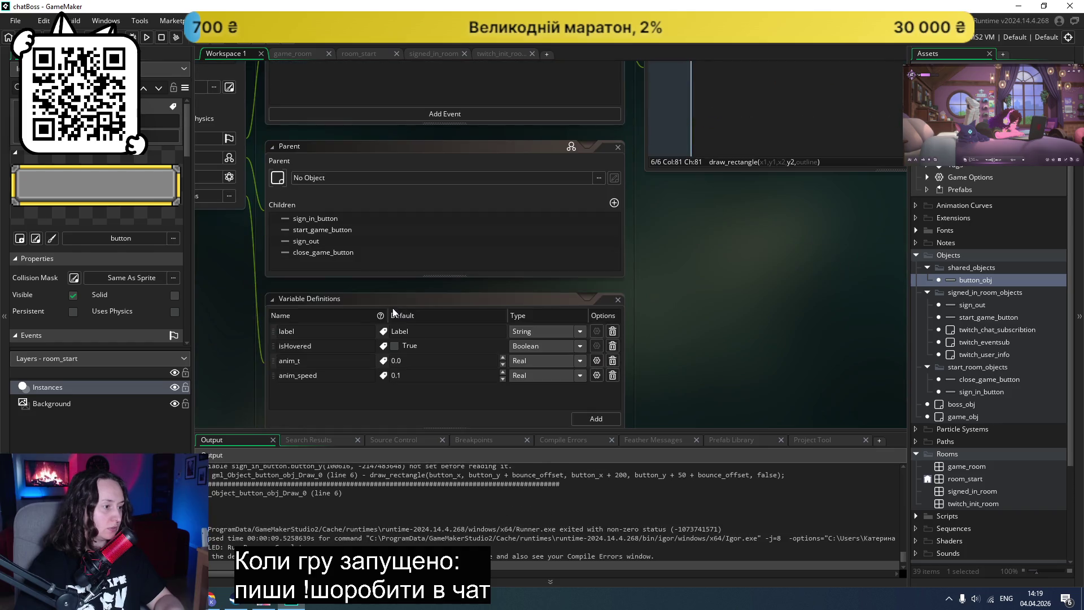
Step: Add a button_y Integer variable definition to button_obj
click(587, 318)
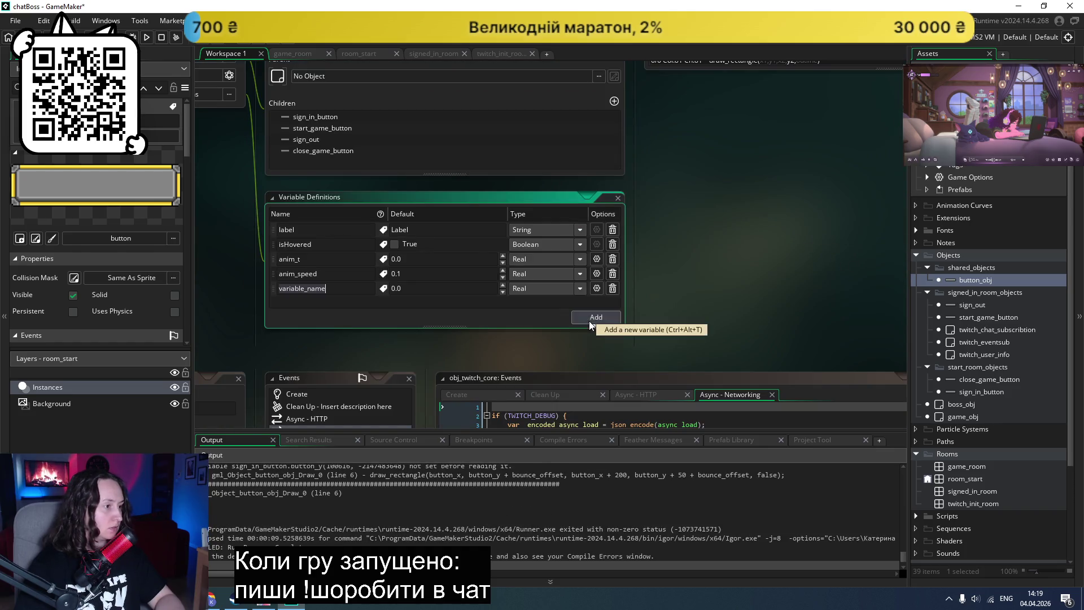
scroll(608, 231, up, 2)
text(button_y)
scroll(579, 229, down, 2)
click(537, 288)
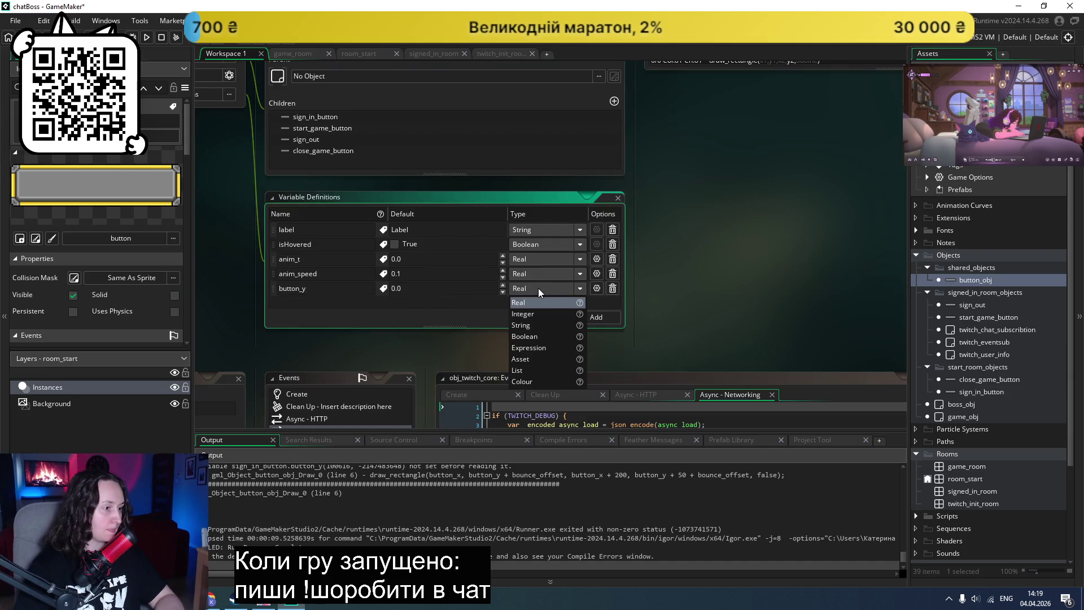
click(530, 314)
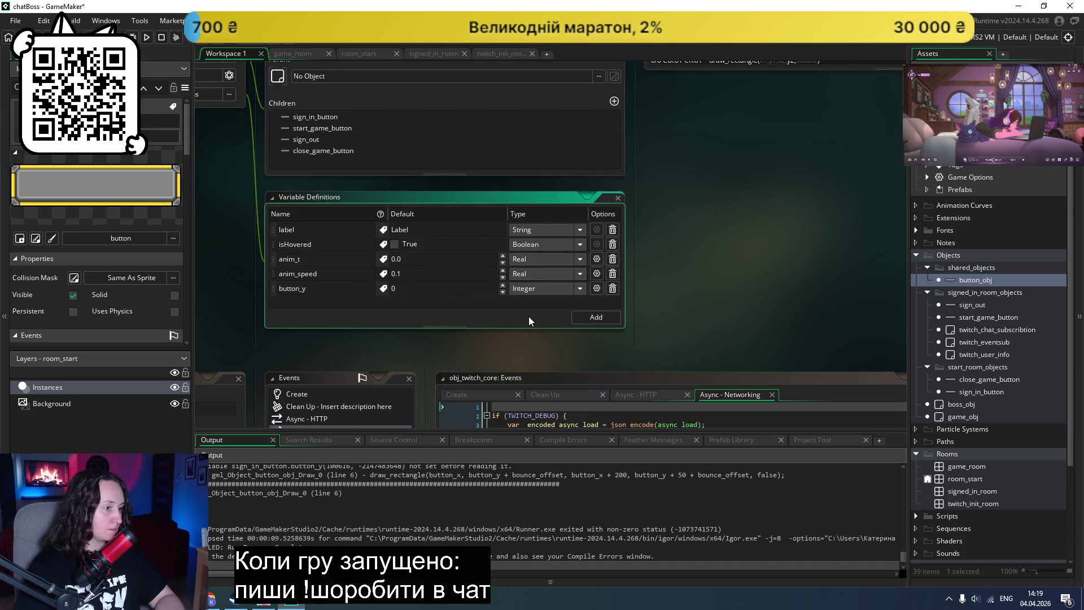
Step: Add a button_x Integer variable definition, then save and run the game
click(601, 320)
text(button_y)
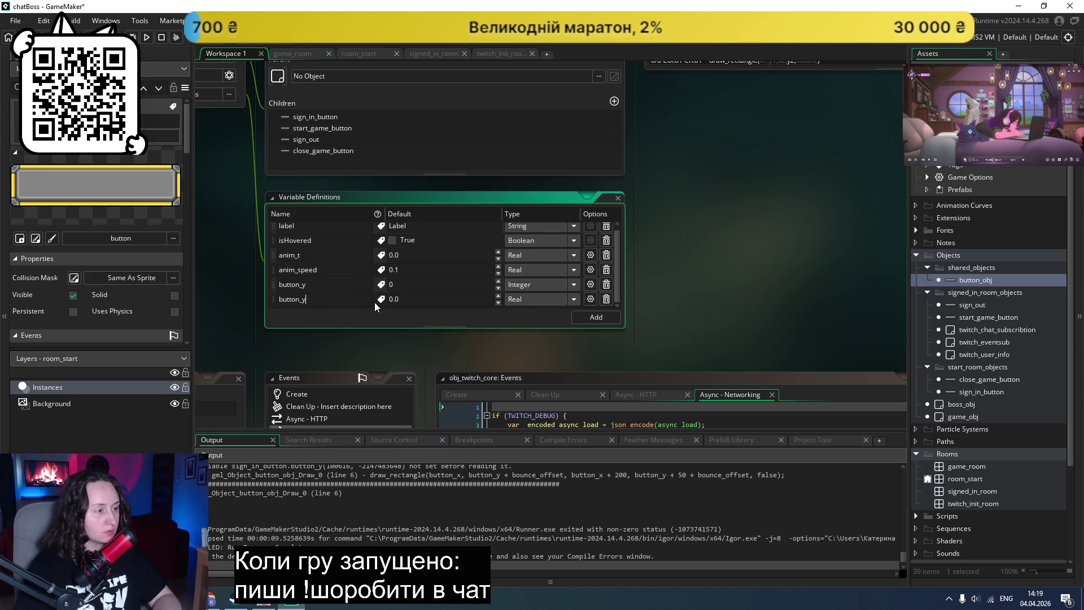
key(BackSpace)
text(x)
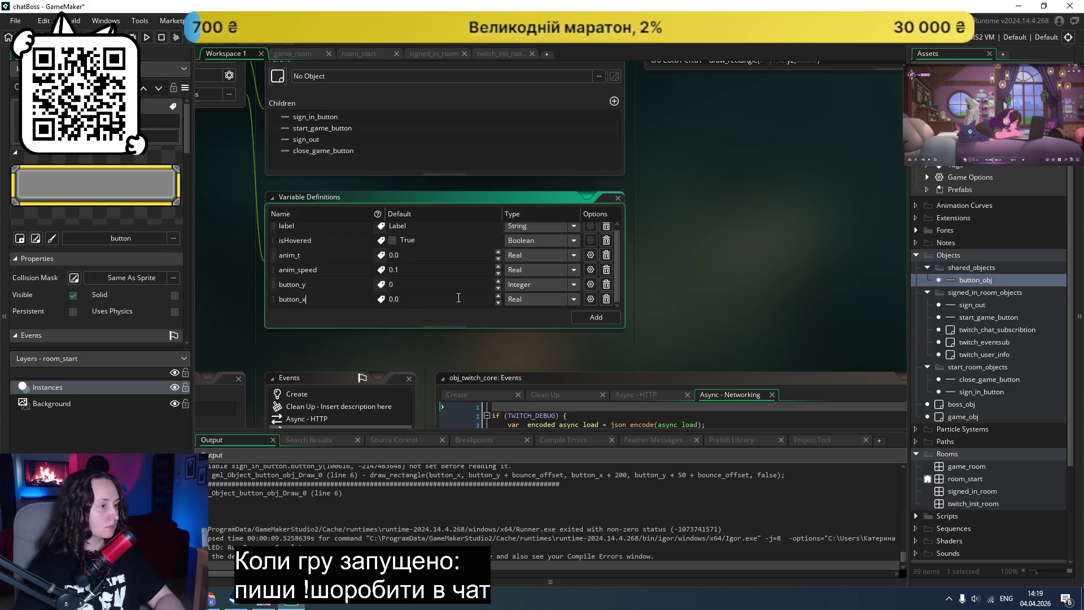
click(537, 300)
click(530, 330)
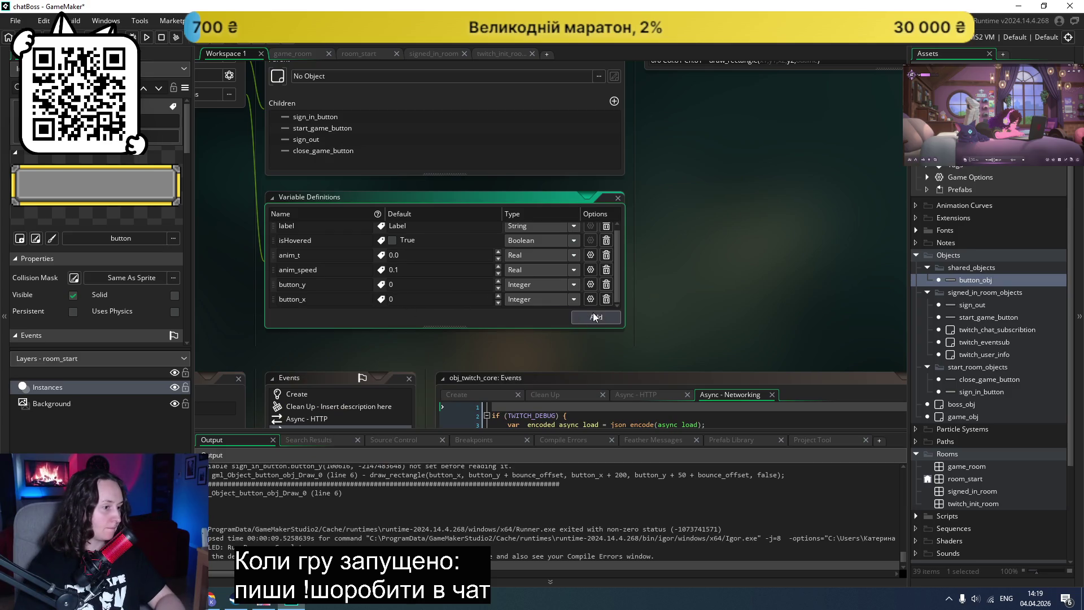
scroll(593, 317, up, 3)
key(F5)
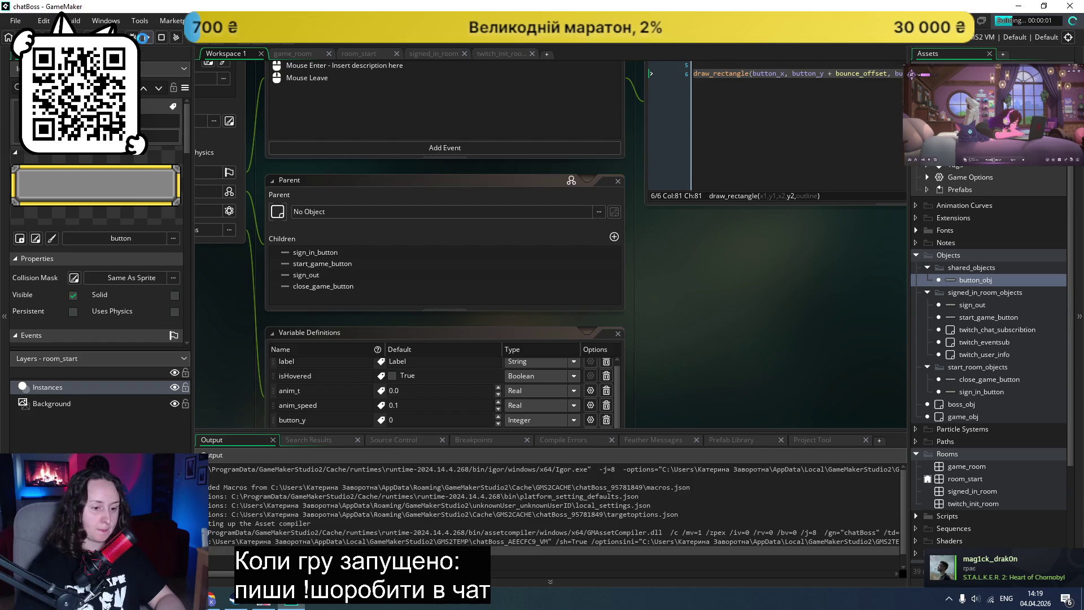
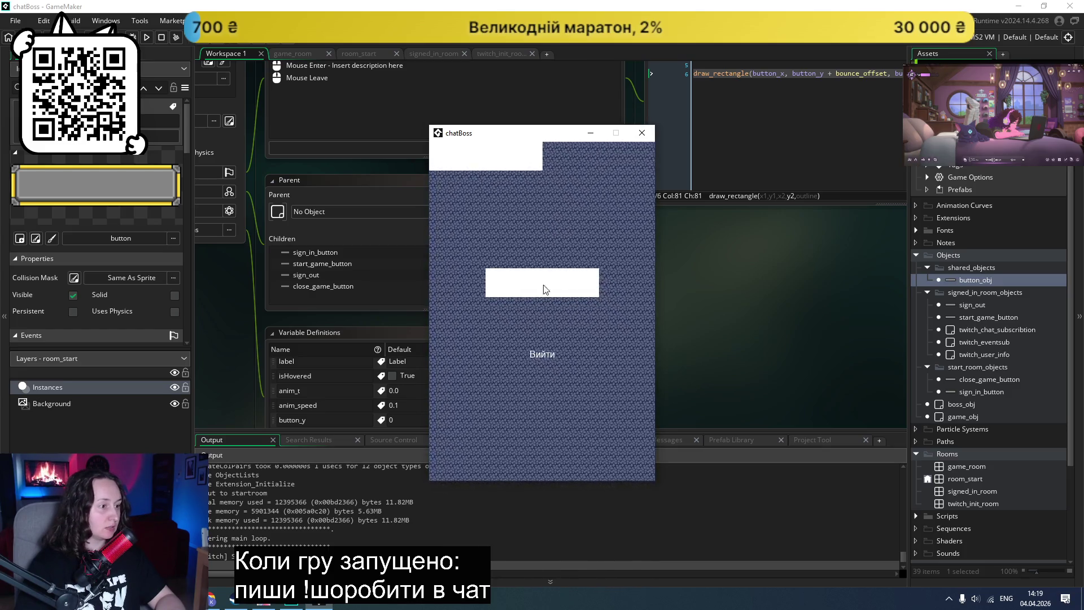
Step: Close the running chatBoss game and look over button_obj's event code
click(642, 132)
scroll(721, 277, up, 3)
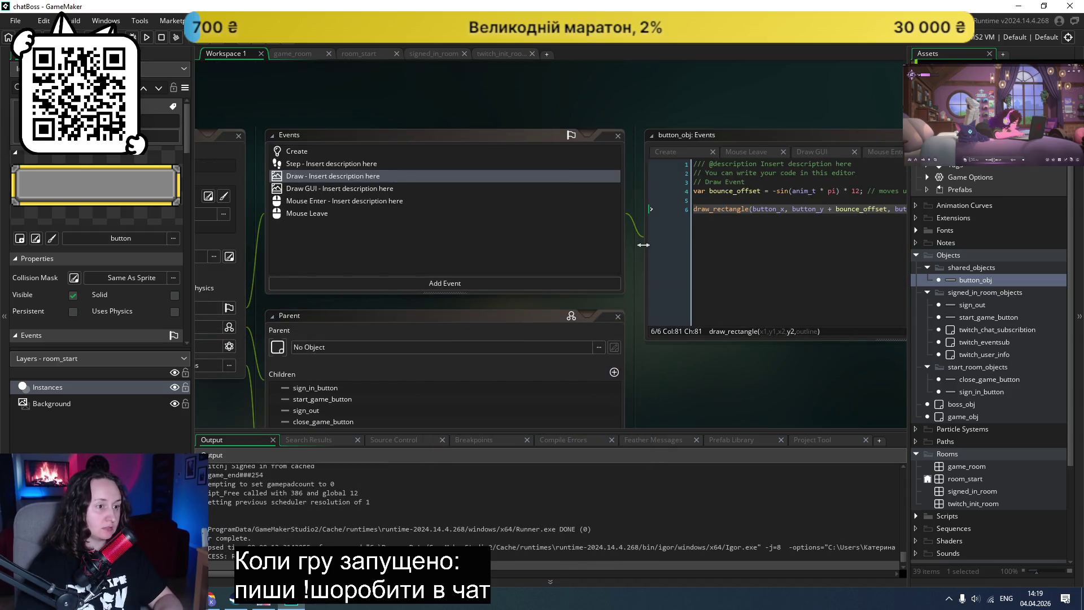
scroll(618, 235, down, 2)
scroll(619, 234, up, 4)
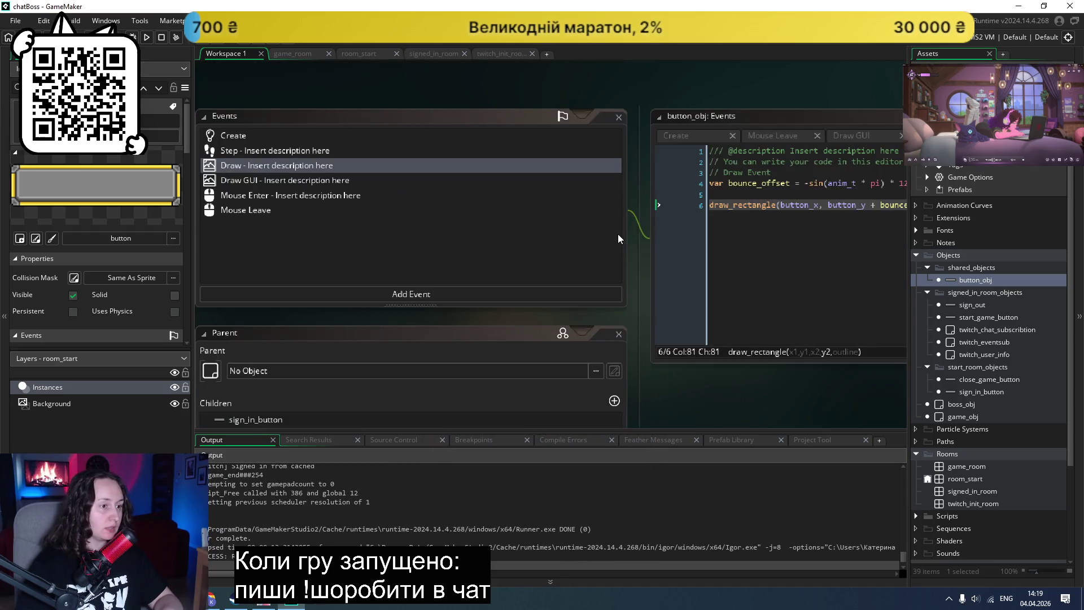
scroll(618, 233, right, 5)
scroll(618, 234, down, 1)
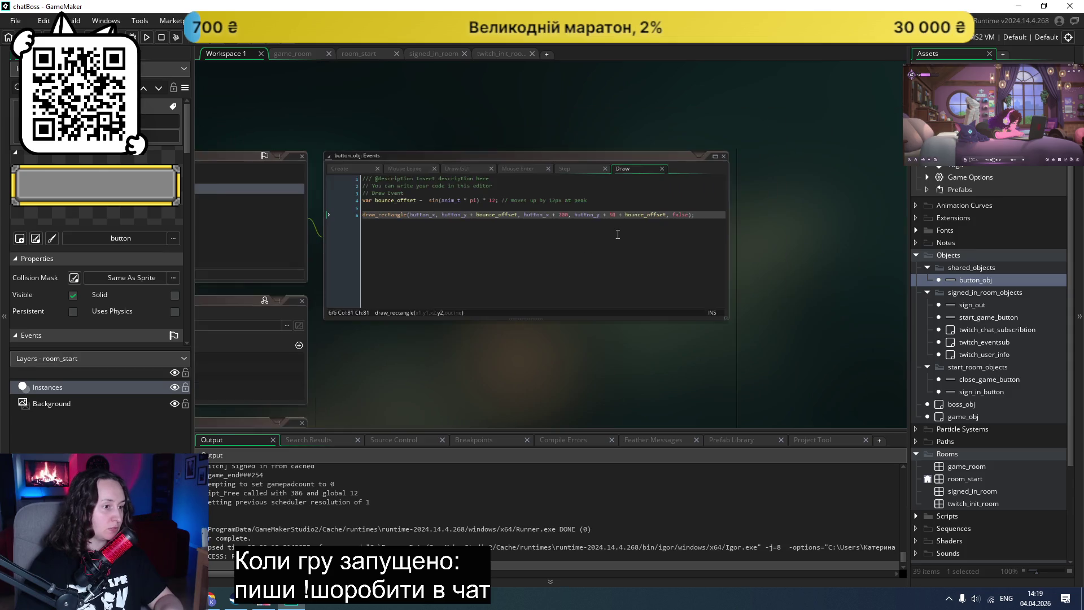
scroll(596, 244, left, 2)
scroll(559, 254, up, 1)
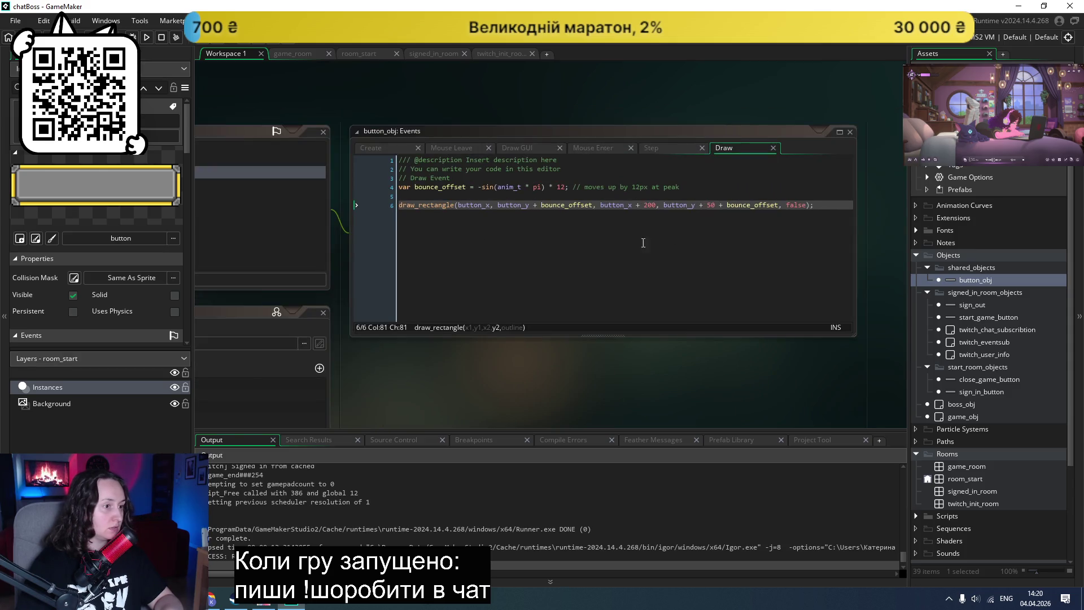
Step: Delete all of the code in button_obj's Draw event
click(742, 205)
mouse_move(838, 205)
mouse_down()
mouse_move(373, 197)
mouse_move(356, 189)
mouse_move(374, 165)
mouse_up()
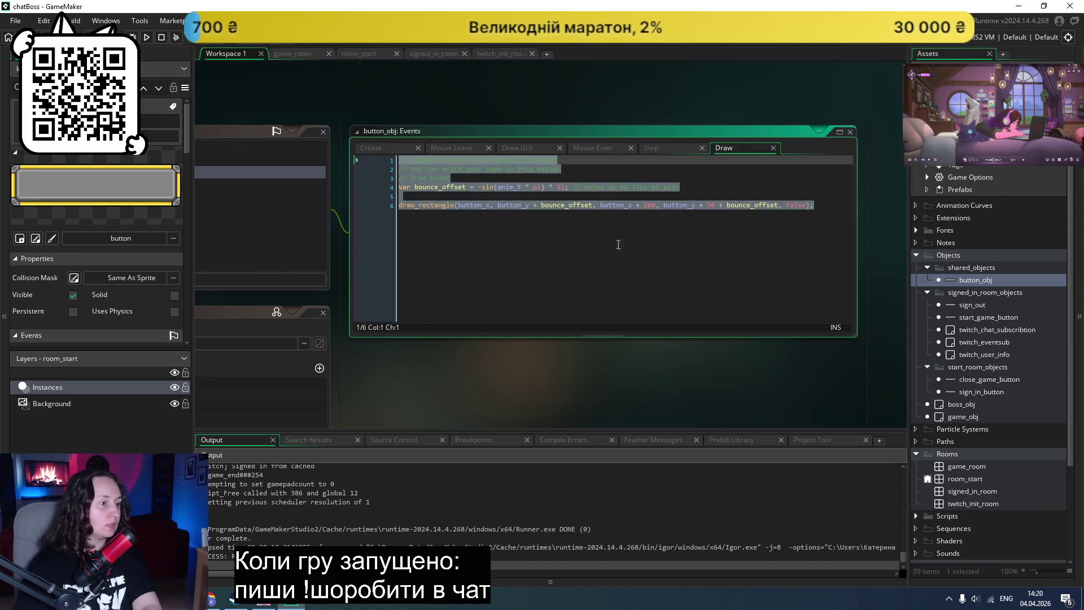
key(Delete)
Step: View the Create event, then bring up the GML Code Reference manual in the browser
click(371, 147)
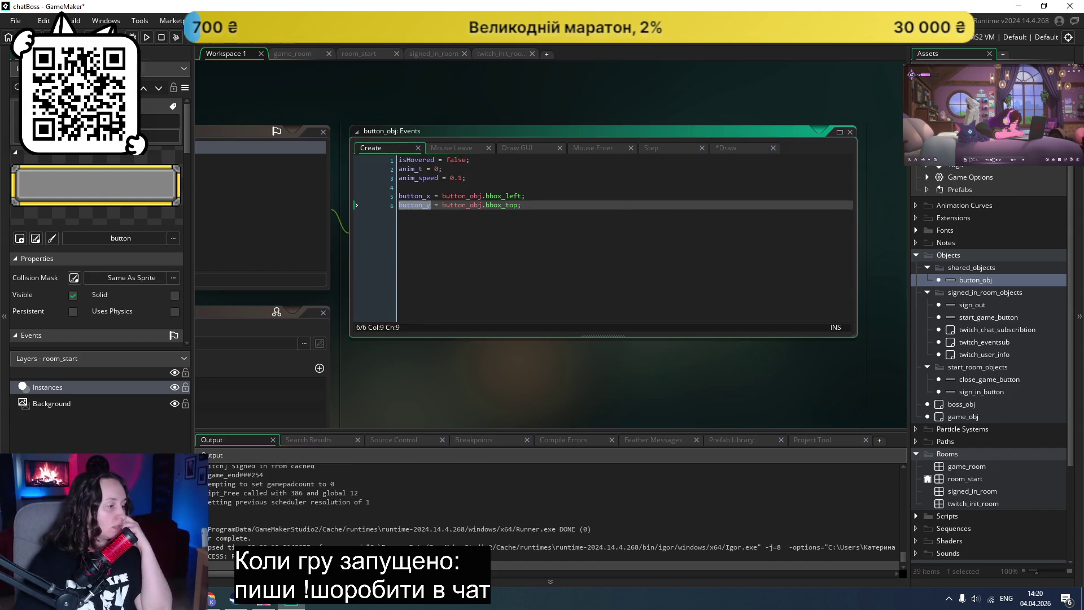
click(213, 599)
click(343, 11)
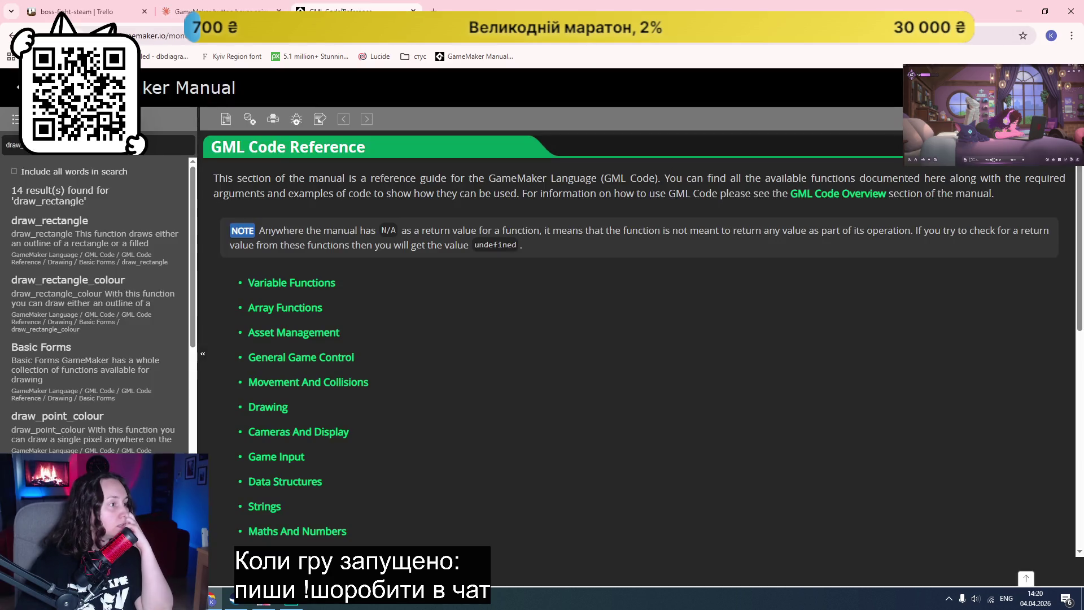
Step: Read through the button-hover Claude chat down to its drawing tips
click(220, 11)
scroll(450, 249, down, 5)
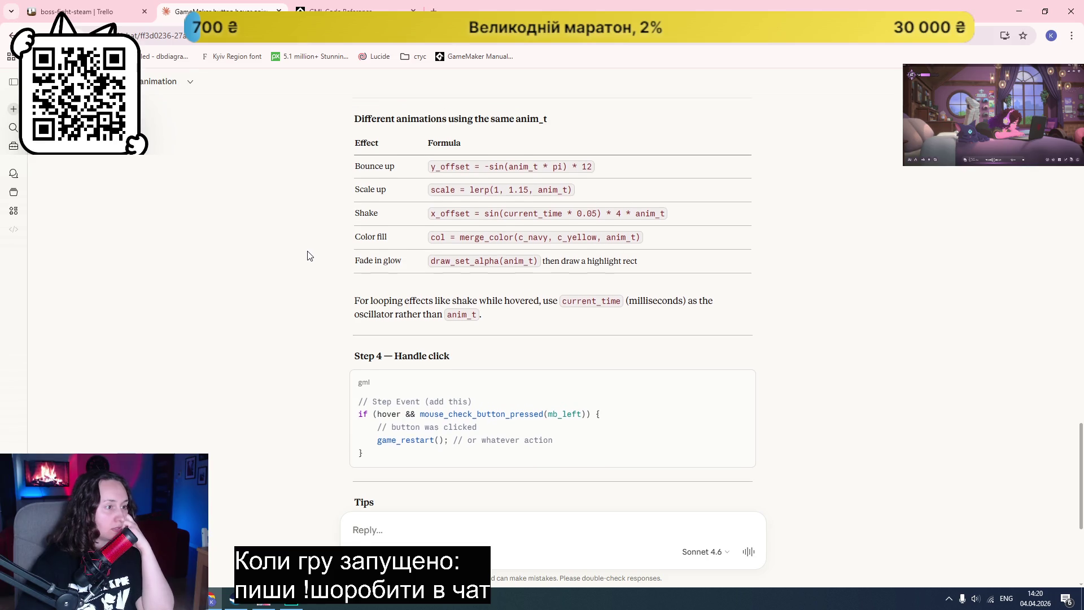
scroll(339, 275, up, 2)
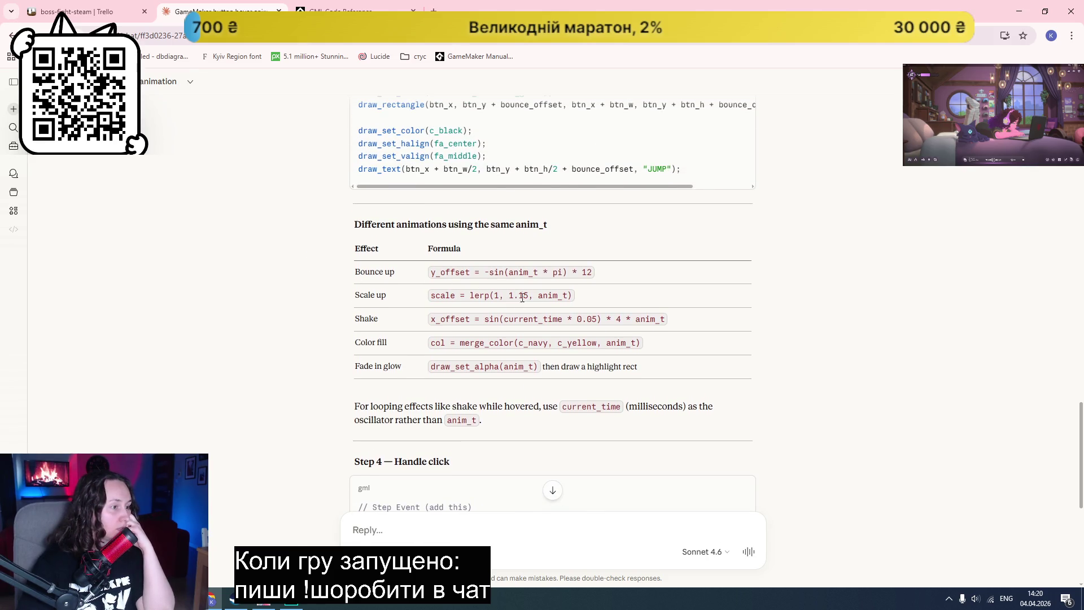
scroll(586, 292, down, 4)
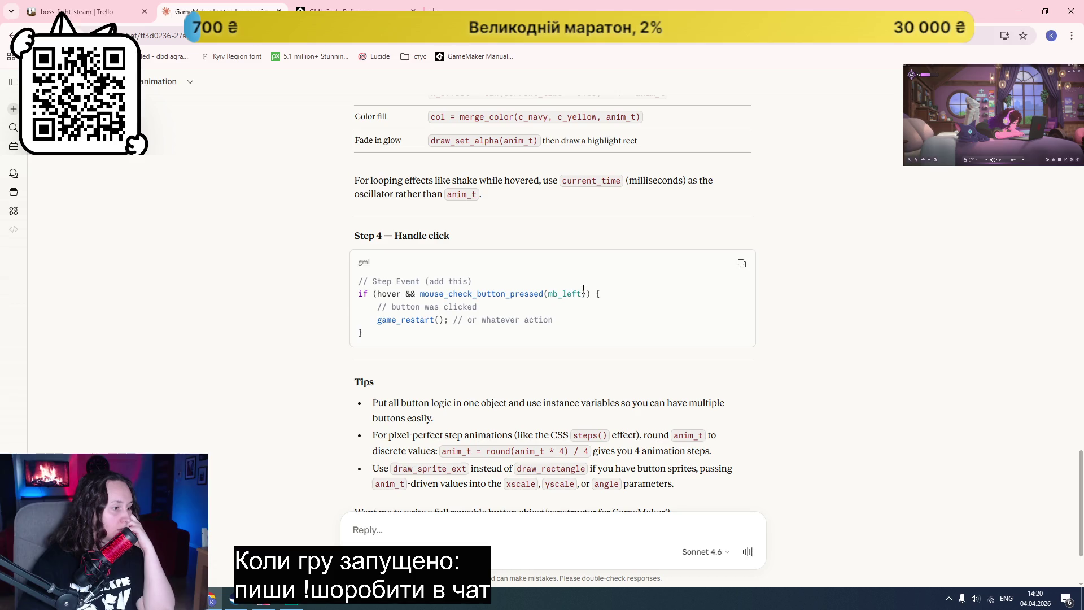
scroll(573, 283, down, 1)
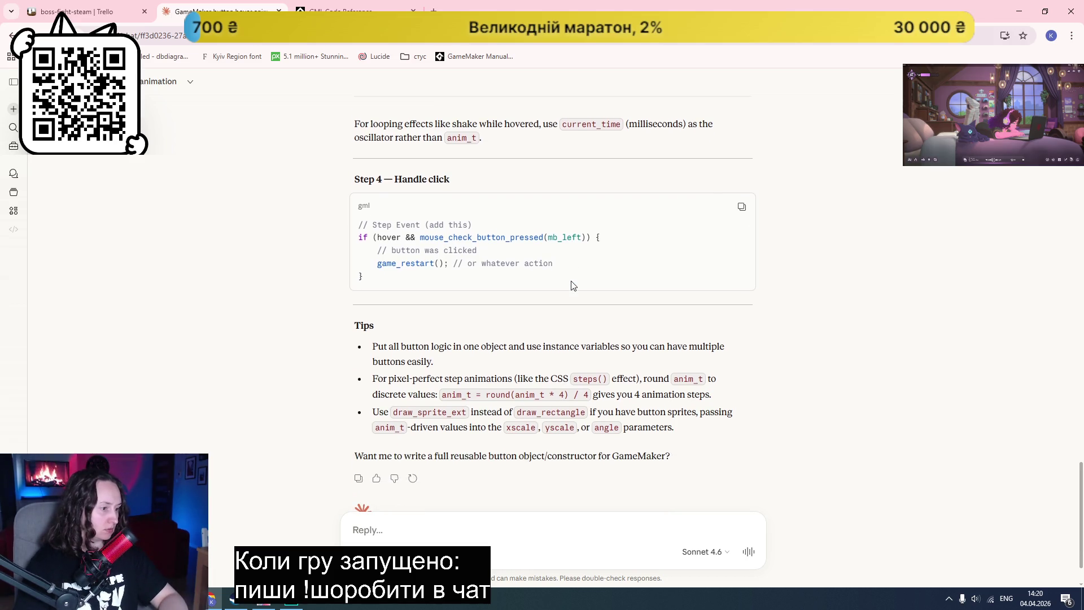
scroll(574, 286, down, 1)
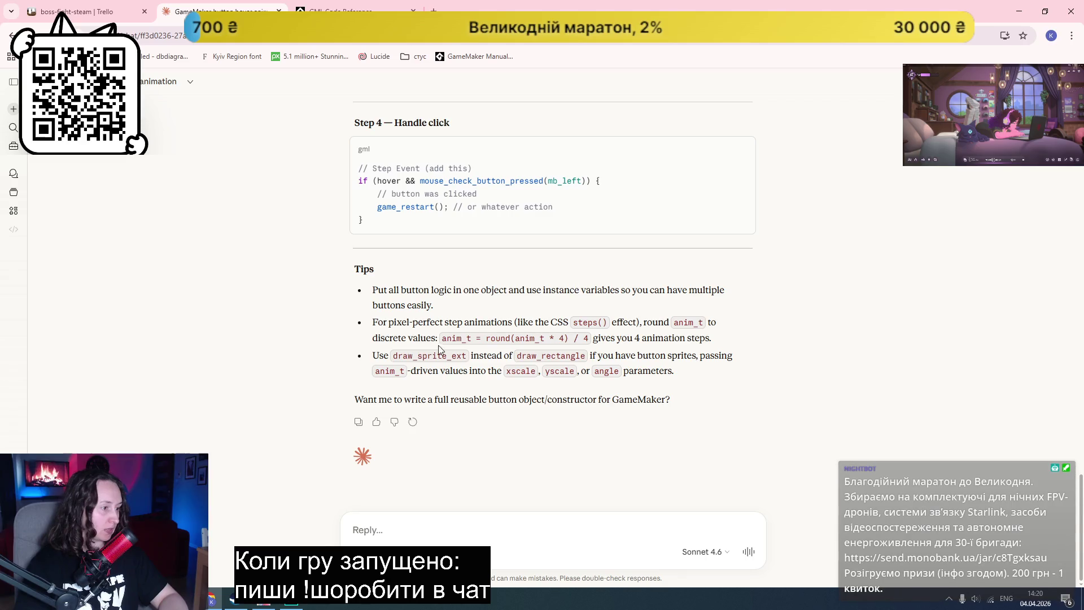
key(alt+Tab)
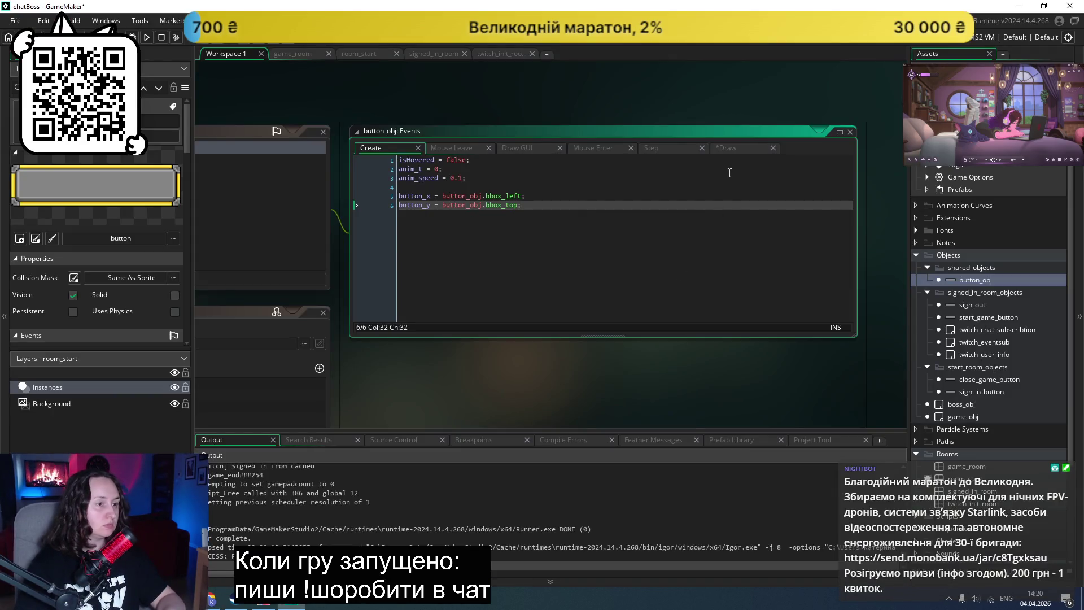
click(743, 147)
key(ctrl+a)
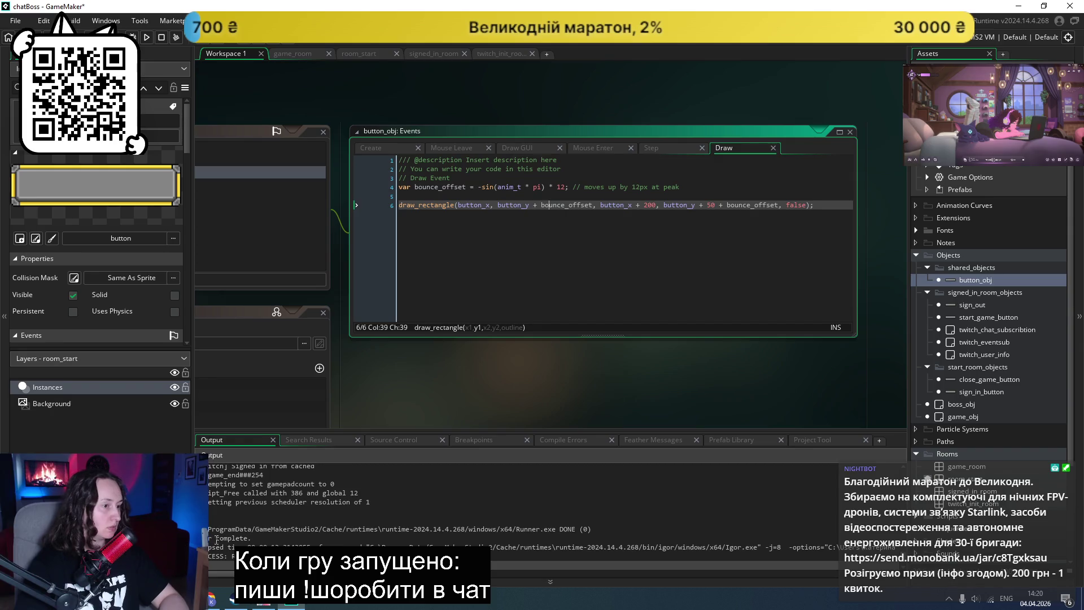
key(alt+Tab)
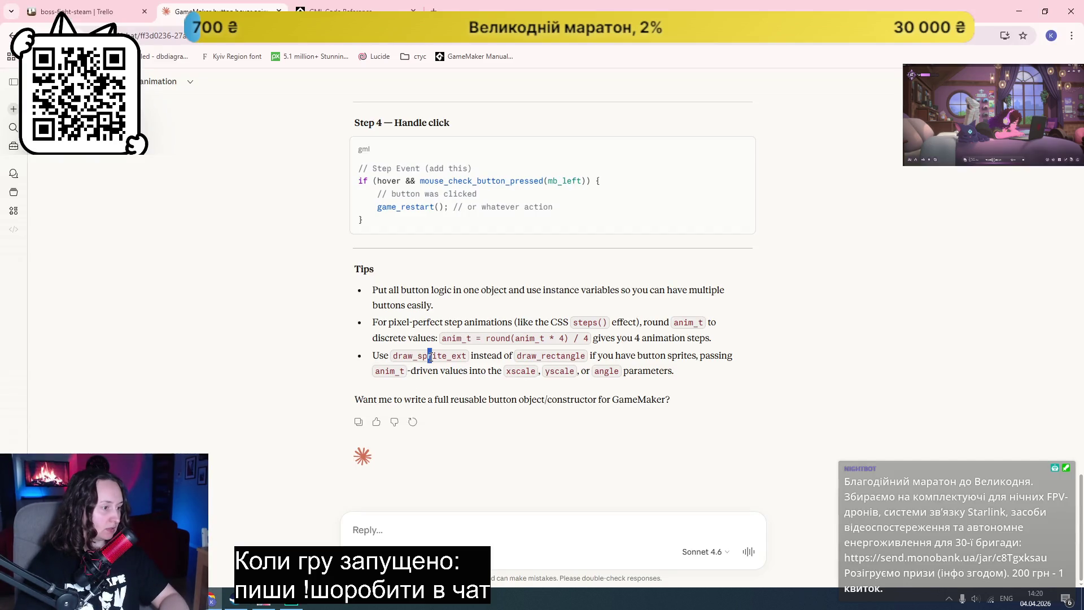
Step: Copy draw_sprite_ext from Claude's tip and paste it over draw_rectangle on line 6
double_click(429, 355)
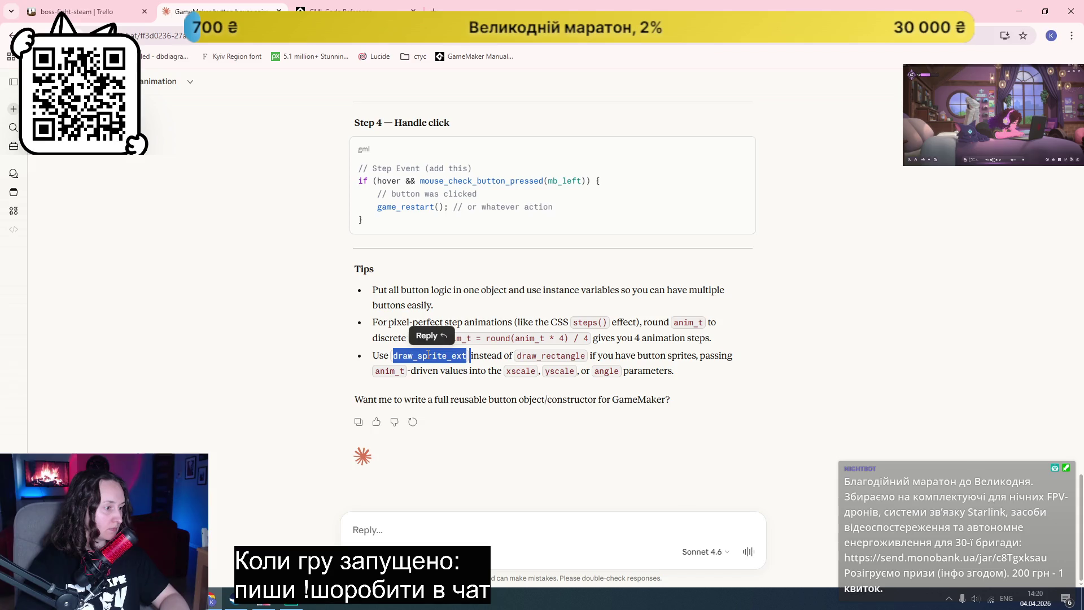
double_click(429, 354)
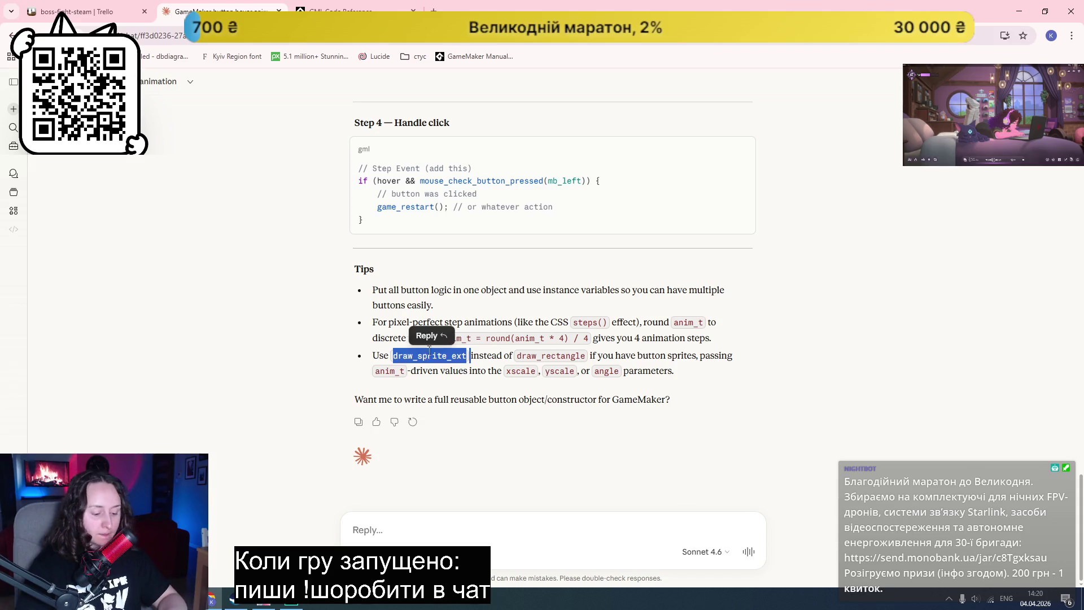
key(ctrl+c)
key(alt+Tab)
double_click(418, 204)
key(ctrl+v)
key(BackSpace)
click(502, 205)
mouse_move(445, 206)
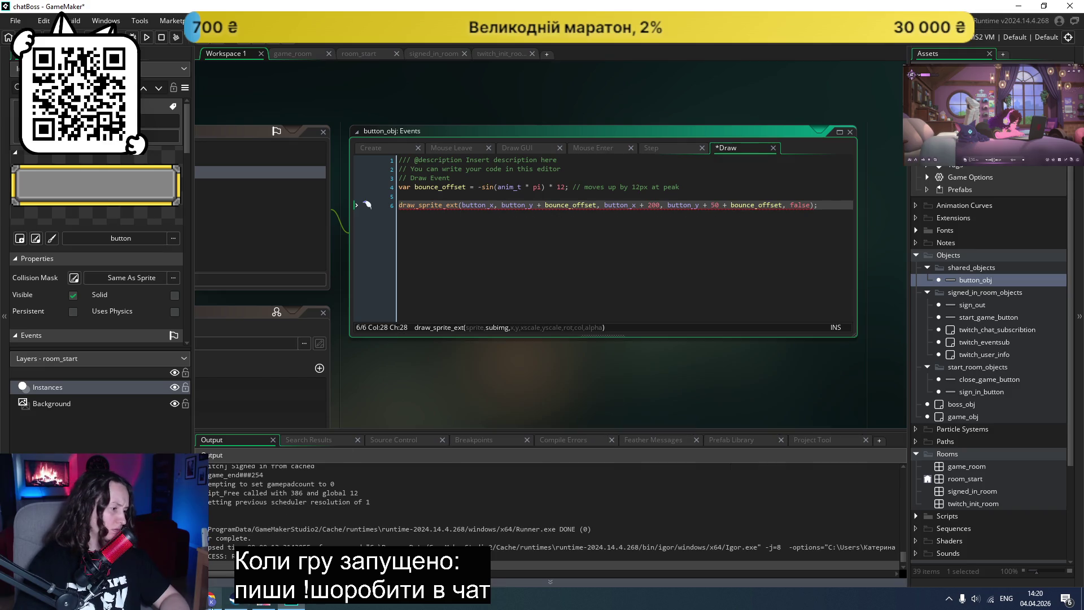
Step: Return to the GML Code Reference tab in the browser
click(217, 598)
key(ctrl+Tab)
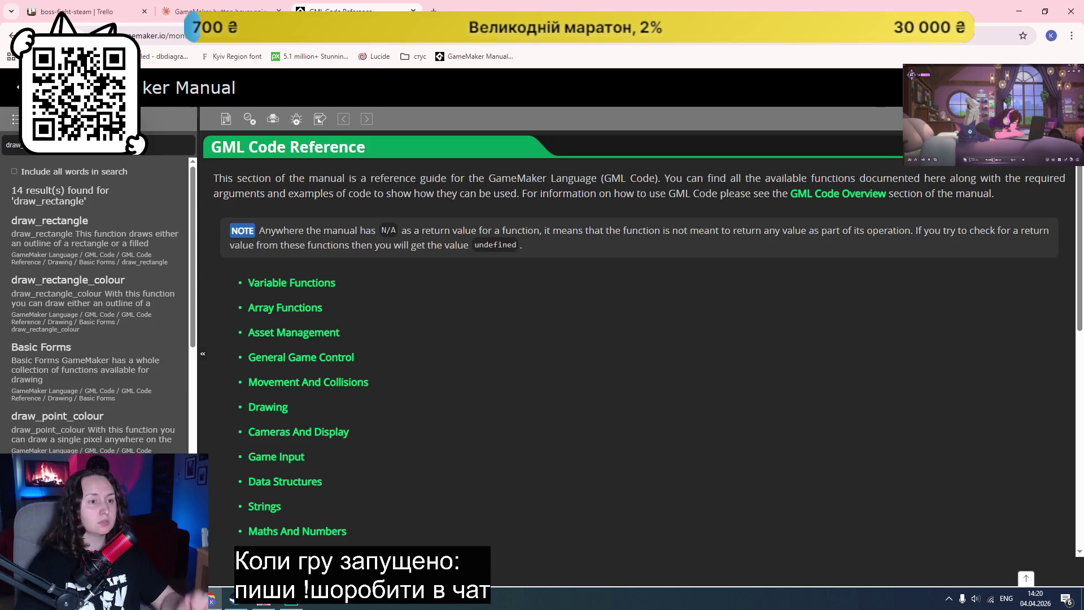
Step: Search the manual for draw_sprite_ext and read its syntax and nine-argument table
key(ctrl+v)
key(Return)
click(79, 221)
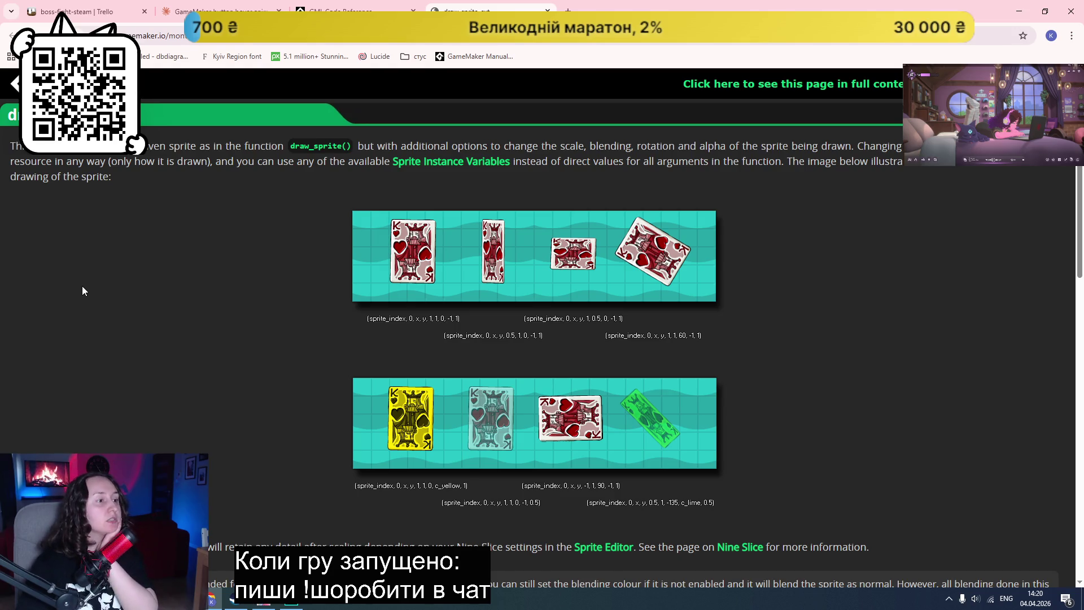
scroll(82, 287, down, 4)
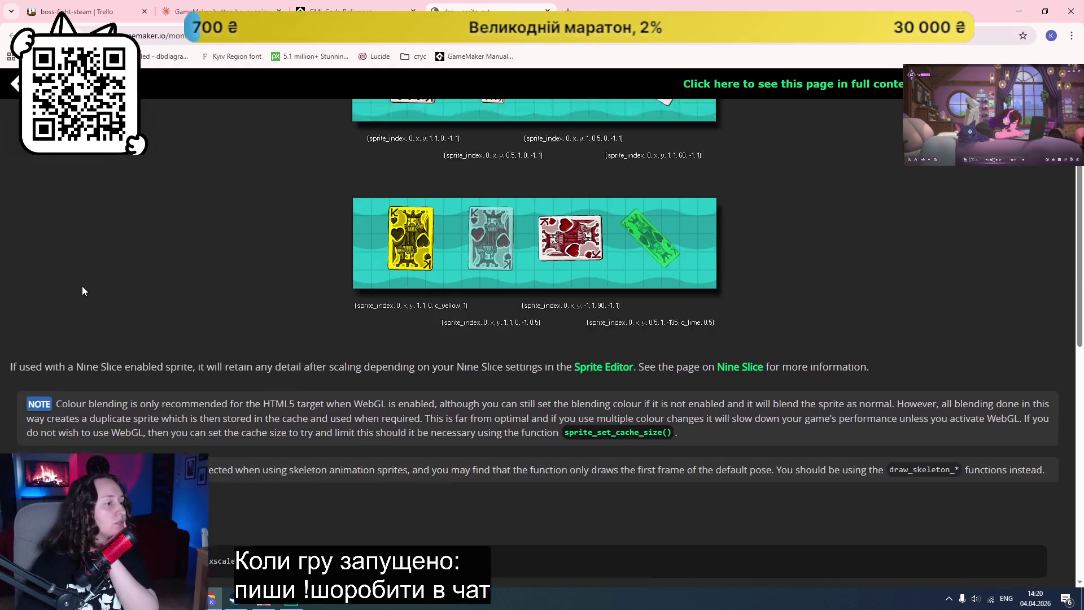
scroll(83, 286, down, 5)
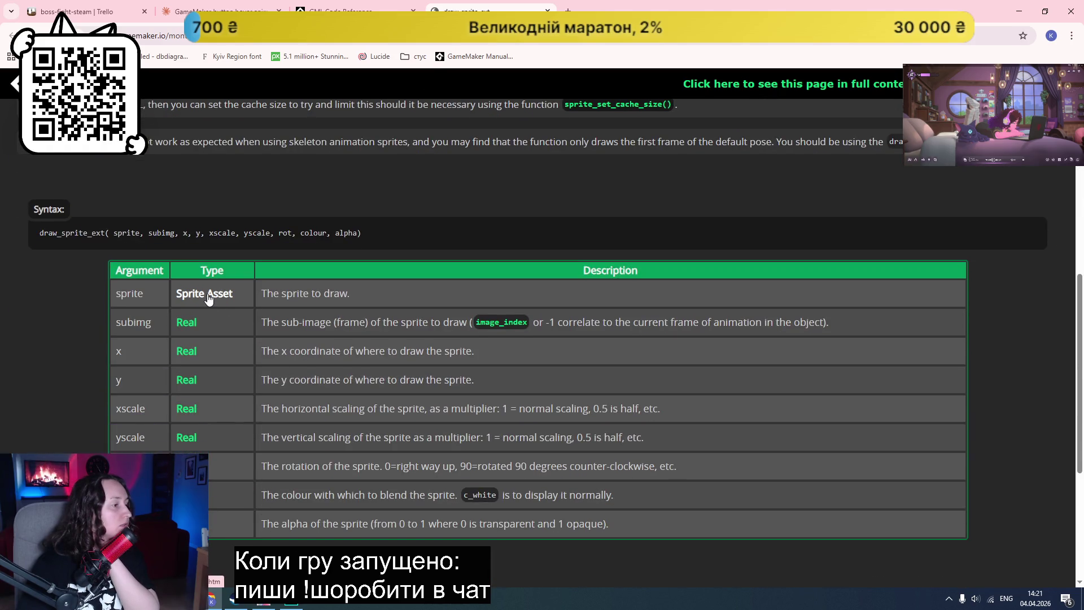
click(275, 608)
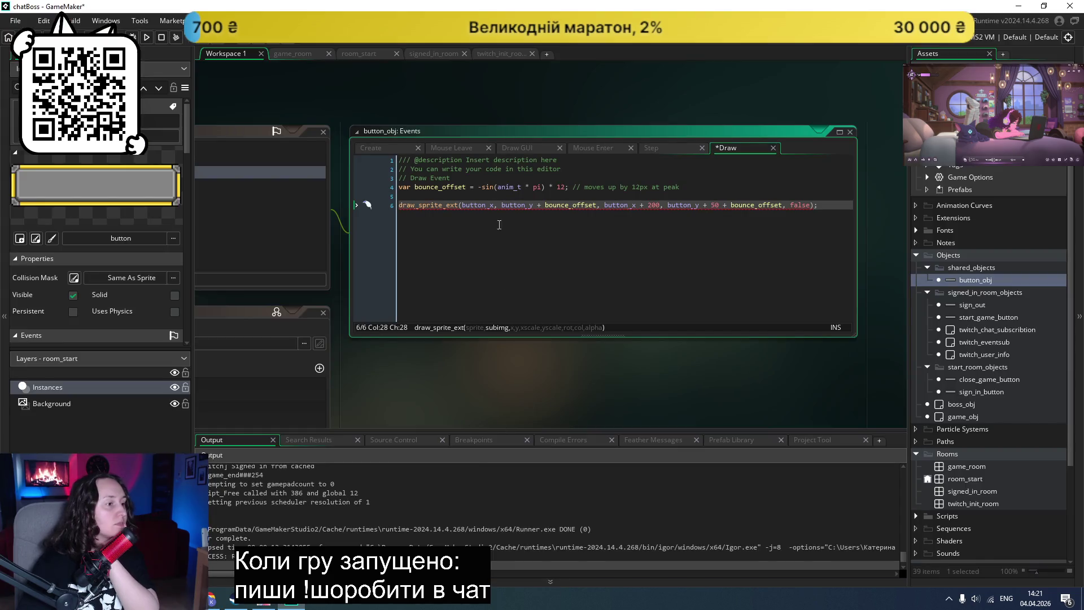
Step: Remove the old rectangle arguments so line 6 reads draw_sprite_ext()
drag(811, 205, 461, 216)
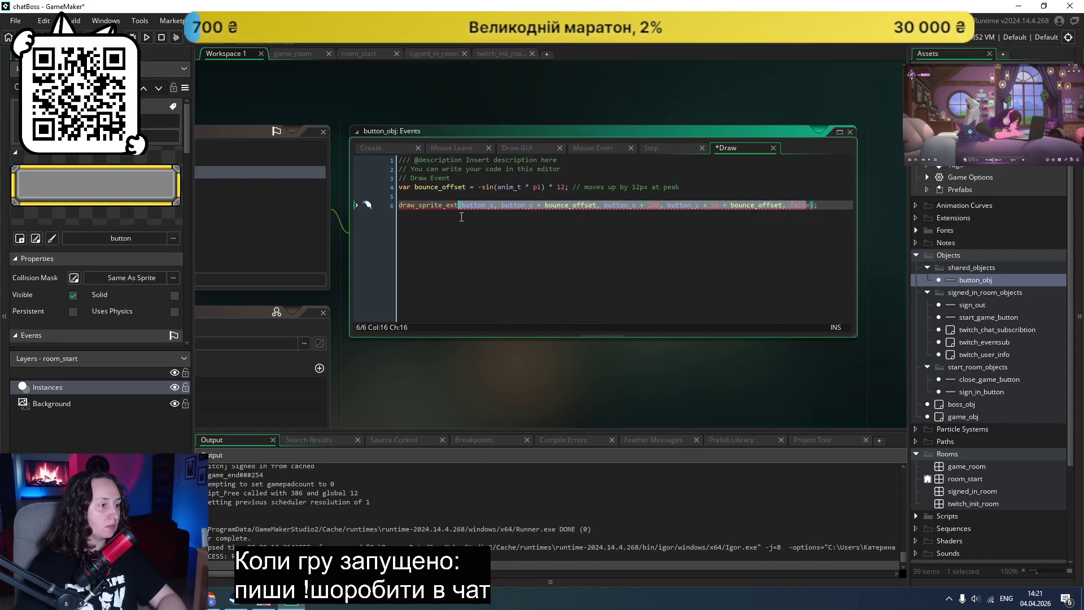
key(BackSpace)
text(();)
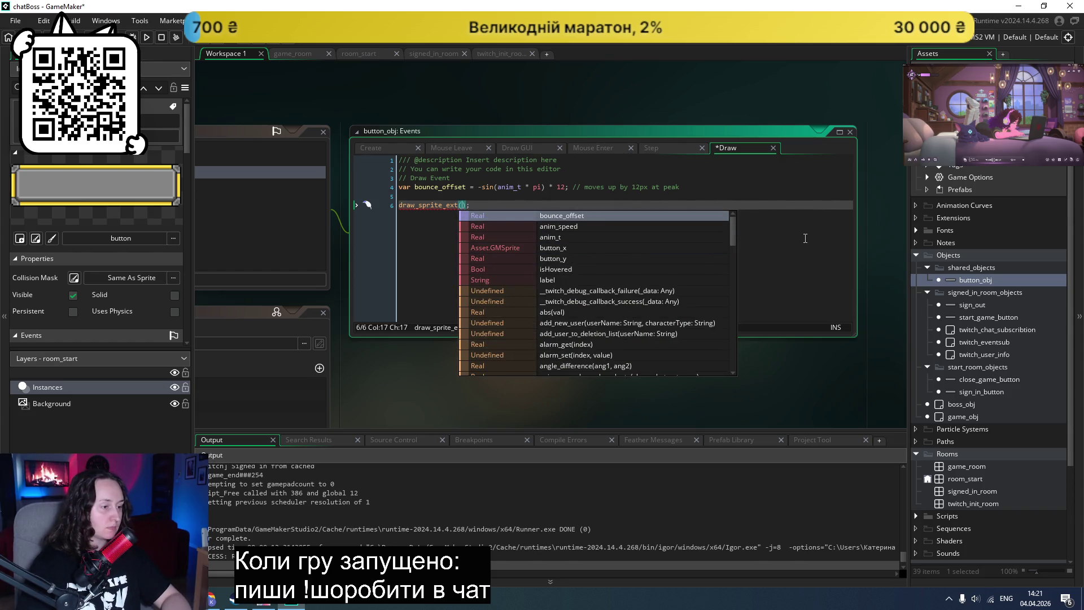
click(462, 206)
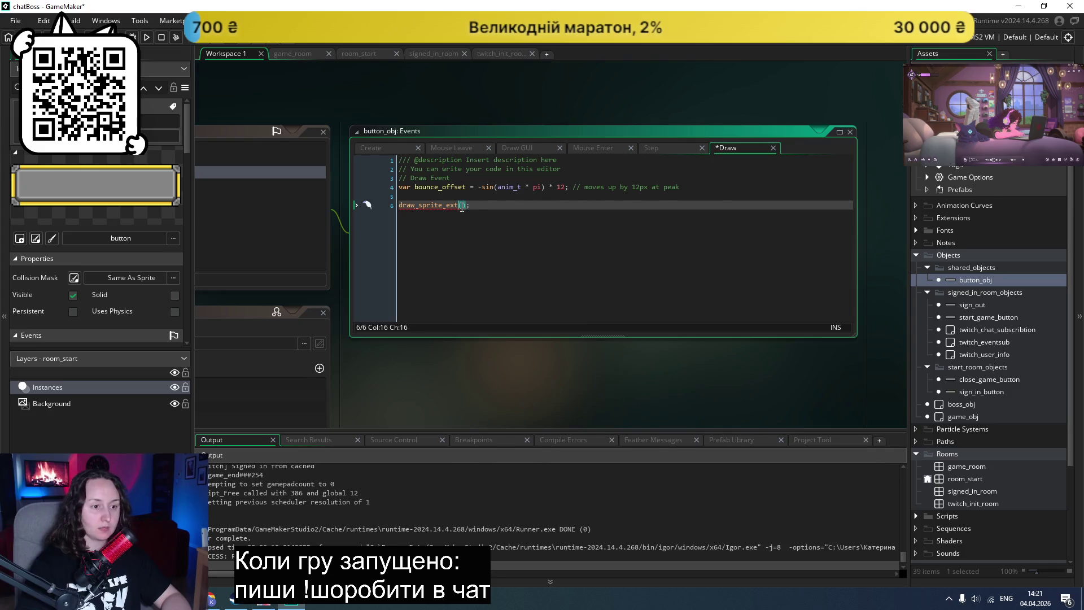
scroll(930, 438, down, 3)
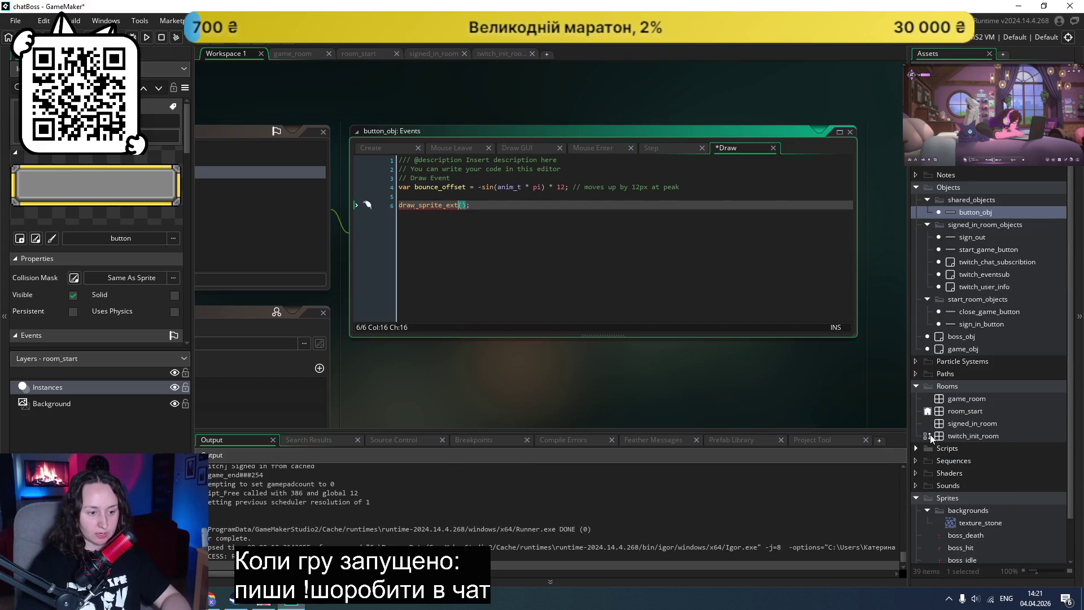
text(text)
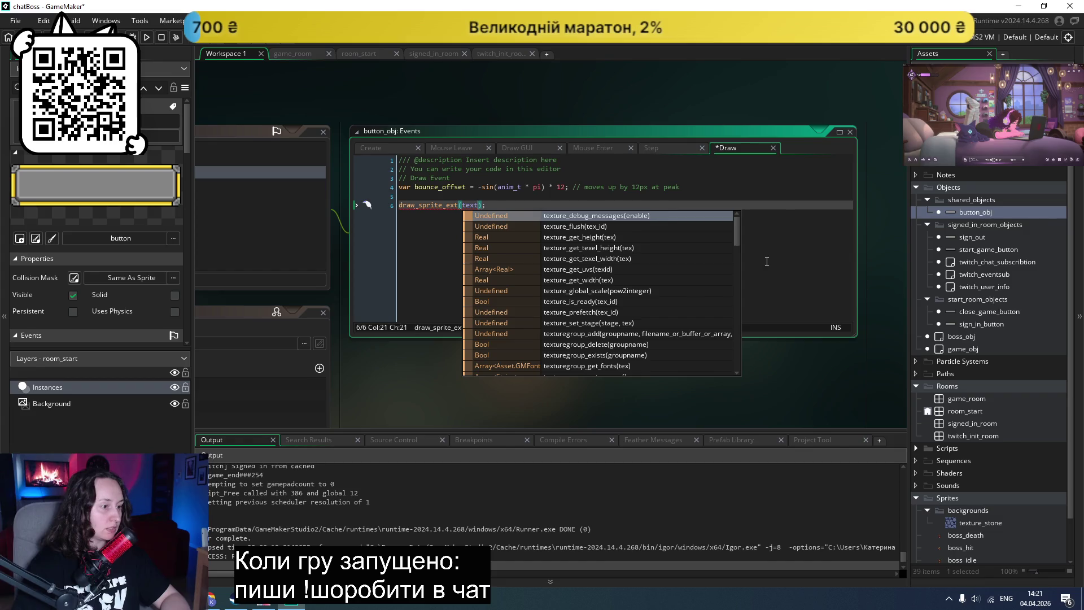
key(Right)
key(Right)
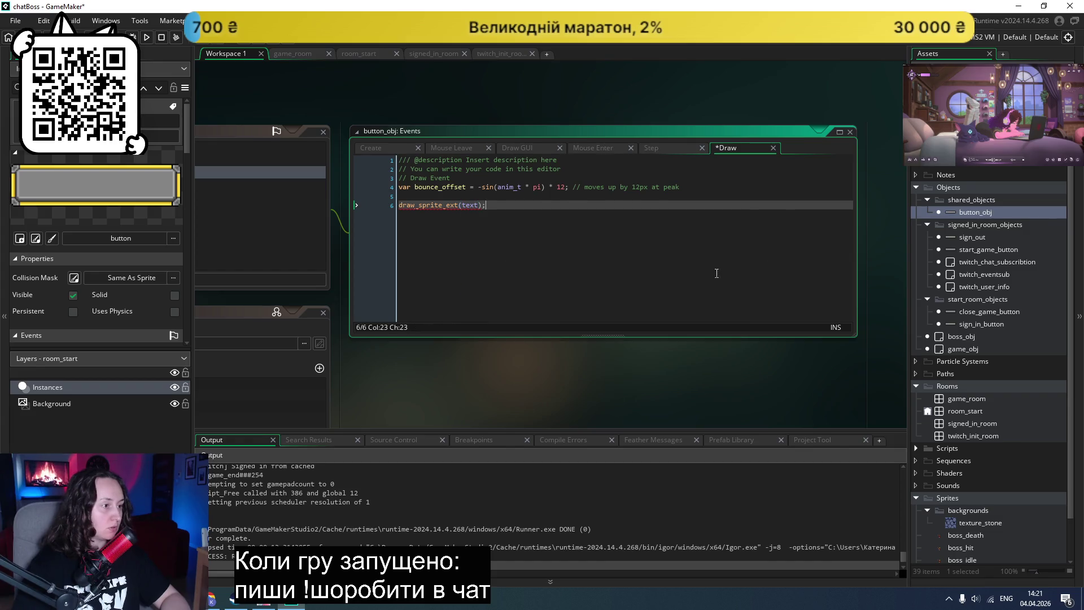
key(Left)
key(Left)
key(BackSpace)
key(BackSpace)
key(BackSpace)
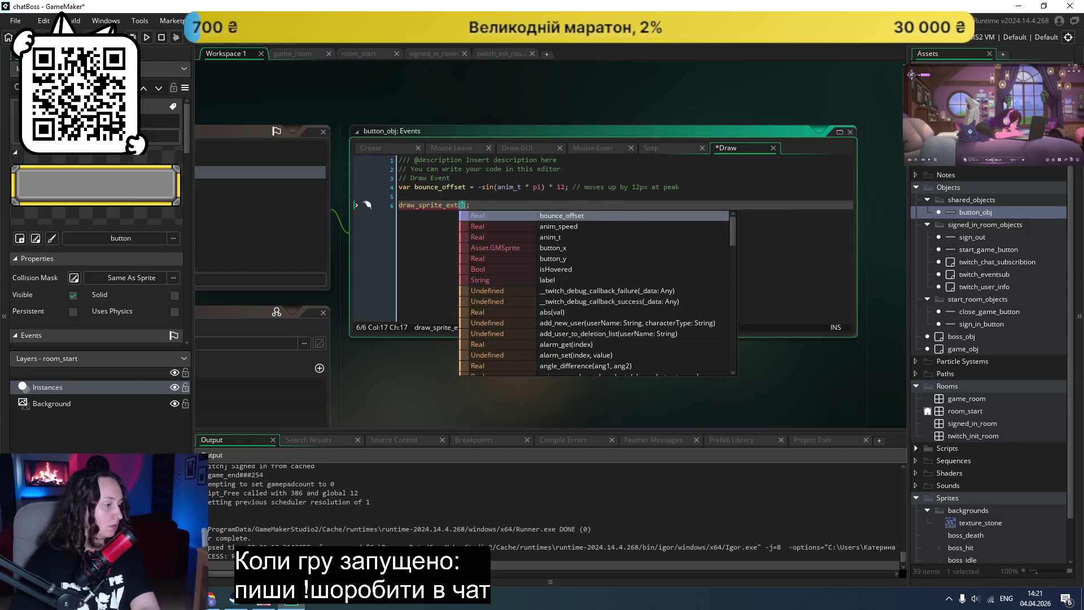
click(211, 598)
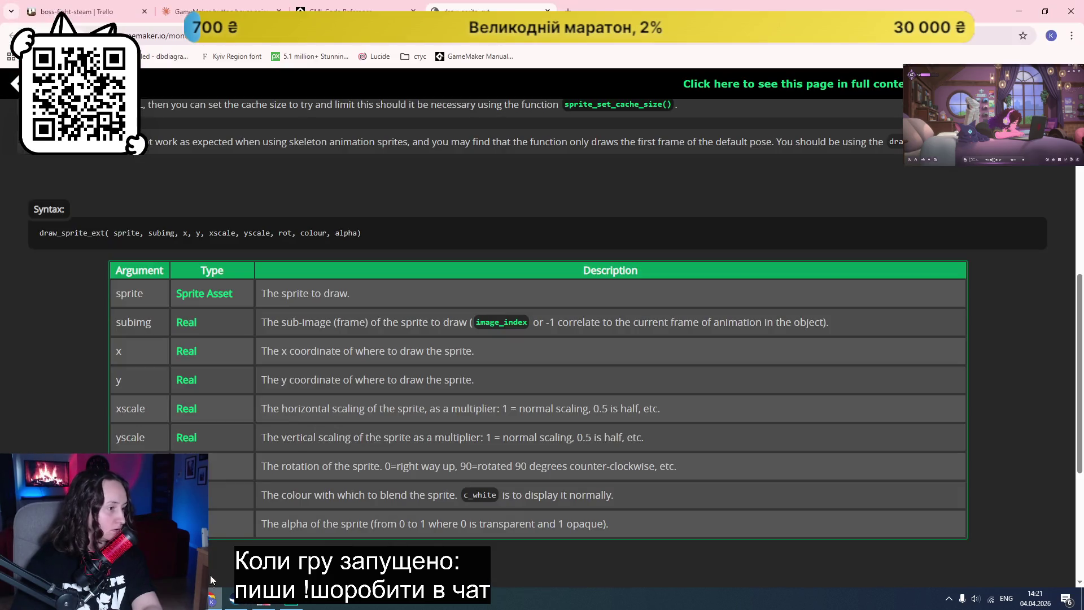
scroll(45, 448, down, 5)
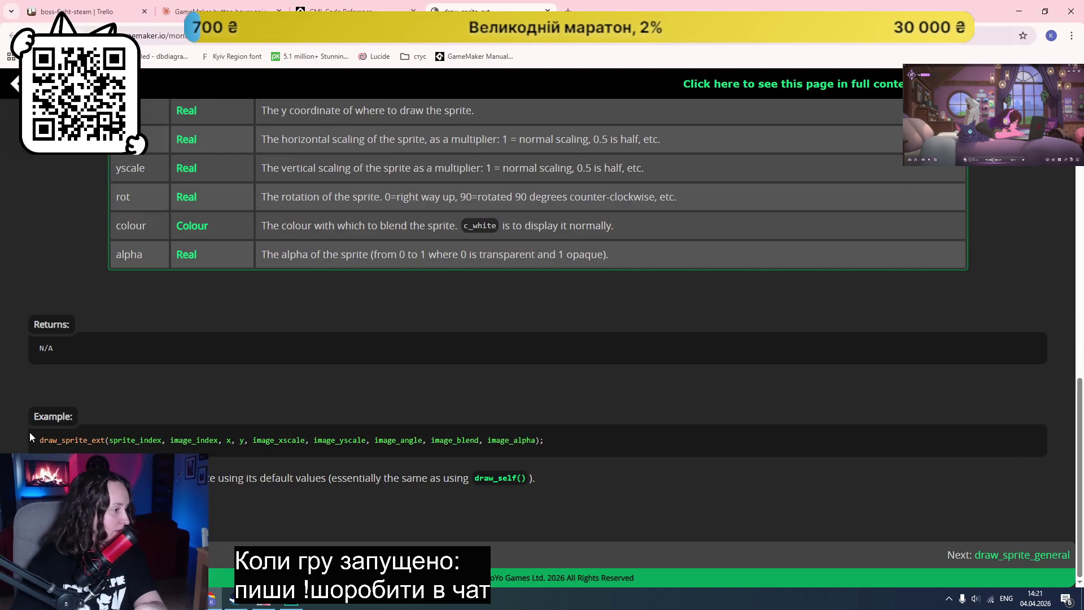
double_click(135, 438)
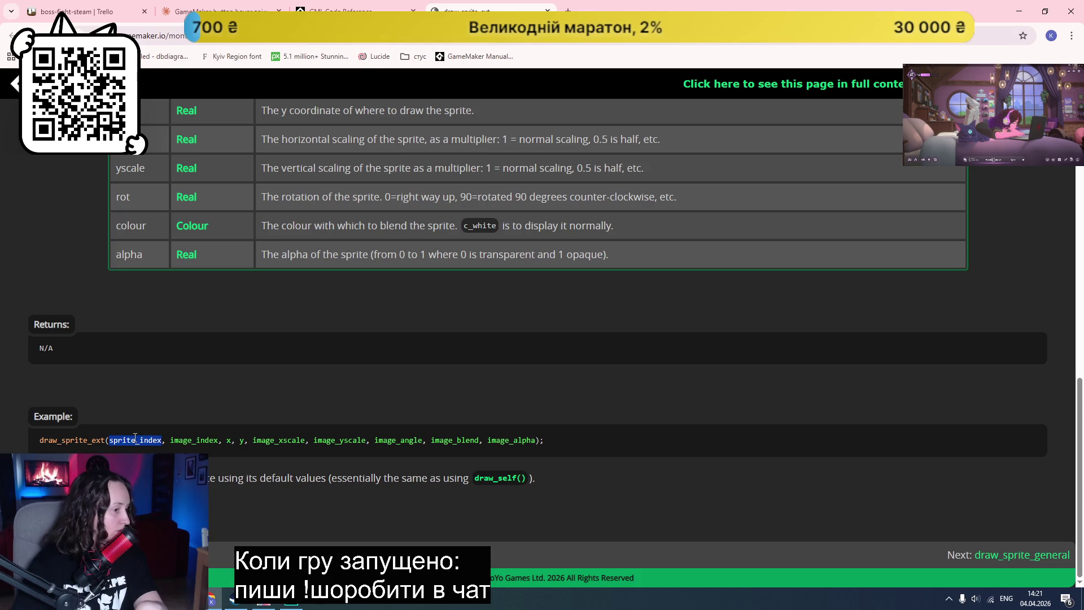
scroll(135, 438, up, 8)
scroll(270, 367, up, 6)
scroll(243, 384, down, 13)
key(ctrl+shift+Tab)
key(ctrl+shift+Tab)
Step: Ask Claude 'gamemaker get sprite index' and pick out sprite_index from its answer
click(474, 530)
text(gamemaker get s)
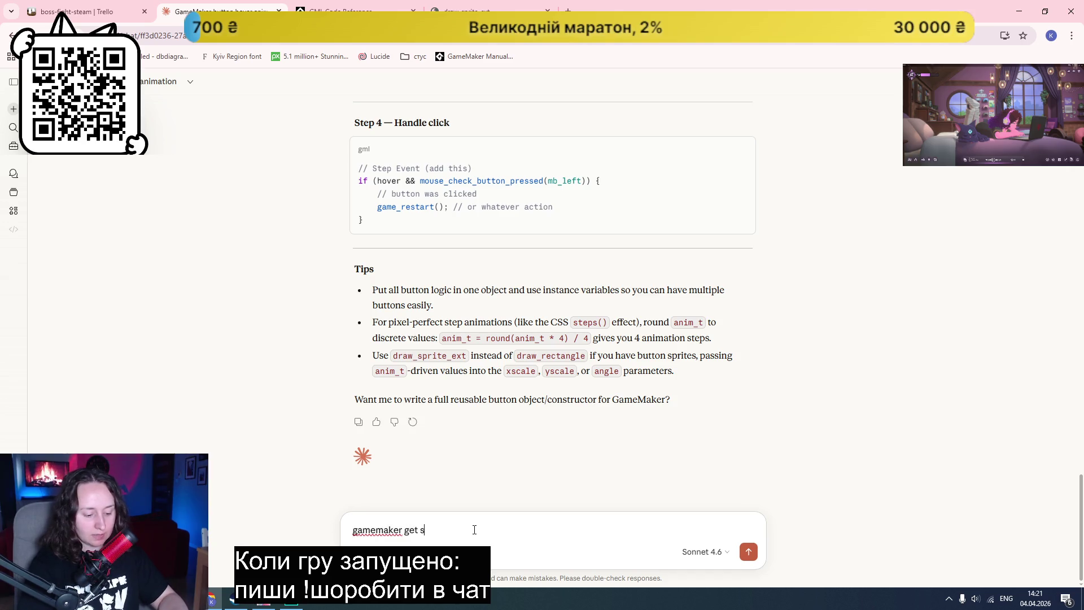
text(prite inde)
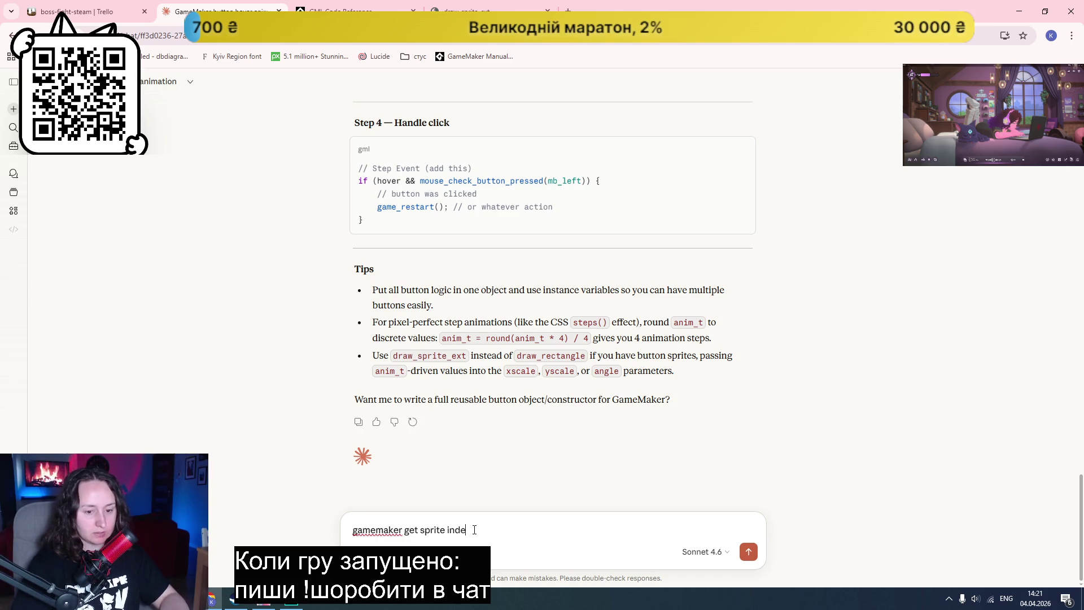
text(x)
key(Return)
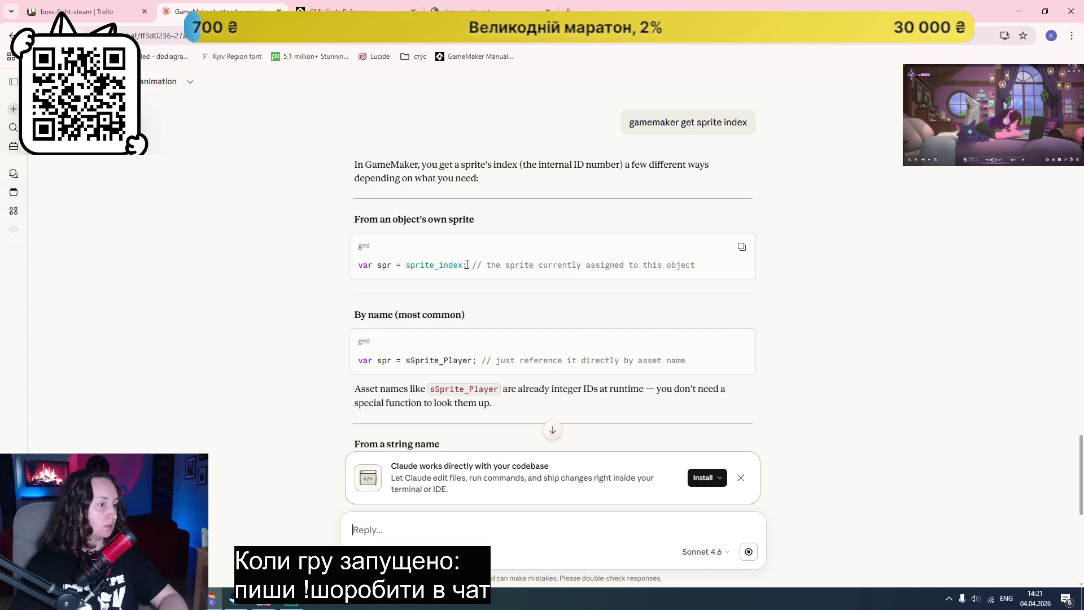
double_click(449, 267)
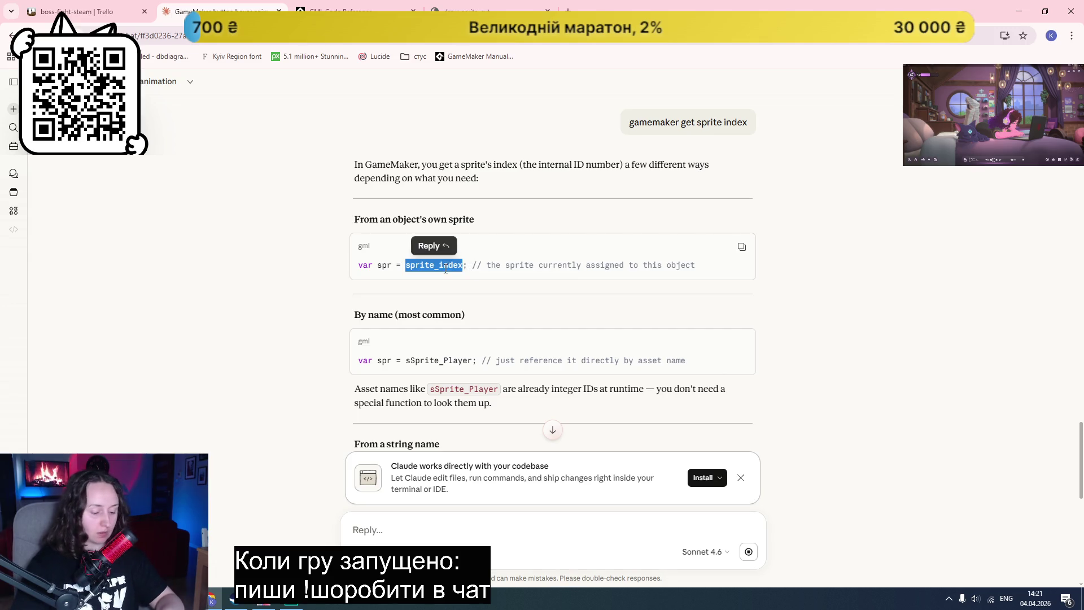
click(291, 599)
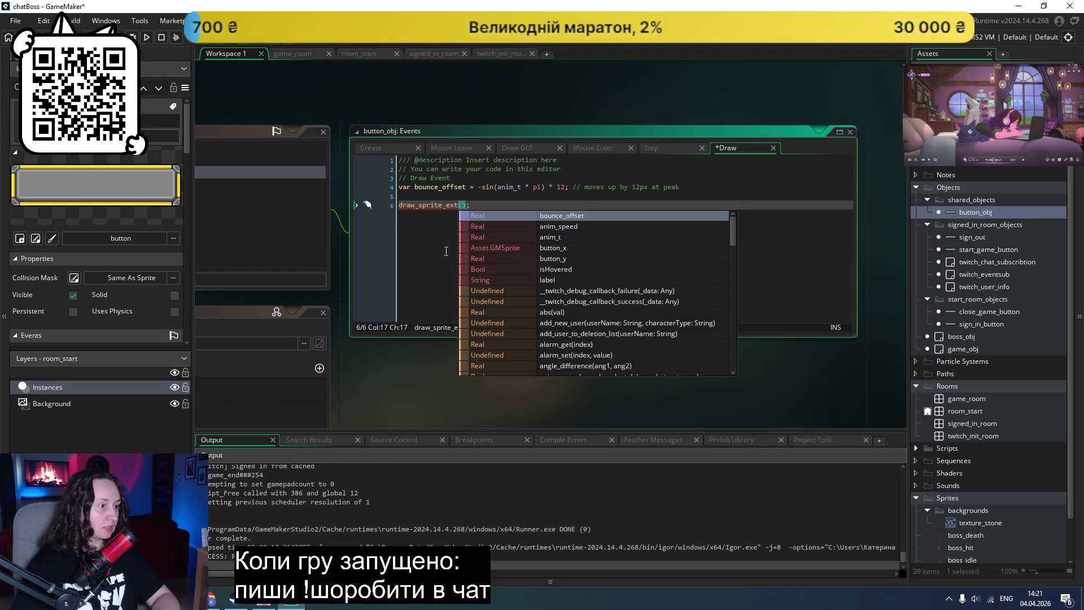
Step: Undo a stray paste and enter sprite_index as draw_sprite_ext's first argument
text(draw_sprite_ext)
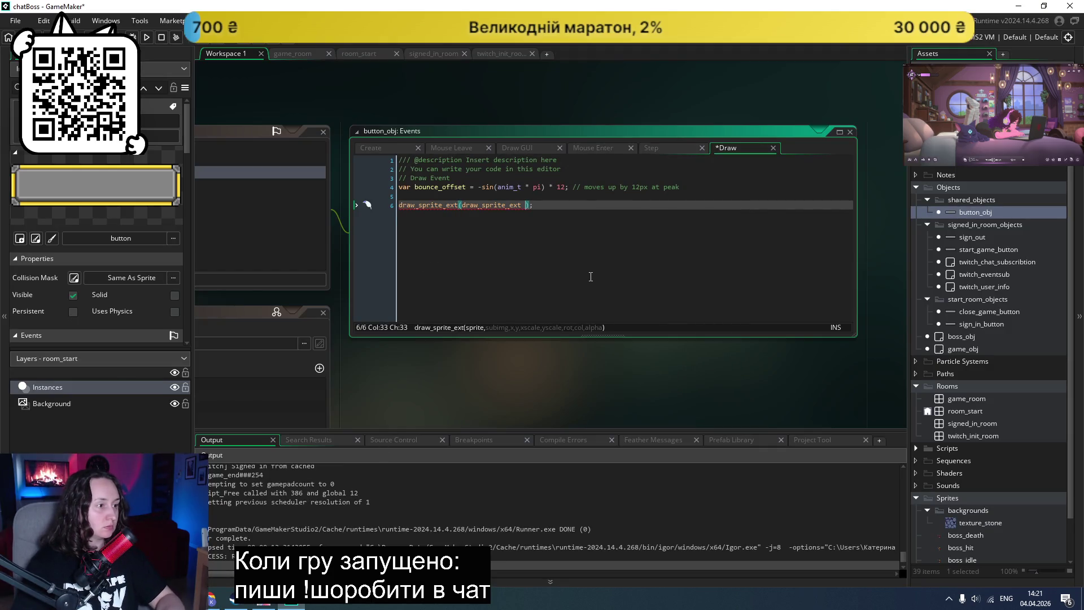
key(ctrl+z)
text(sprit)
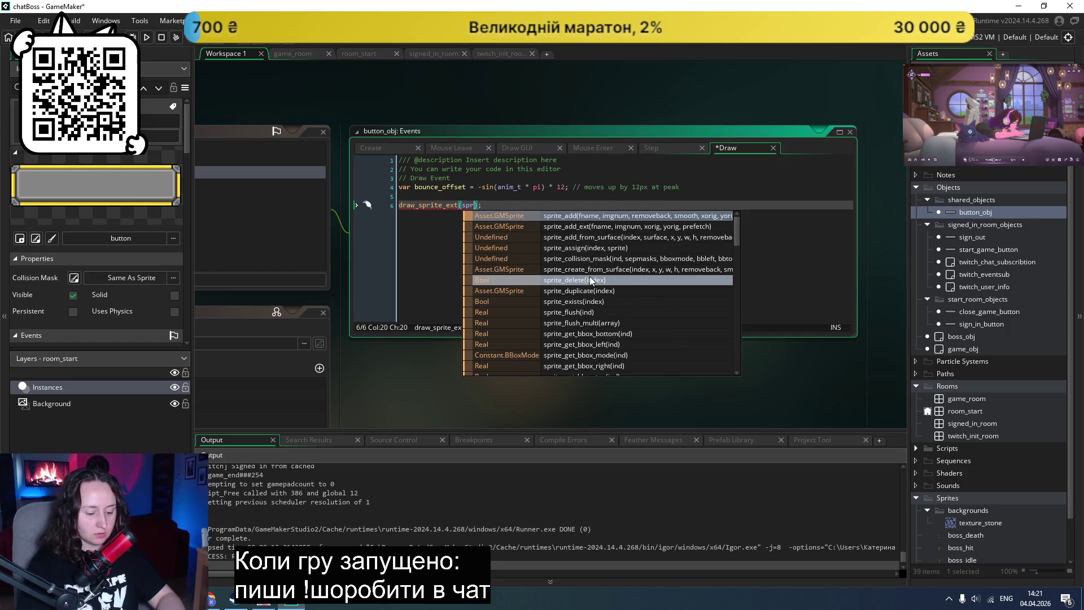
text(e_index)
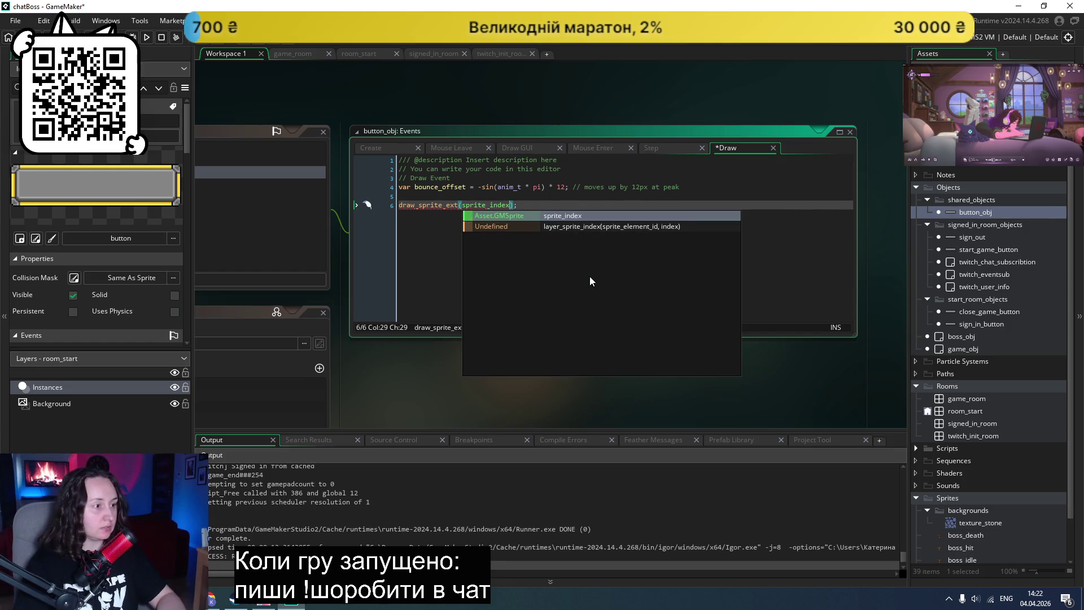
text(,)
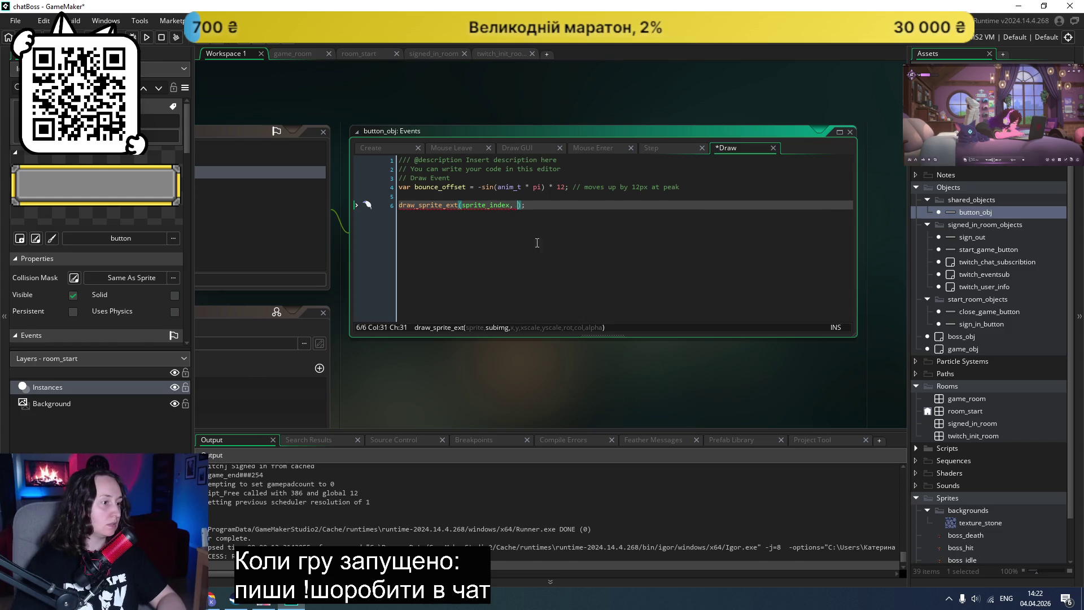
mouse_move(439, 206)
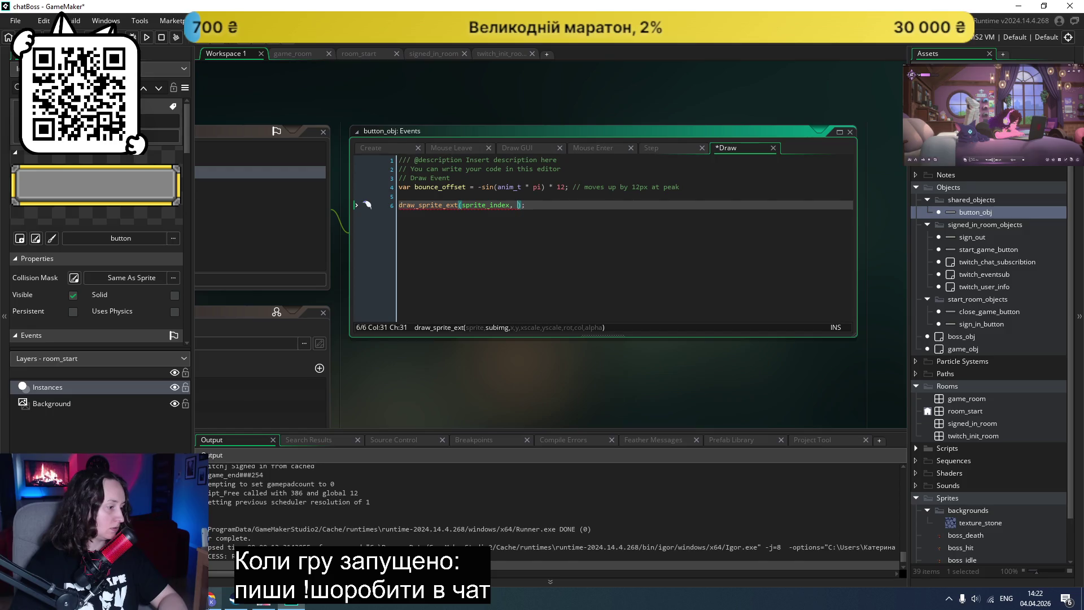
click(210, 604)
key(ctrl+Tab)
key(ctrl+Tab)
scroll(163, 357, up, 3)
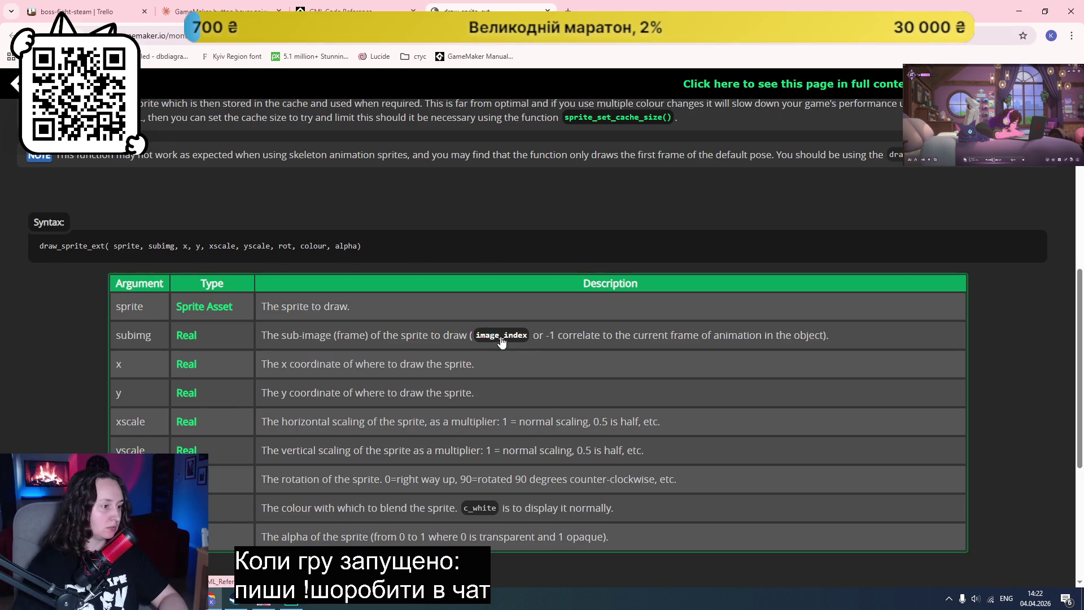
key(alt+Tab)
Step: Add image_index, button_x and button_y as the next draw_sprite_ext arguments
text(image_ind)
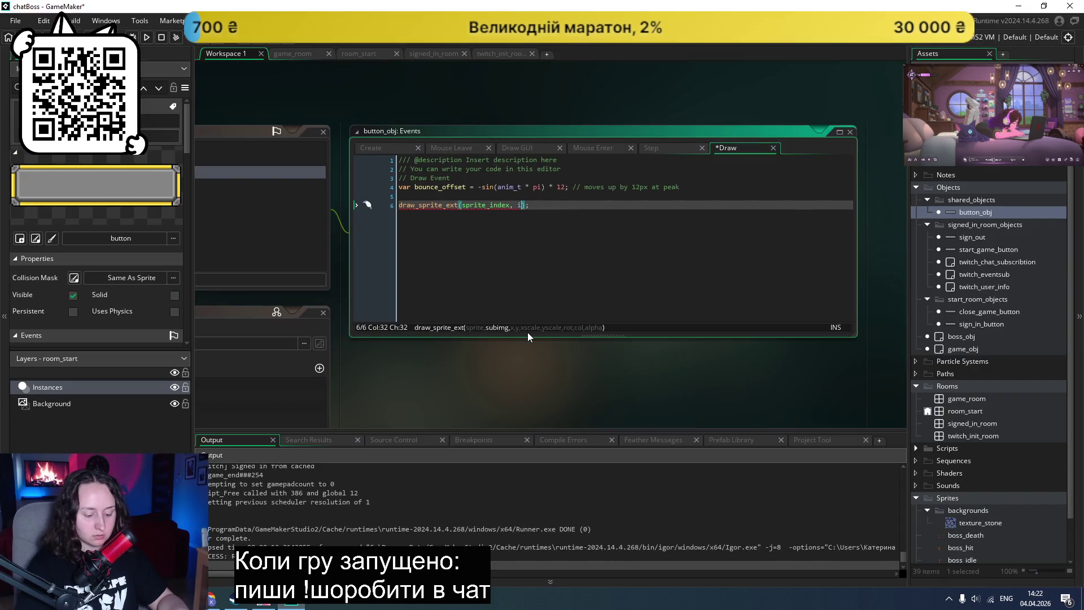
text(ex)
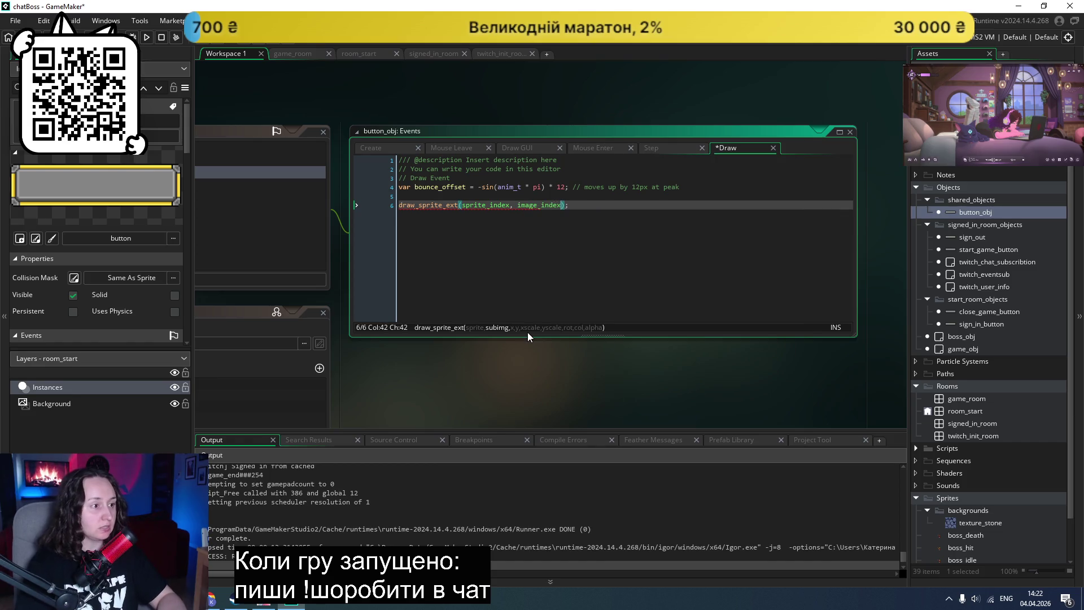
text(,)
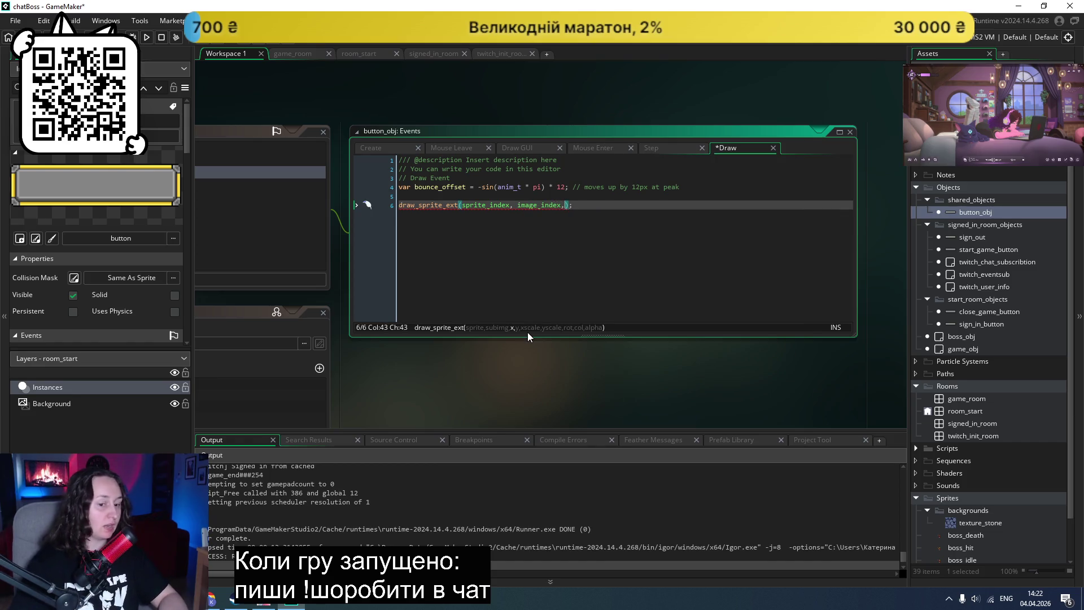
click(217, 598)
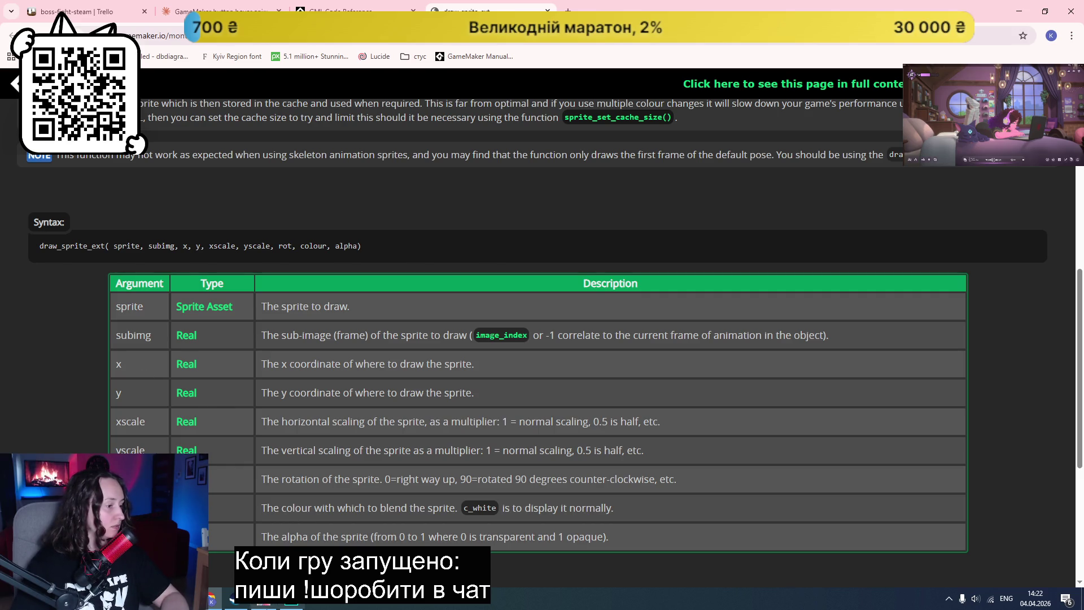
click(291, 599)
text(button_x)
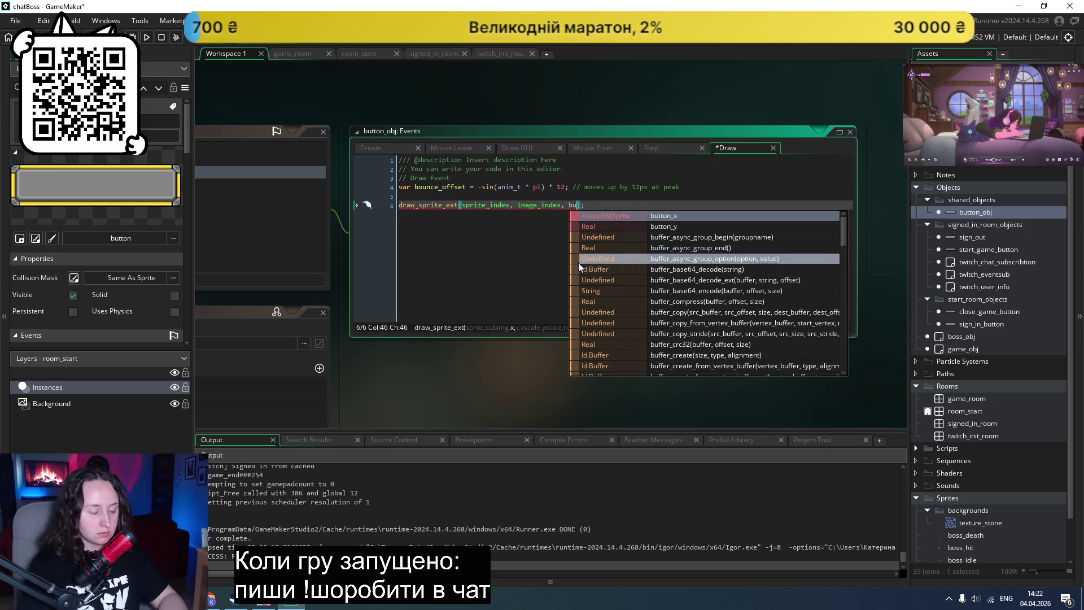
text(, bu)
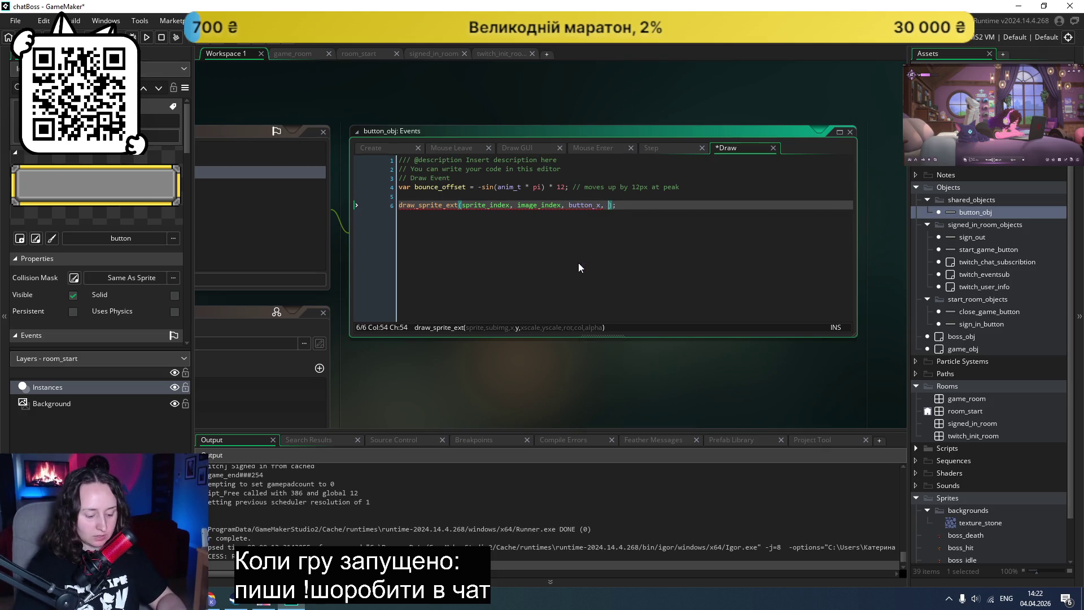
key(Down)
key(Return)
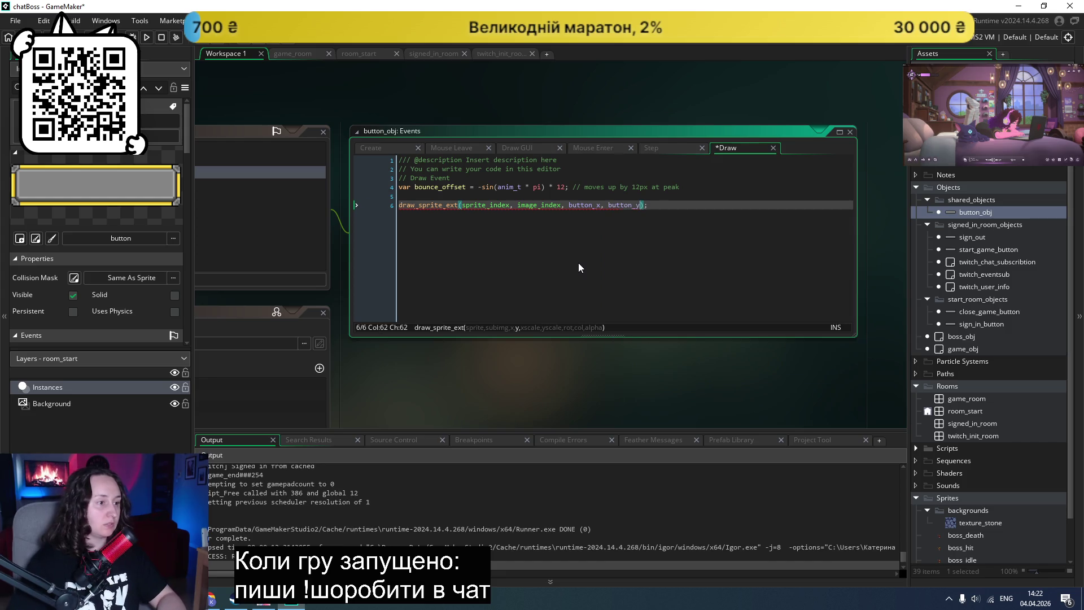
click(211, 599)
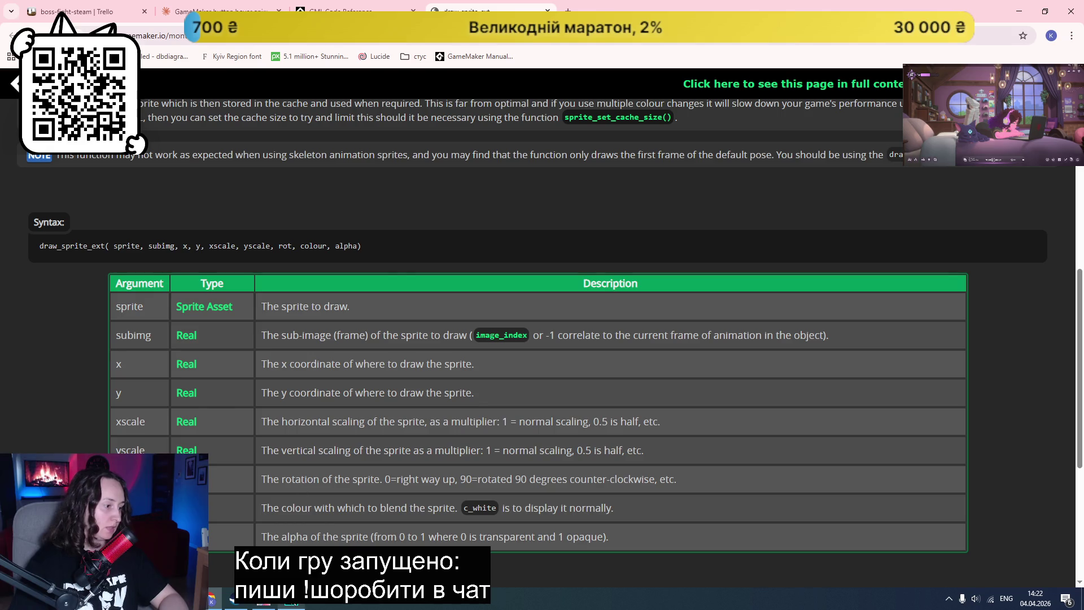
key(alt+Tab)
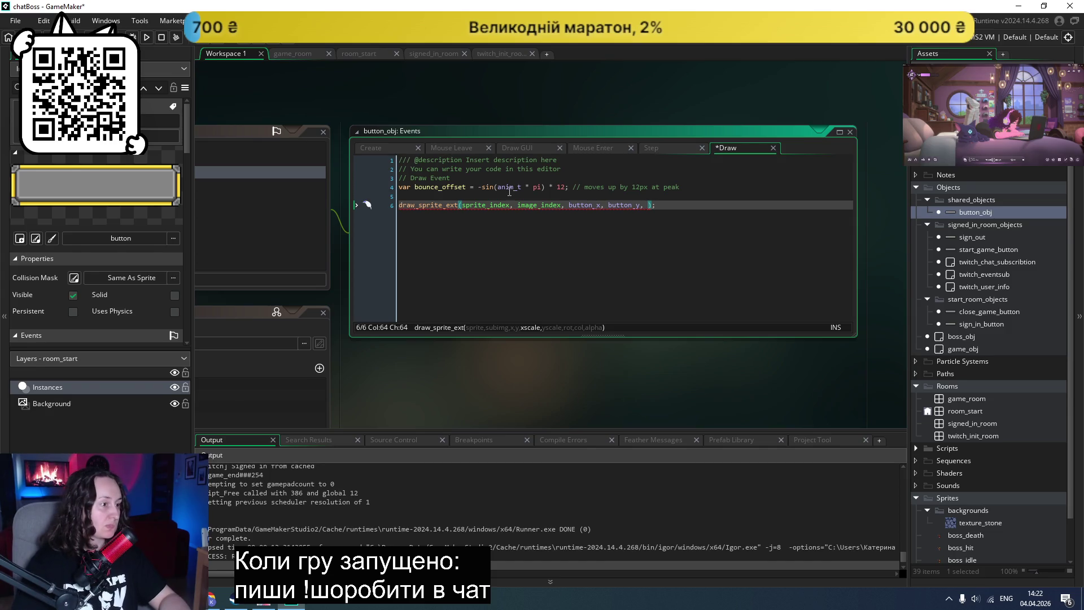
click(695, 186)
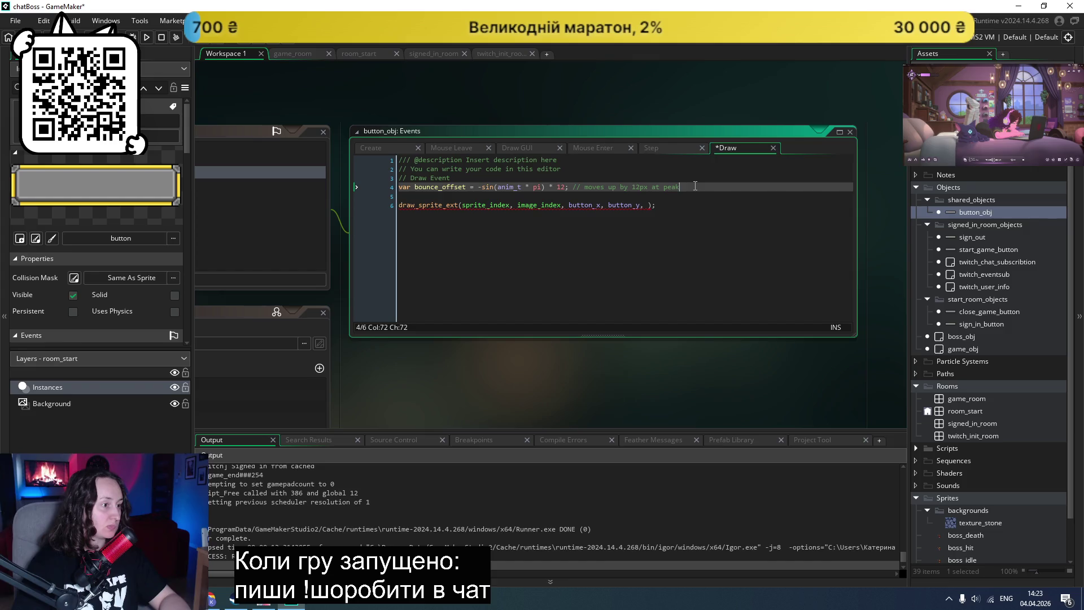
Step: Delete the comment lines and the bounce_offset line from the Draw event
mouse_move(680, 188)
mouse_down()
mouse_move(393, 188)
mouse_move(387, 165)
mouse_up()
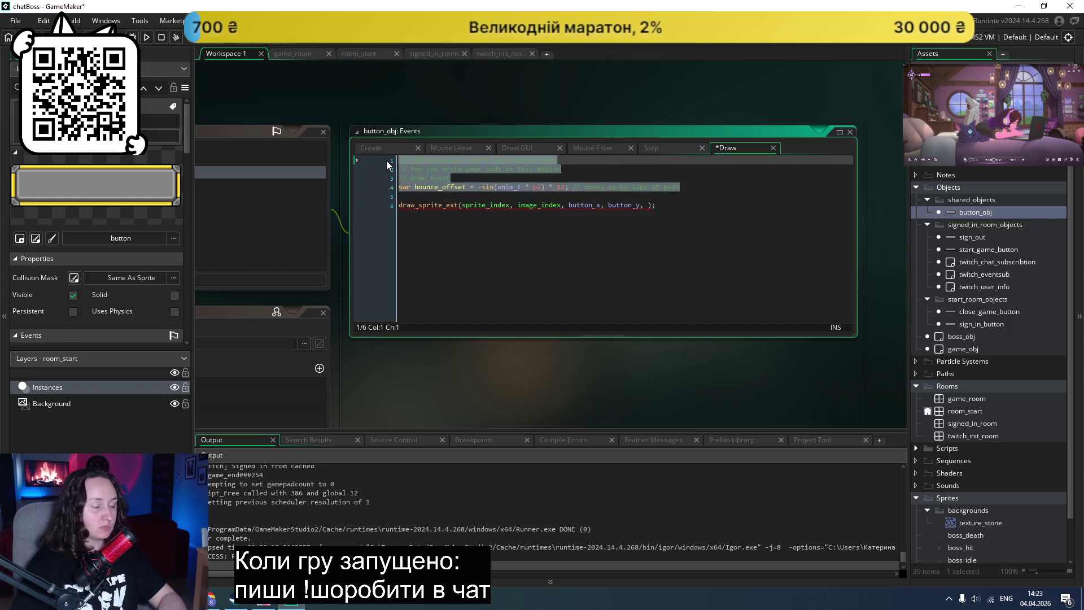
key(Delete)
click(564, 215)
mouse_move(669, 159)
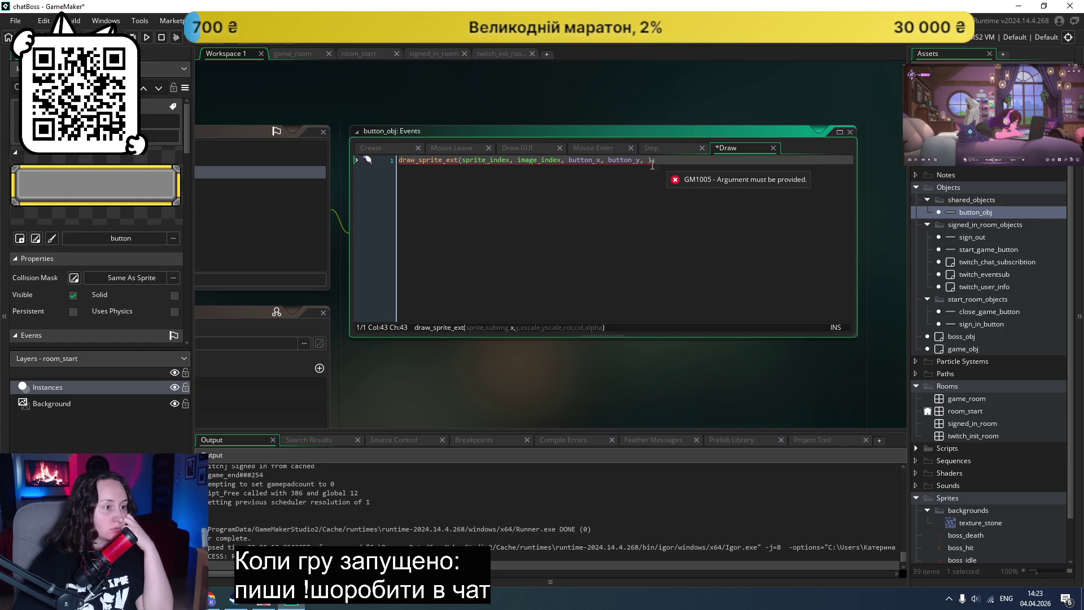
click(398, 161)
key(Return)
key(Return)
key(Up)
key(Up)
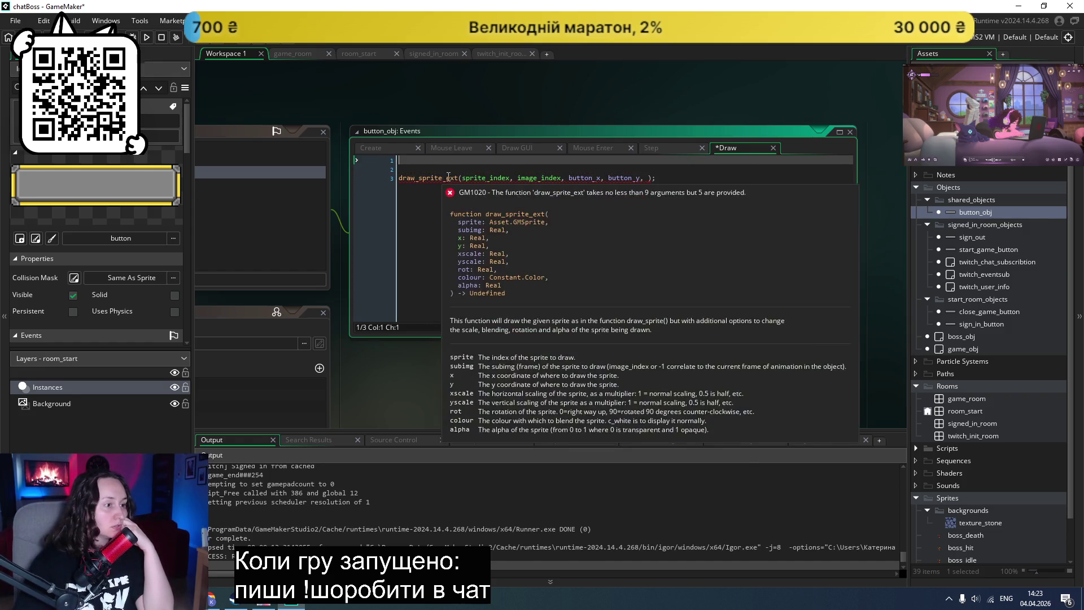
Step: Cut the draw_sprite_ext line out, leaving the Draw event empty
drag(655, 178, 360, 199)
key(ctrl+c)
key(BackSpace)
key(BackSpace)
key(BackSpace)
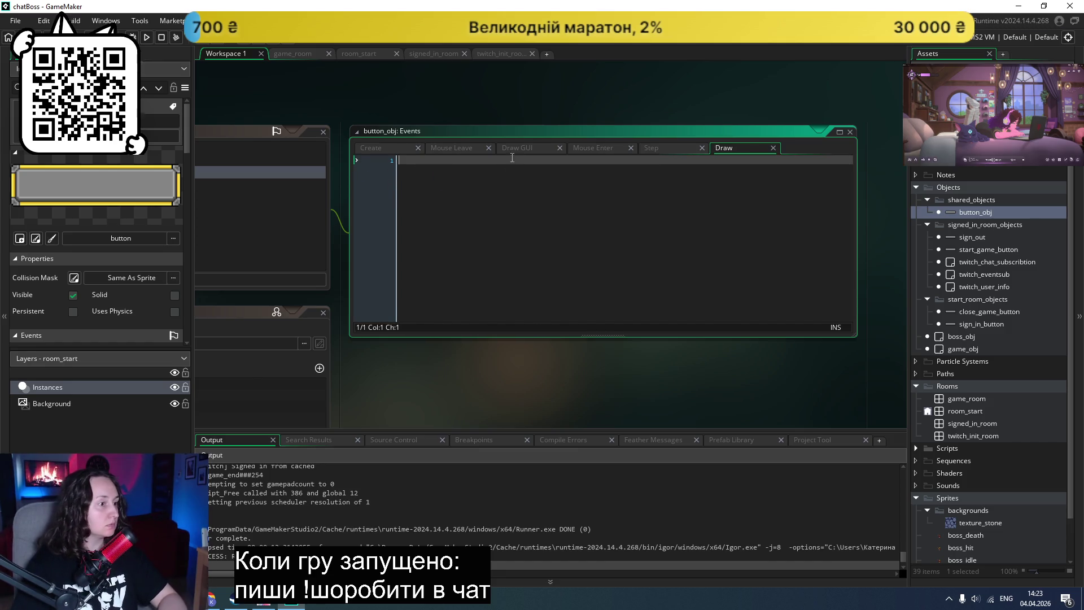
click(649, 146)
Step: Paste the draw_sprite_ext call into the isHovered branch with scale 1.1, 1.1
click(584, 187)
key(Return)
key(ctrl+v)
key(Left)
key(Left)
text(1.1)
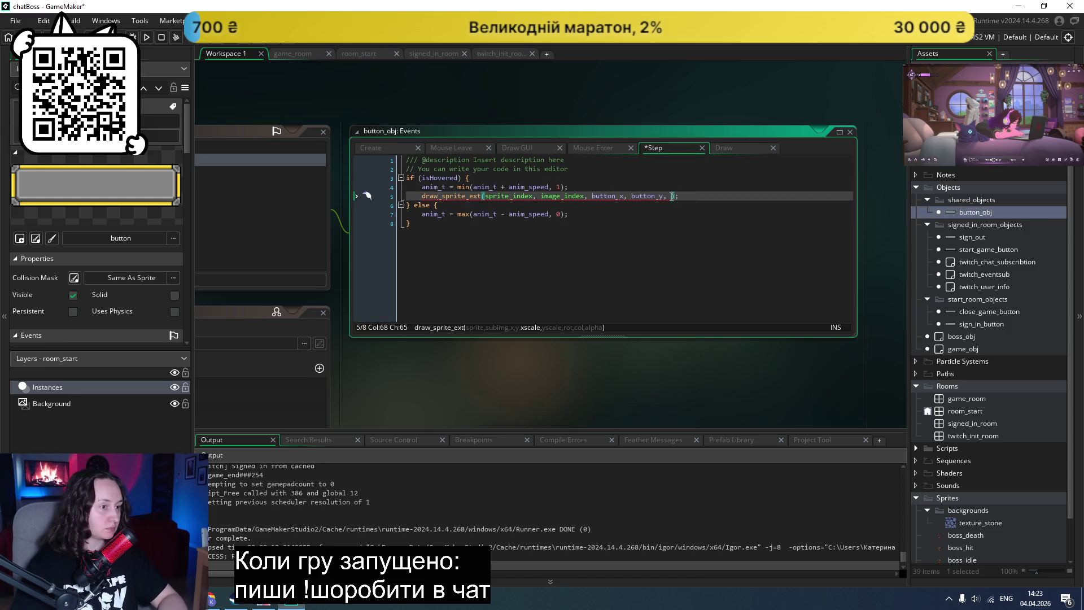
text(, 1.1,)
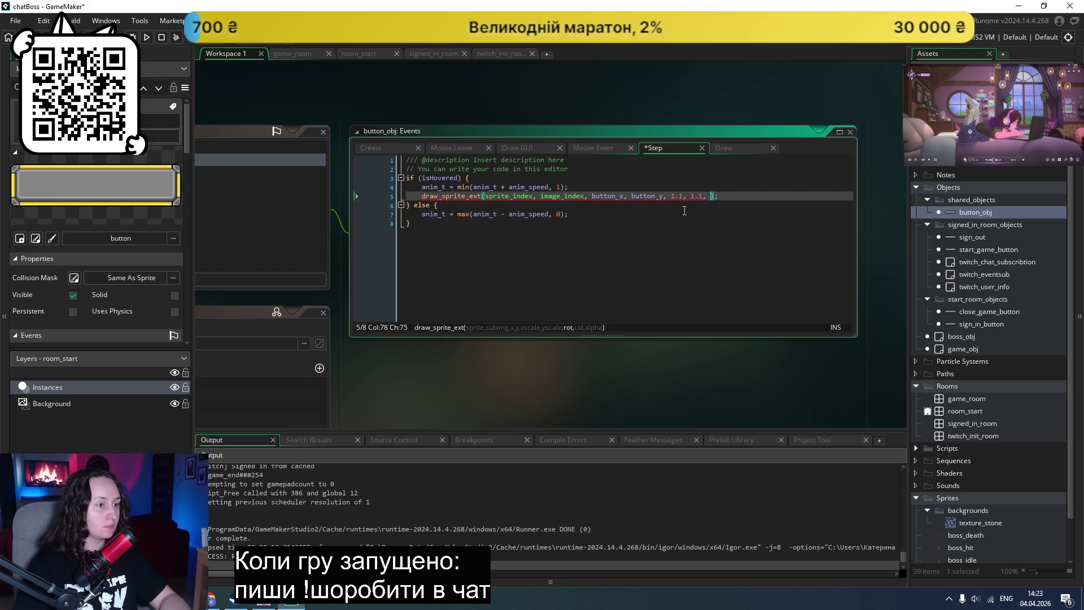
Step: Add c_white, taken from the manual, as the call's colour argument
click(236, 599)
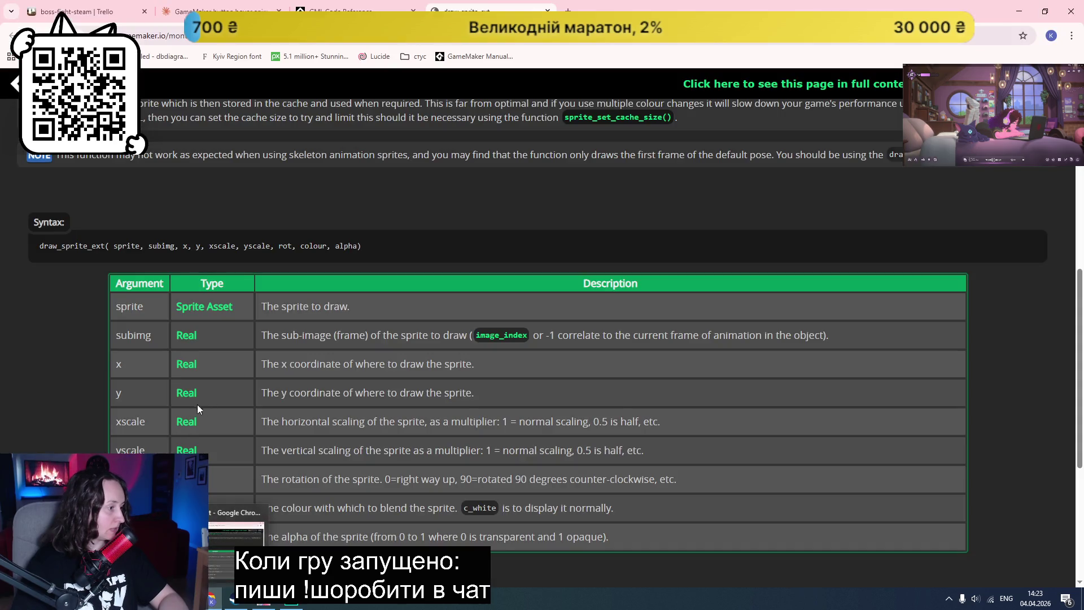
scroll(96, 419, down, 1)
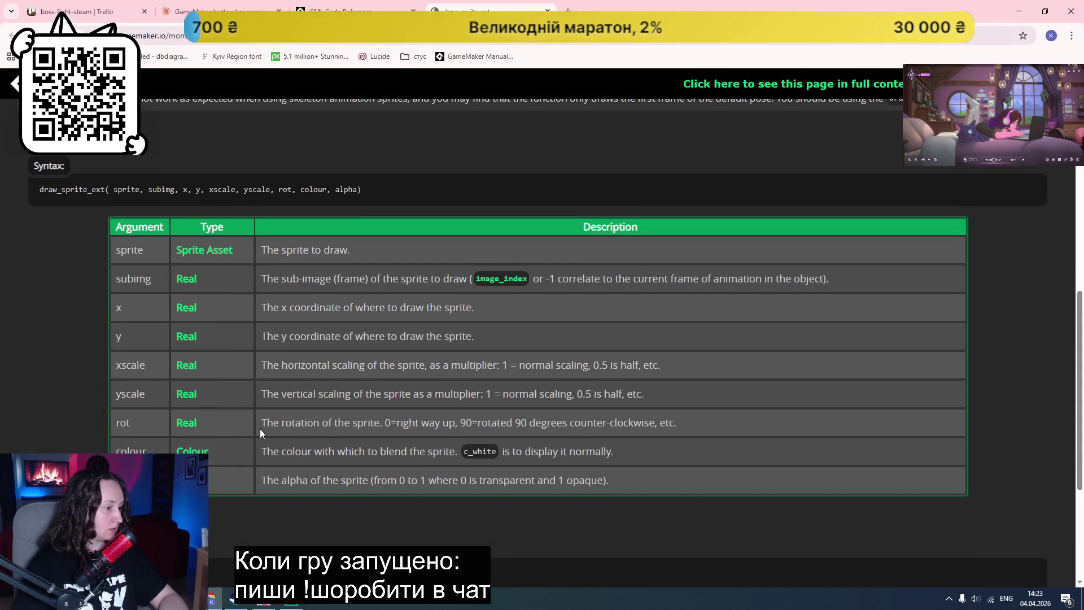
click(293, 602)
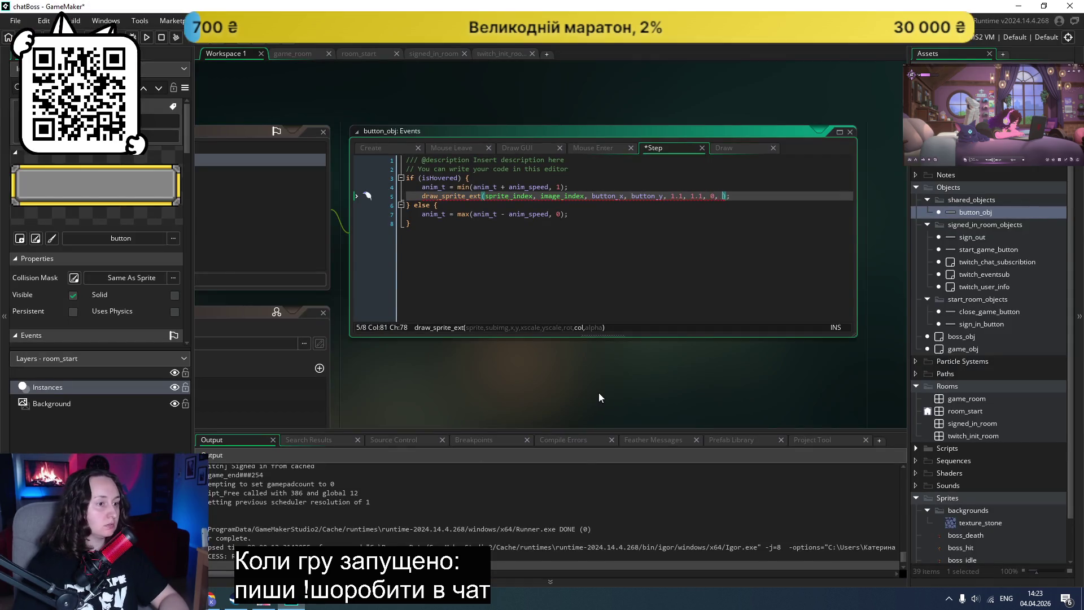
click(215, 602)
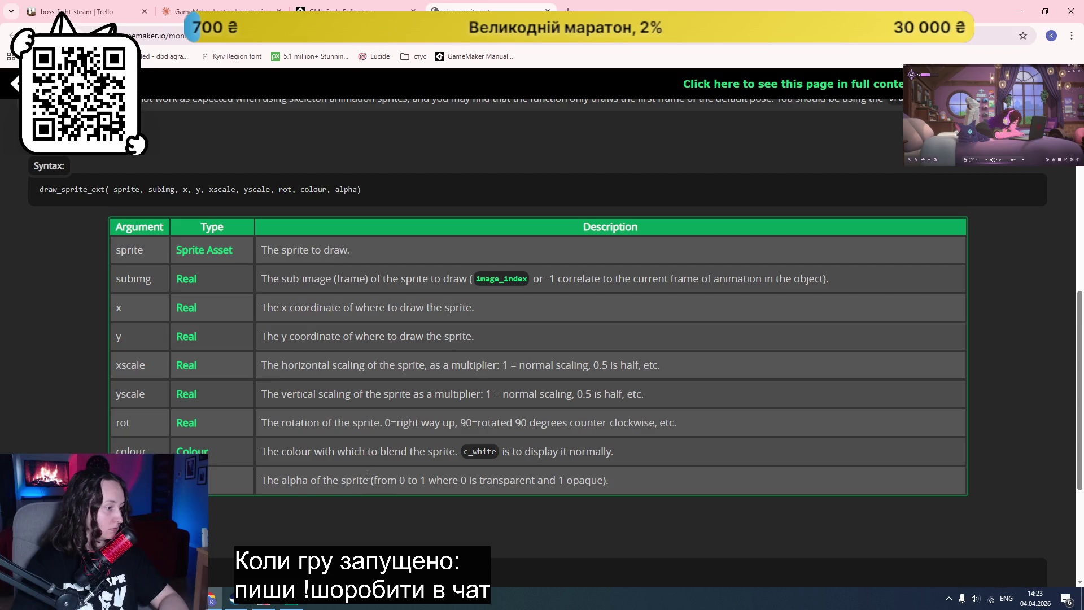
double_click(470, 451)
key(ctrl+c)
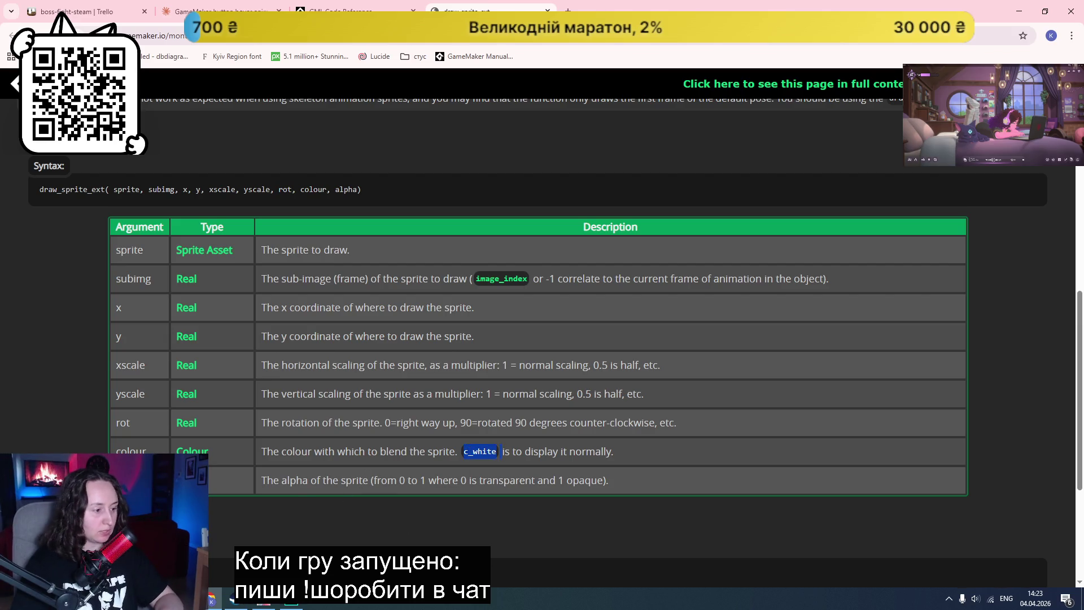
key(alt+Tab)
key(ctrl+v)
text(,)
Step: Copy line 5's draw_sprite_ext call into the else branch on line 8
click(211, 600)
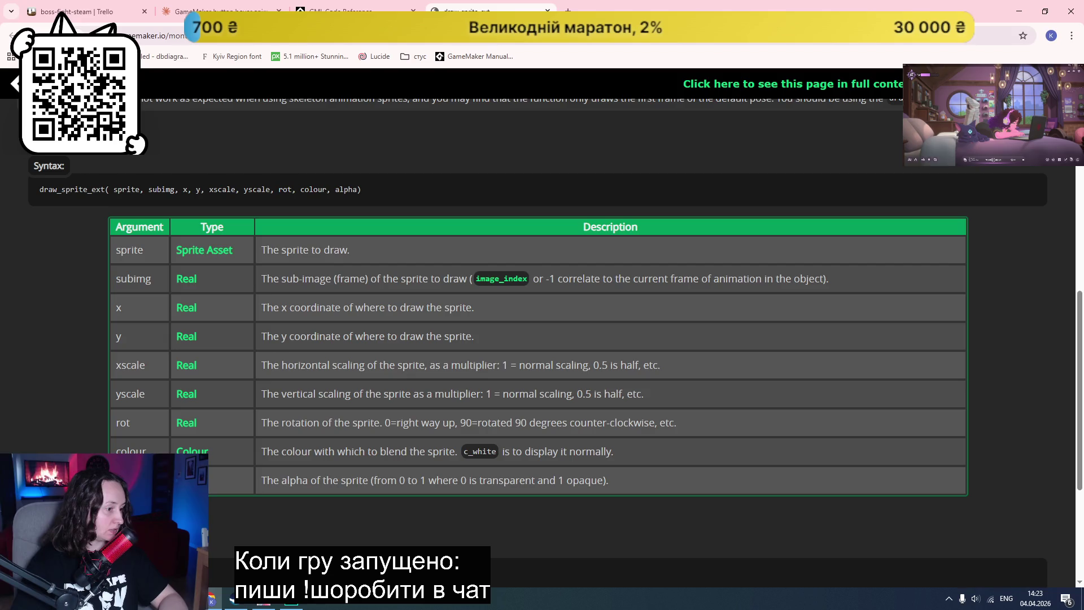
click(291, 600)
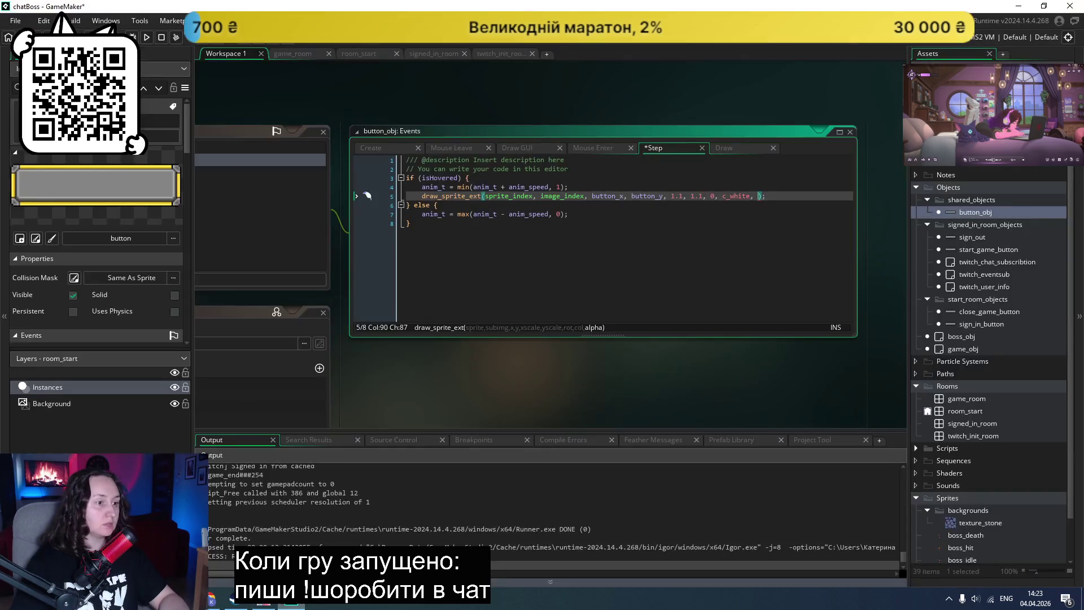
mouse_move(777, 195)
mouse_down()
mouse_move(429, 212)
mouse_move(409, 198)
mouse_move(421, 195)
mouse_up()
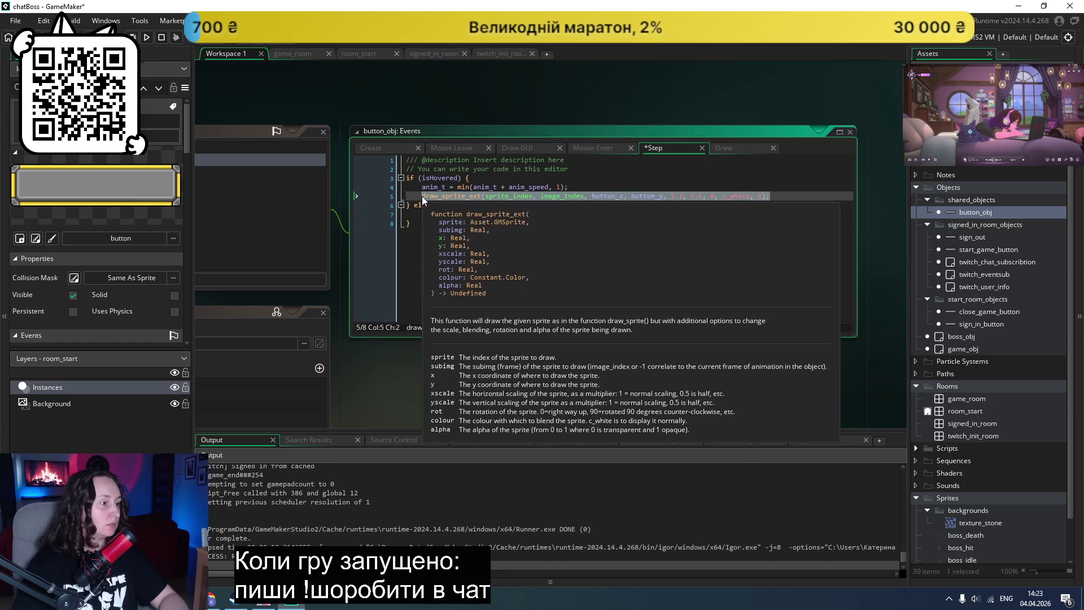
click(583, 213)
key(Return)
key(ctrl+v)
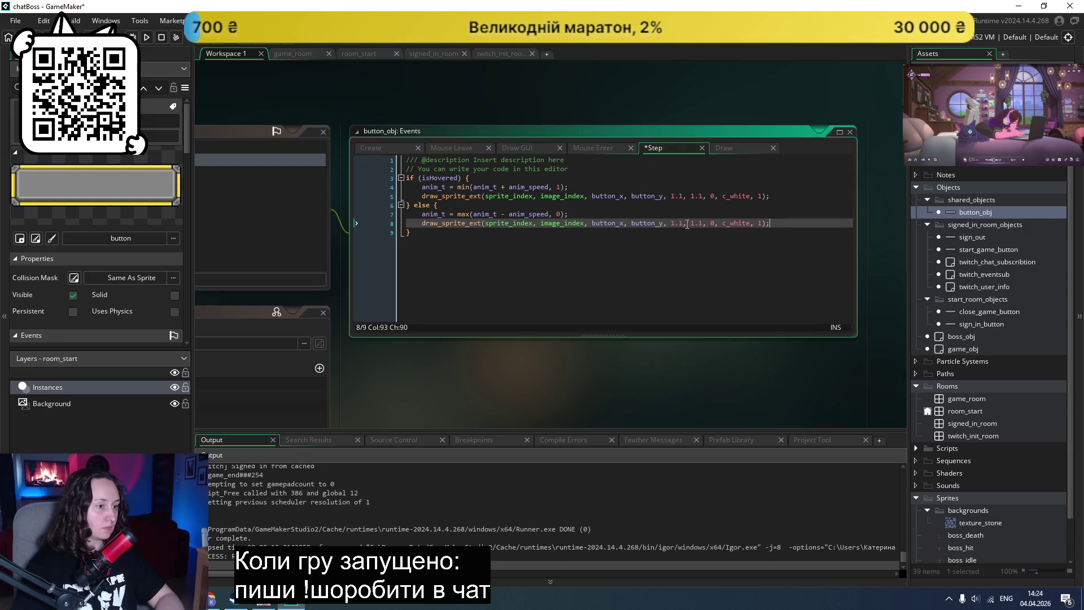
Step: Change line 8's scale from 1.1, 1.1 to 1, 1 and test-run the game
mouse_move(684, 222)
mouse_down()
mouse_move(670, 224)
mouse_move(681, 225)
mouse_up()
text(1, )
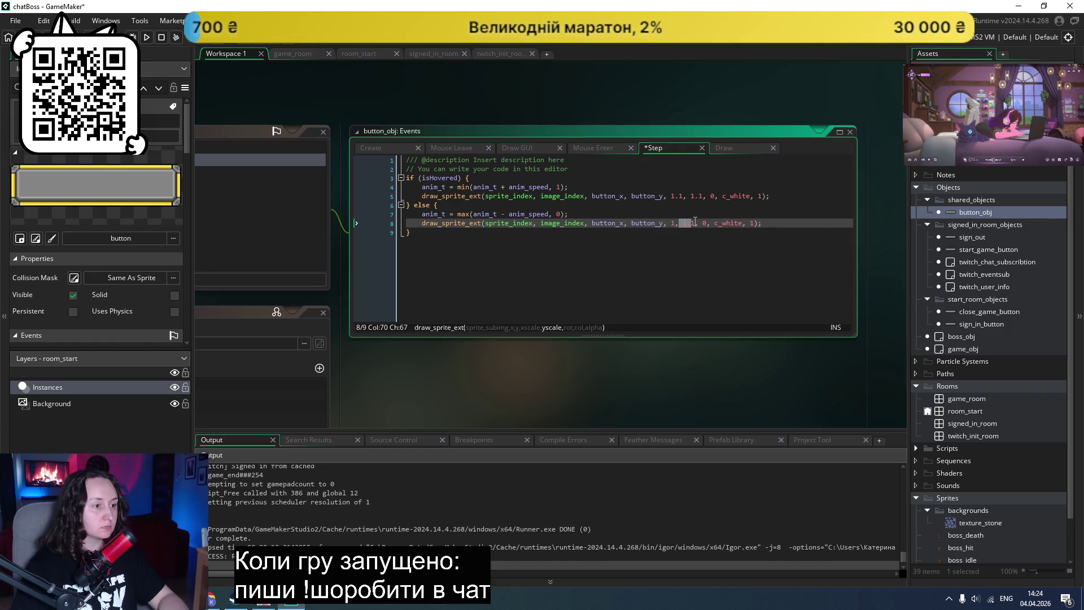
text(1)
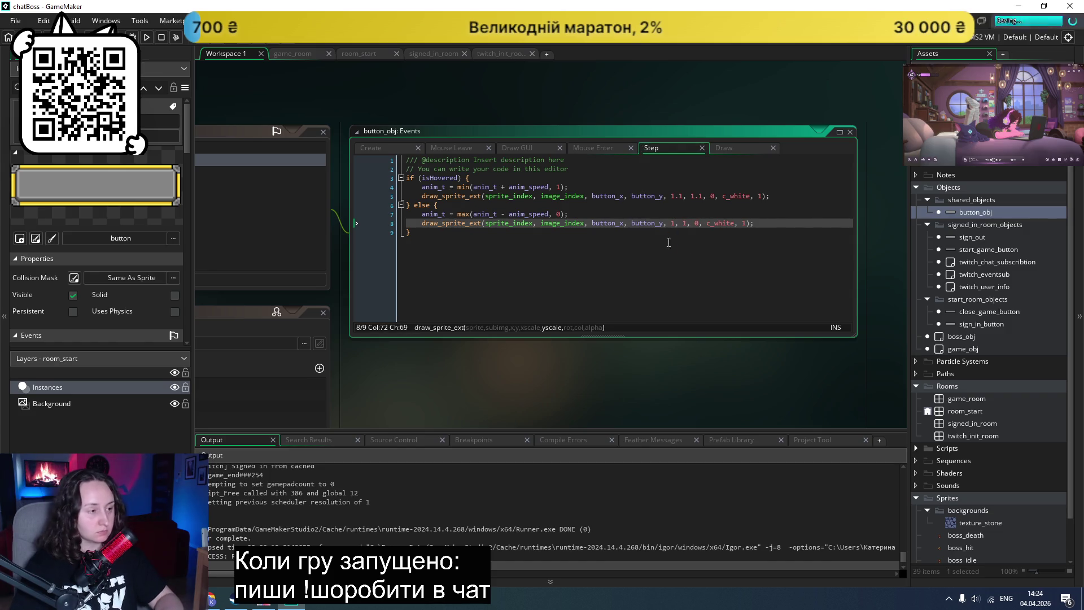
click(146, 38)
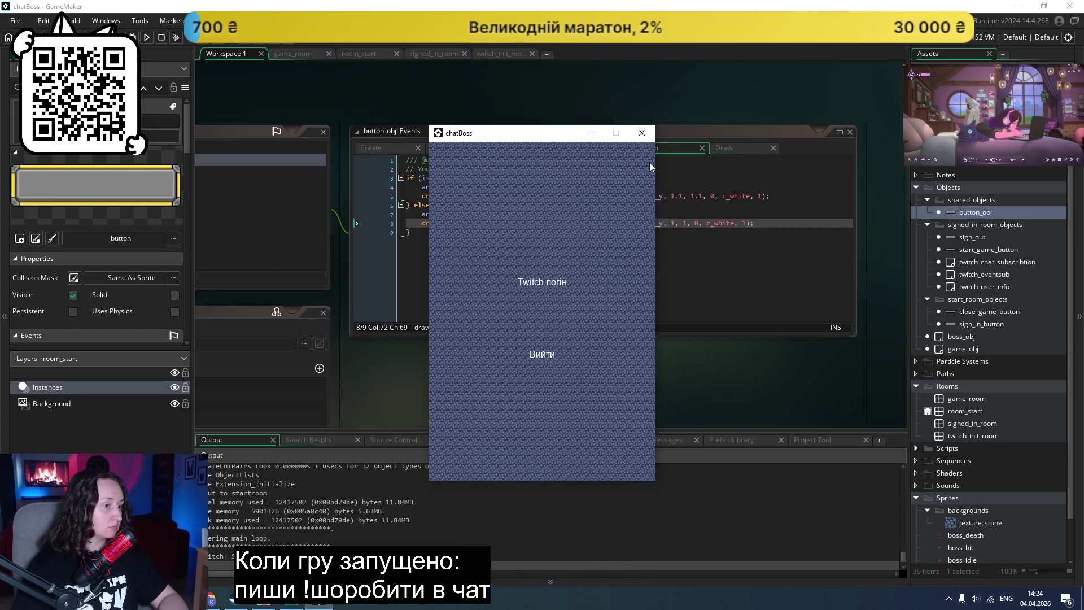
click(647, 133)
click(517, 249)
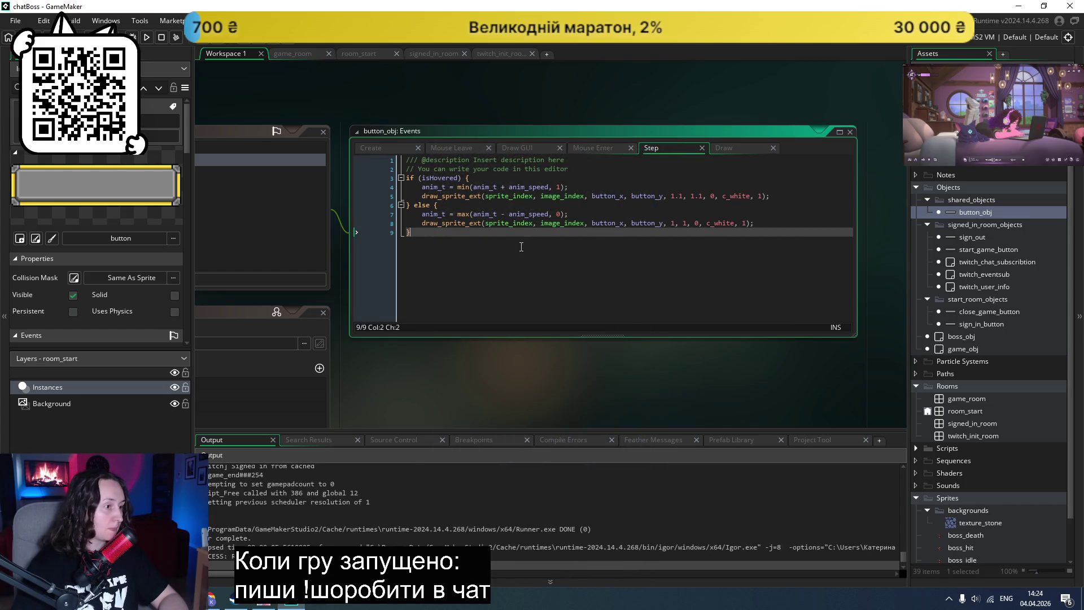
Step: Pass -1 as the sub-image in both draw_sprite_ext calls and test-run the game
double_click(568, 198)
text(-1)
double_click(561, 223)
text(-1)
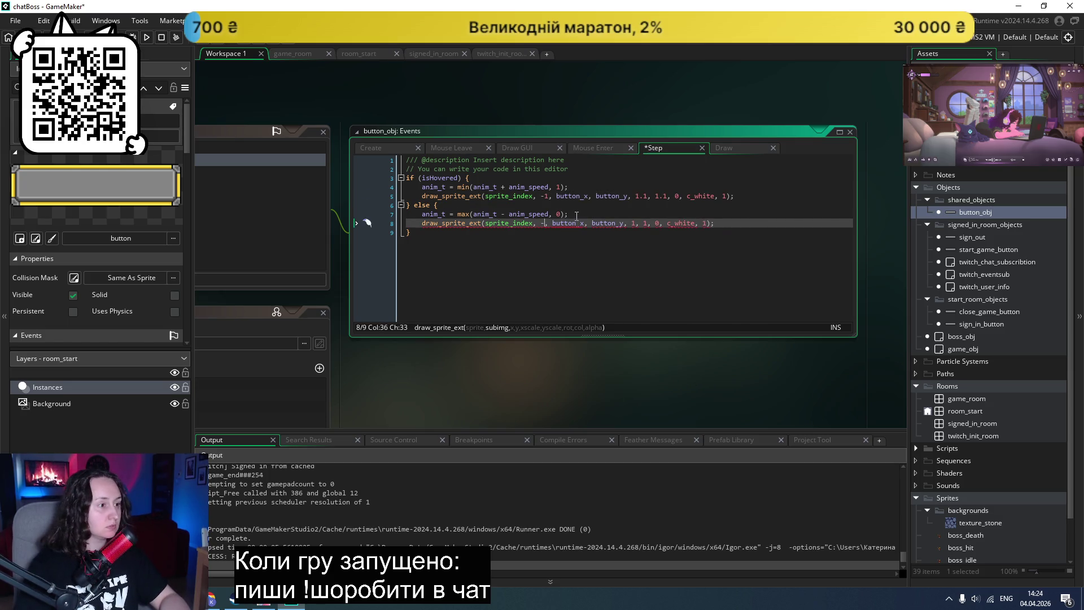
click(147, 37)
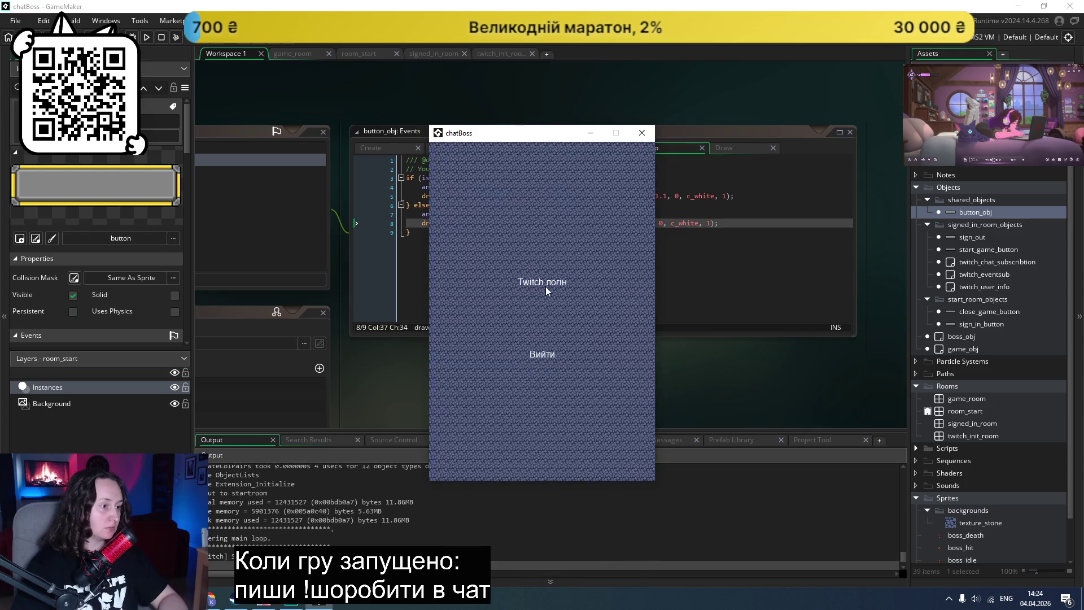
click(642, 133)
Step: Comment out both draw_sprite_ext calls on lines 5 and 8, save, retest, and view the Draw event
click(422, 196)
text(//)
click(422, 223)
text(//)
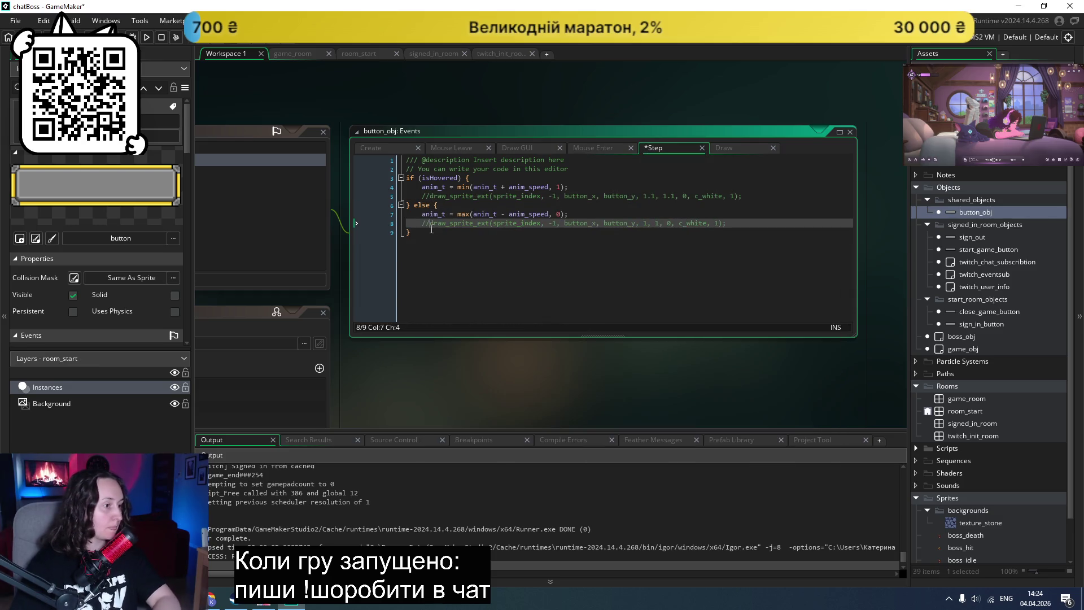
key(ctrl+s)
click(146, 38)
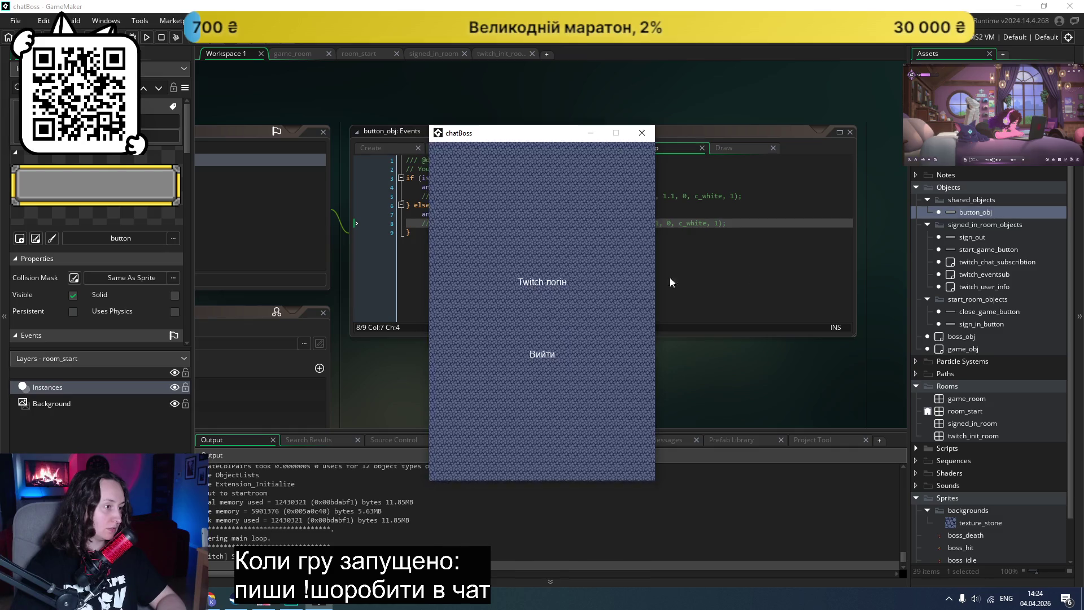
click(664, 233)
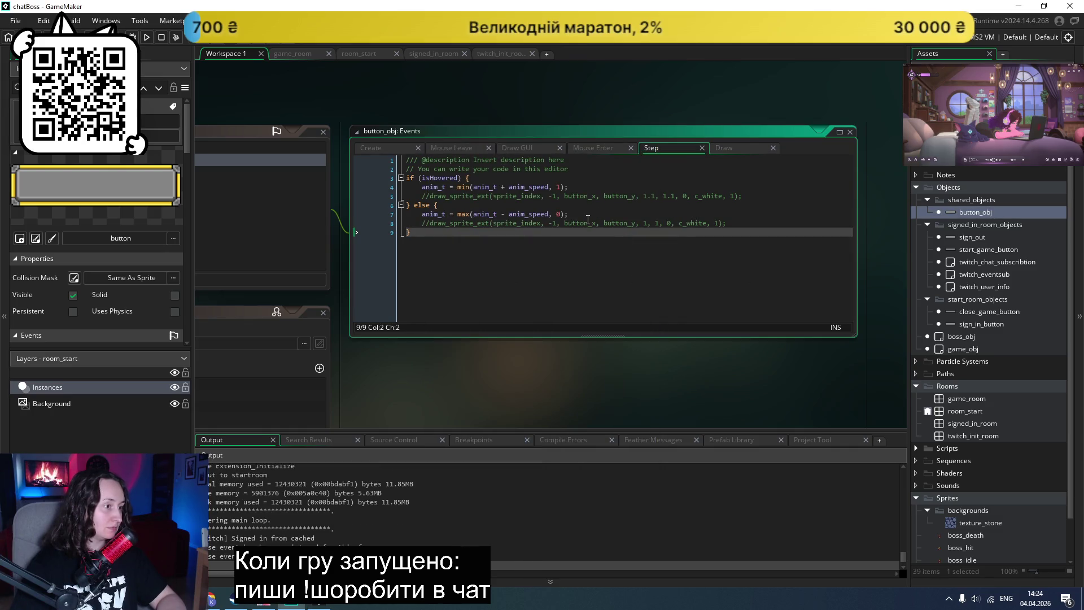
click(841, 149)
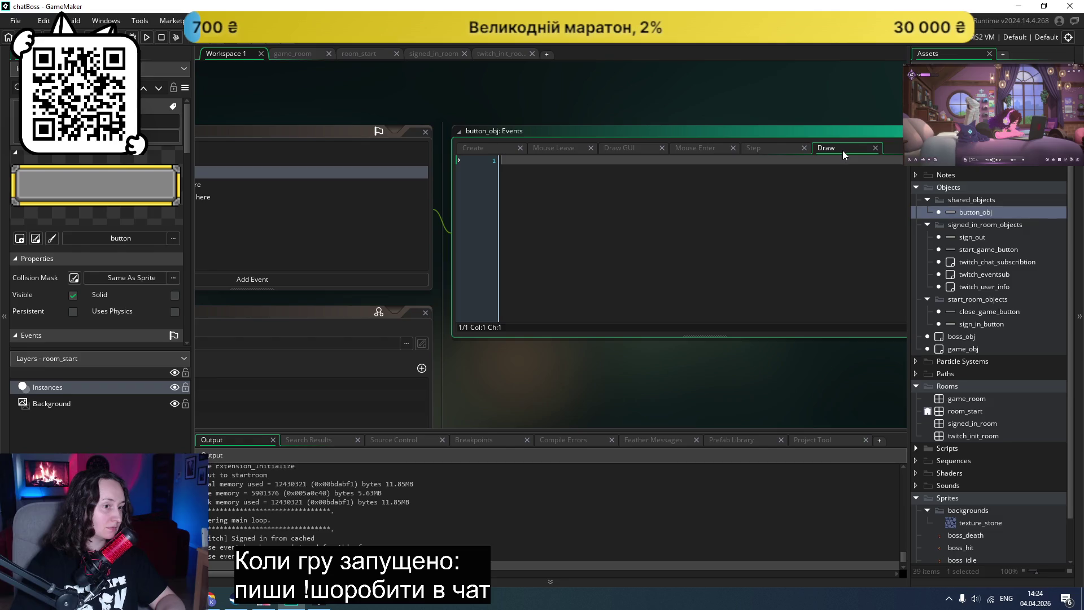
Step: Delete button_obj's empty Draw event and run chatBoss to confirm both buttons draw again
click(361, 227)
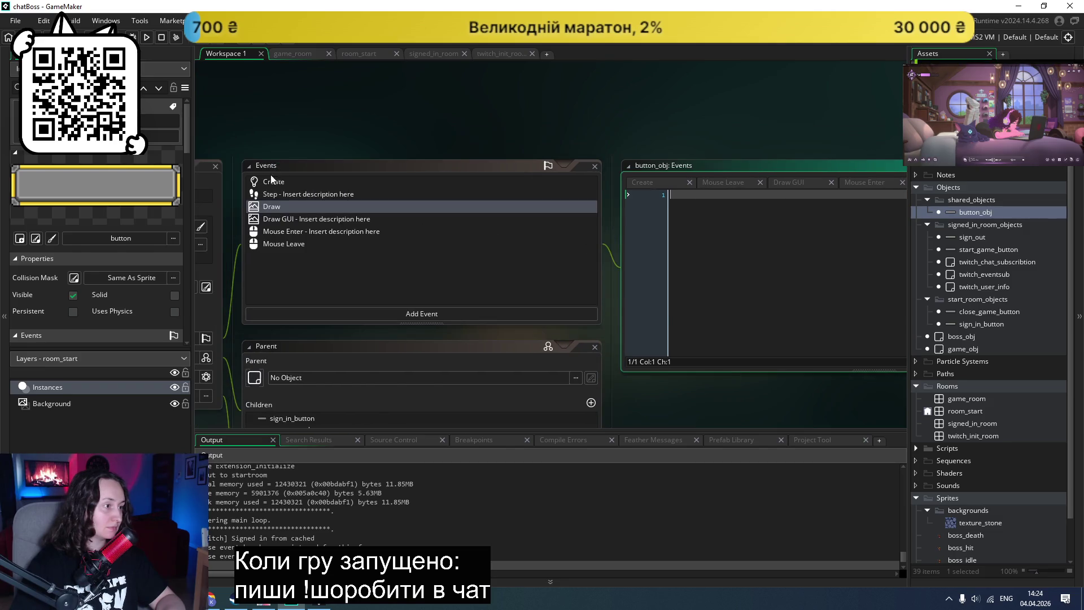
right_click(270, 209)
click(292, 324)
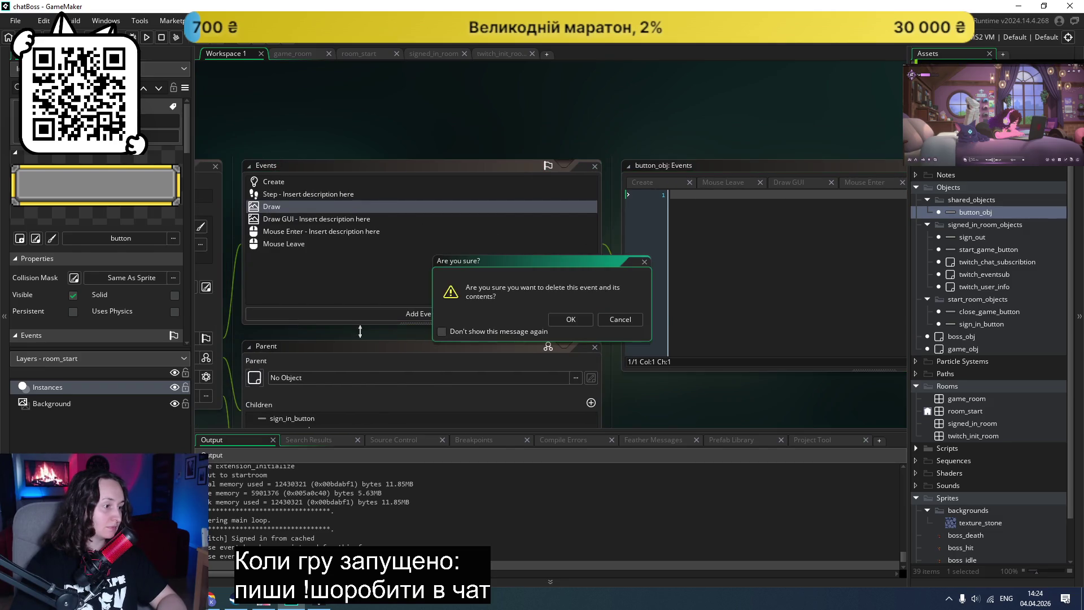
click(570, 320)
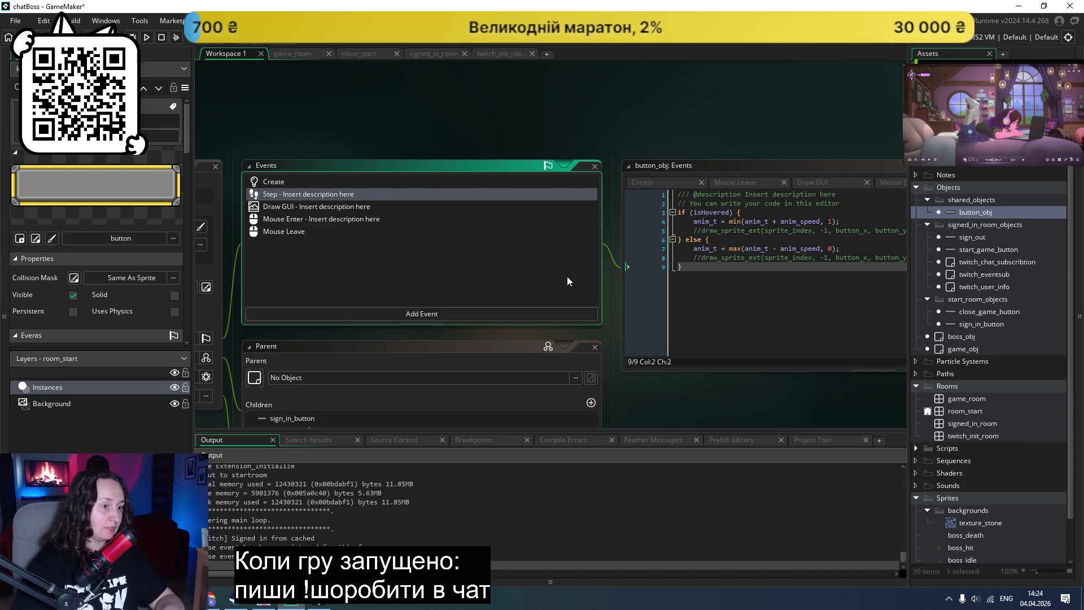
key(F5)
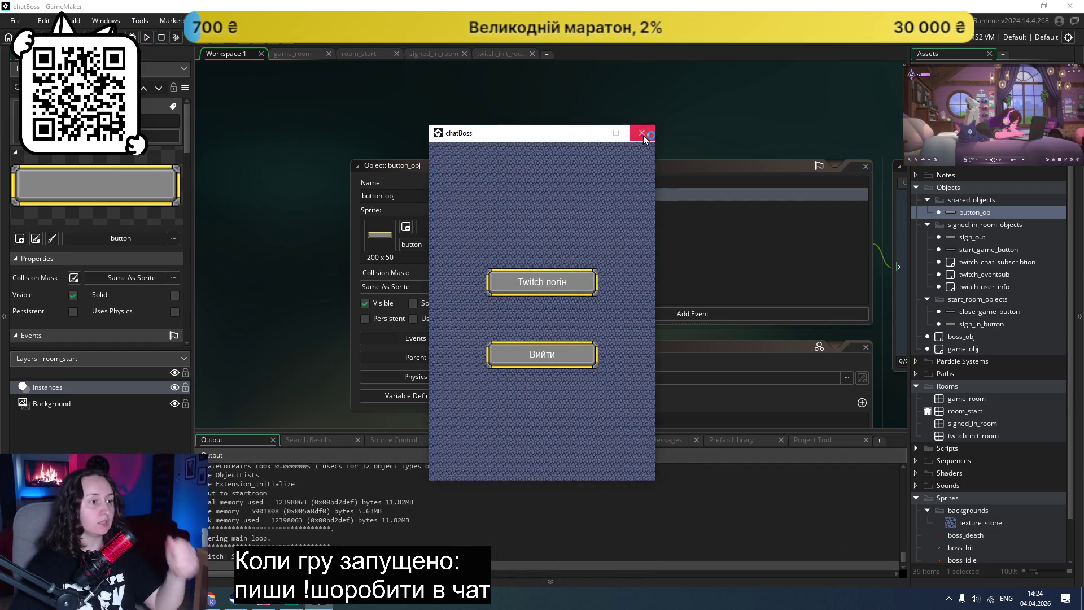
click(643, 136)
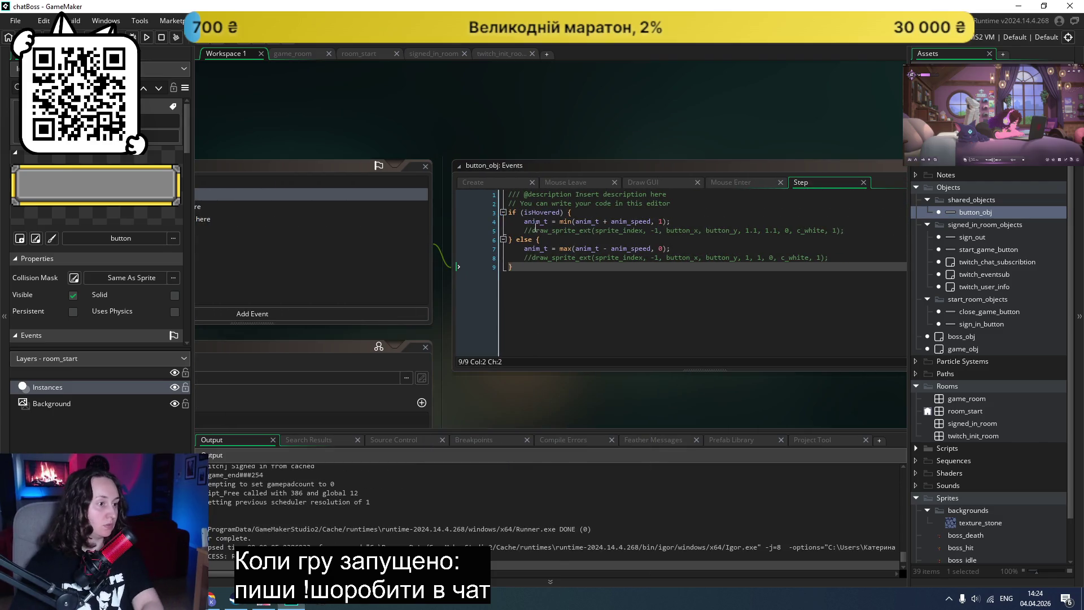
Step: Uncomment line 5's draw_sprite_ext call, test the game, and bring up its manual page
click(532, 230)
key(BackSpace)
key(BackSpace)
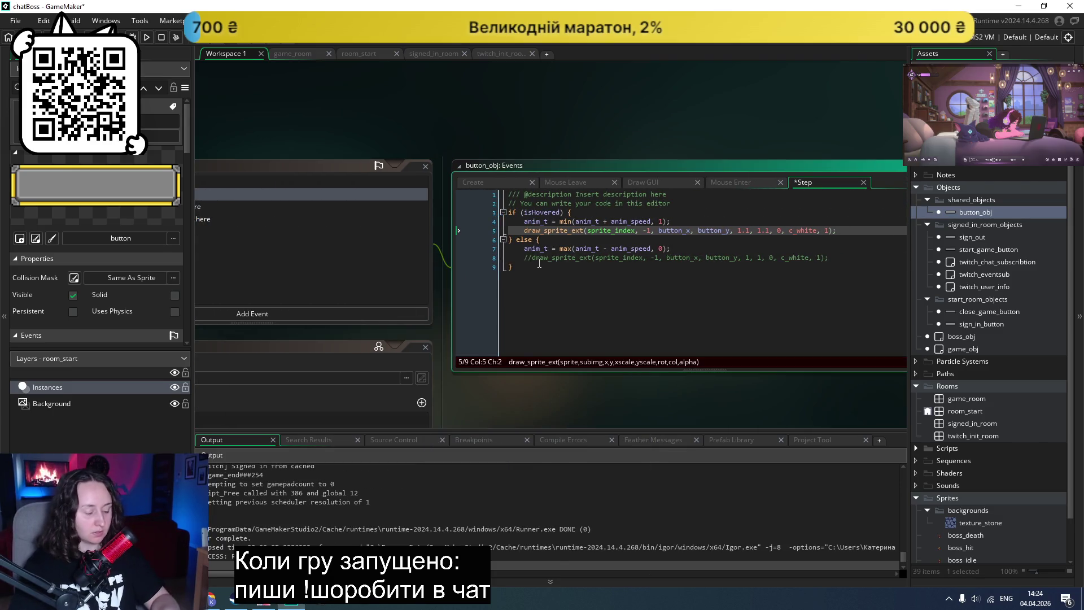
click(146, 36)
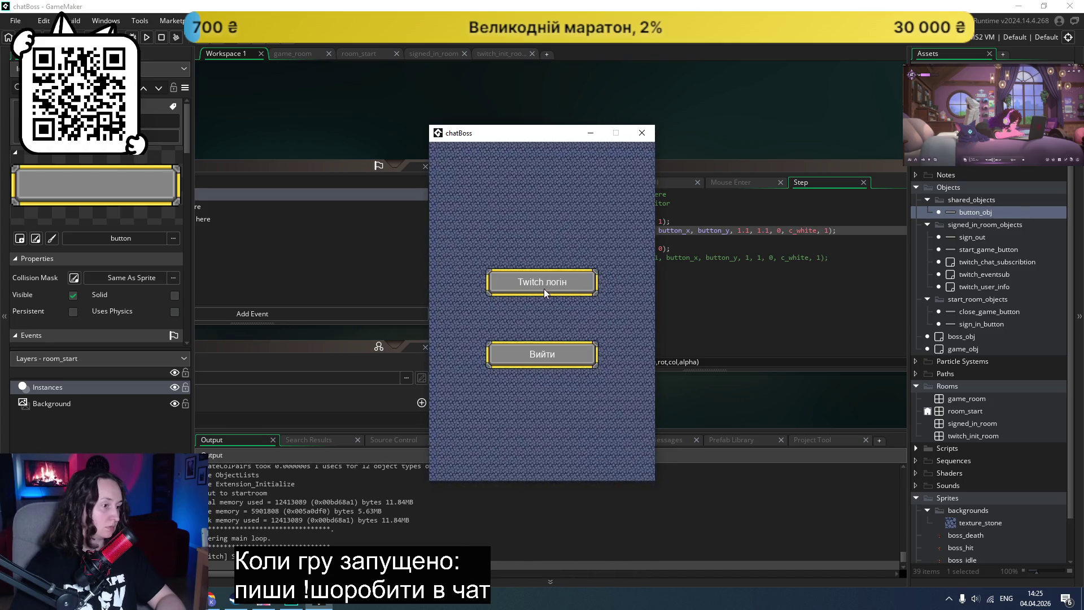
click(642, 133)
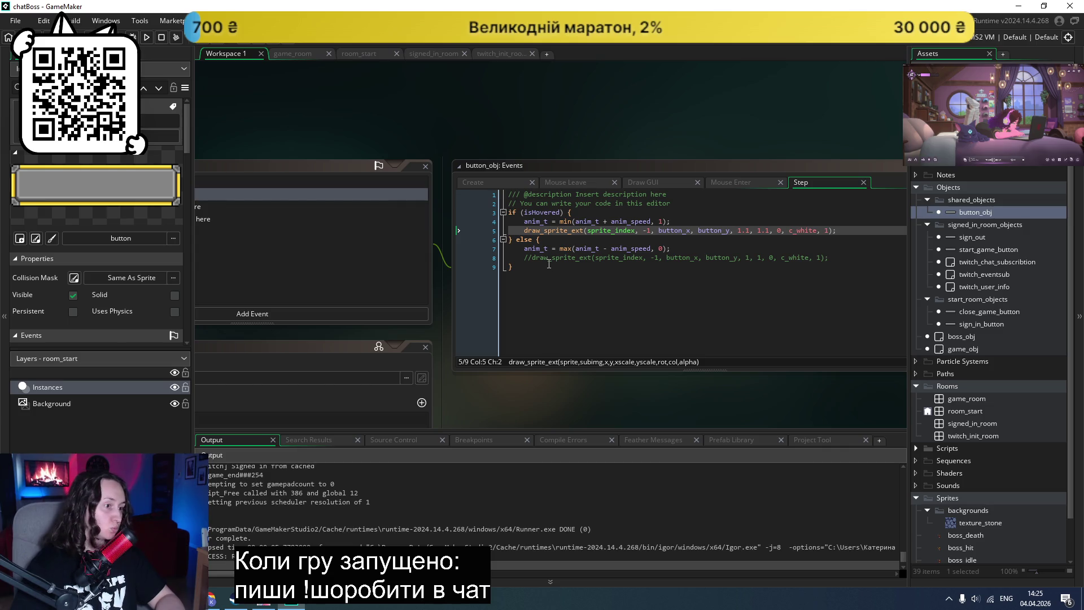
click(210, 601)
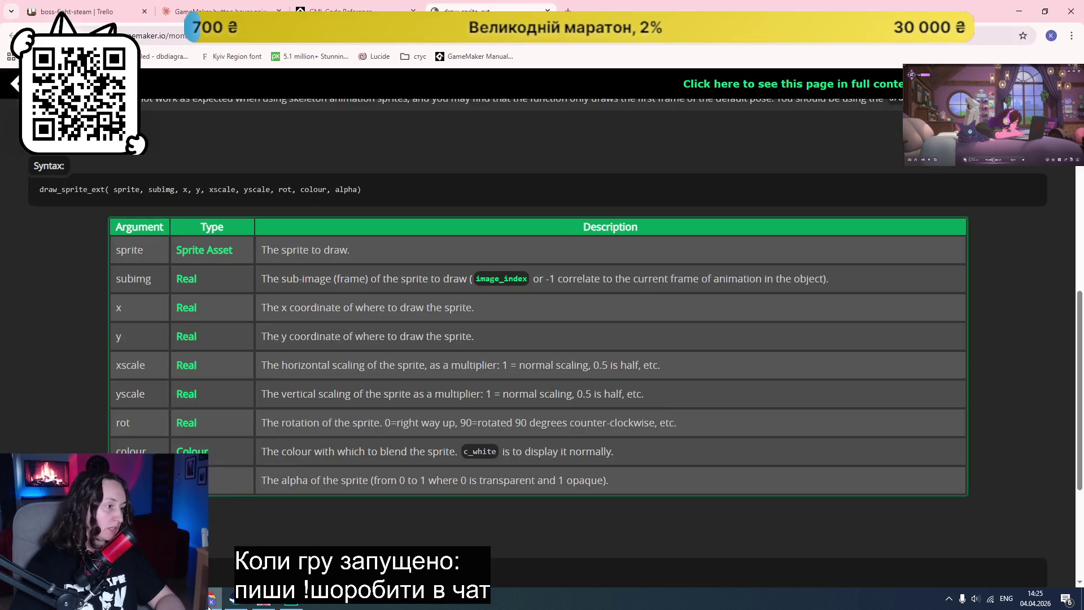
Step: Review the Step 2 hover detection and Step 3 Draw Event code in the 'GameMaker button hover' chat
click(186, 12)
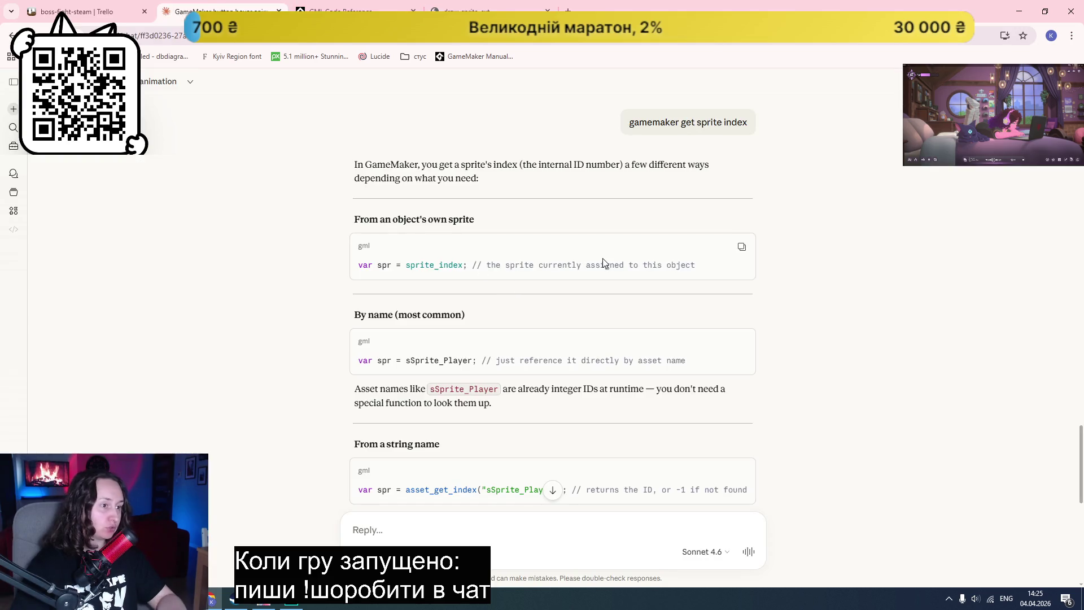
scroll(602, 259, up, 15)
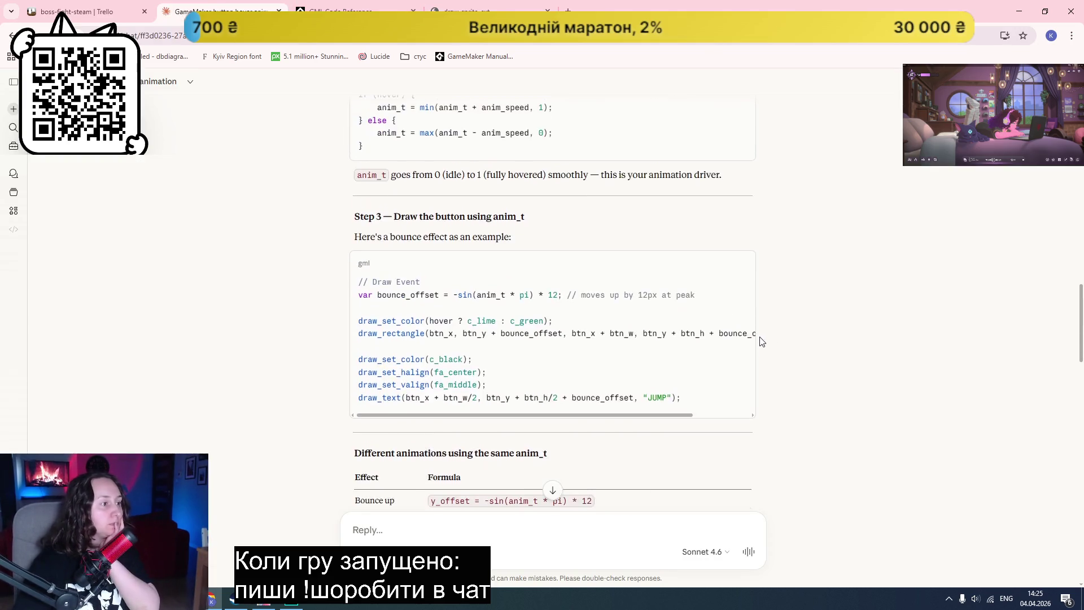
scroll(762, 341, up, 3)
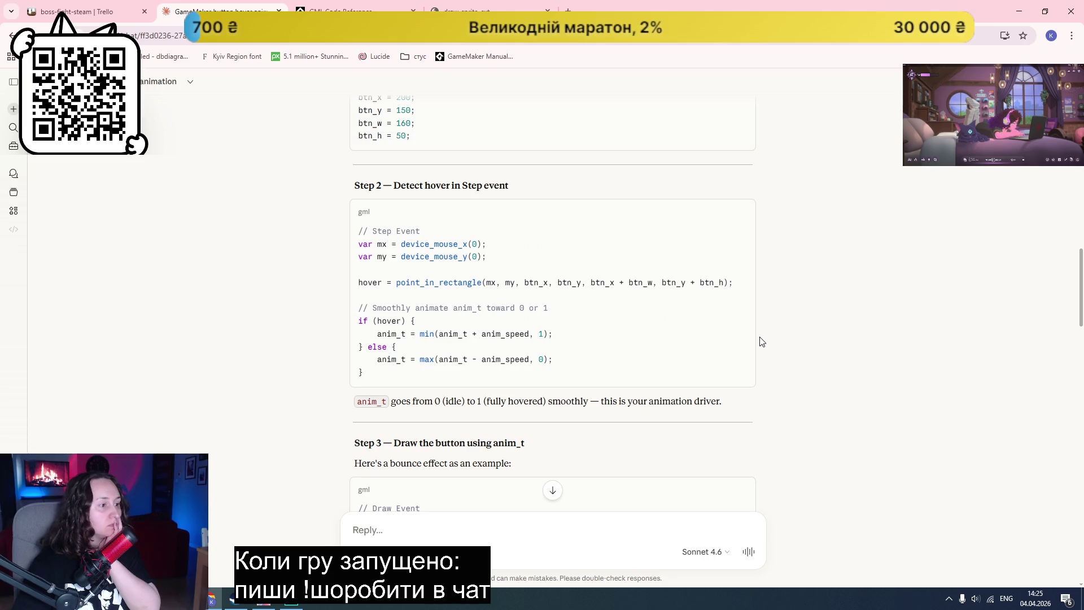
scroll(761, 341, up, 1)
scroll(762, 341, down, 4)
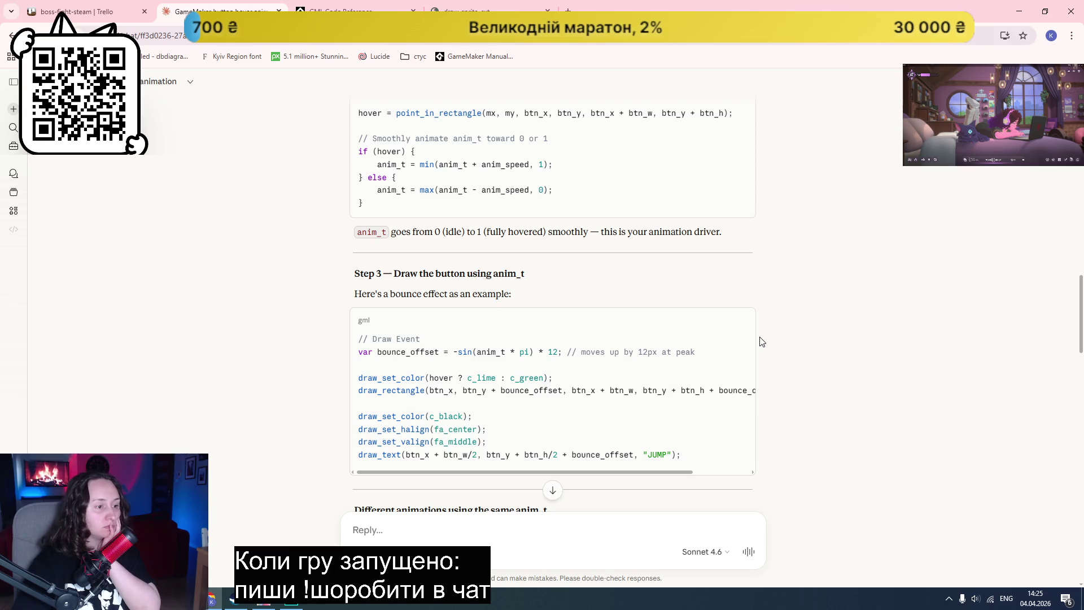
scroll(762, 341, down, 1)
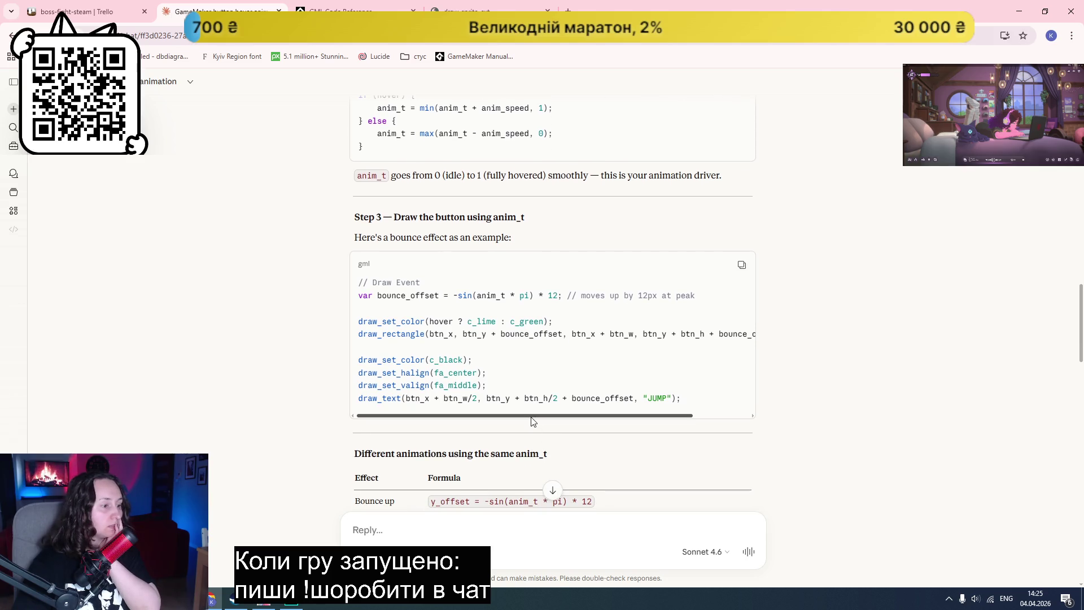
scroll(533, 420, right, 2)
key(alt+Tab)
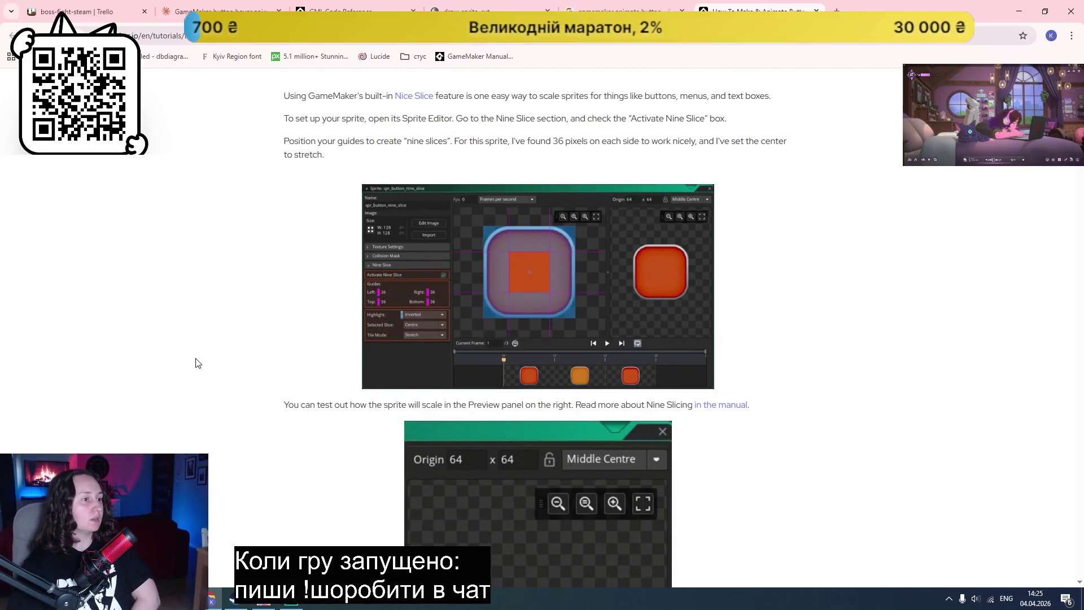
Step: Read the tutorial from the nine-slice setup through the Create, Draw and Draw GUI code to draw_text
scroll(198, 364, down, 3)
scroll(198, 366, up, 4)
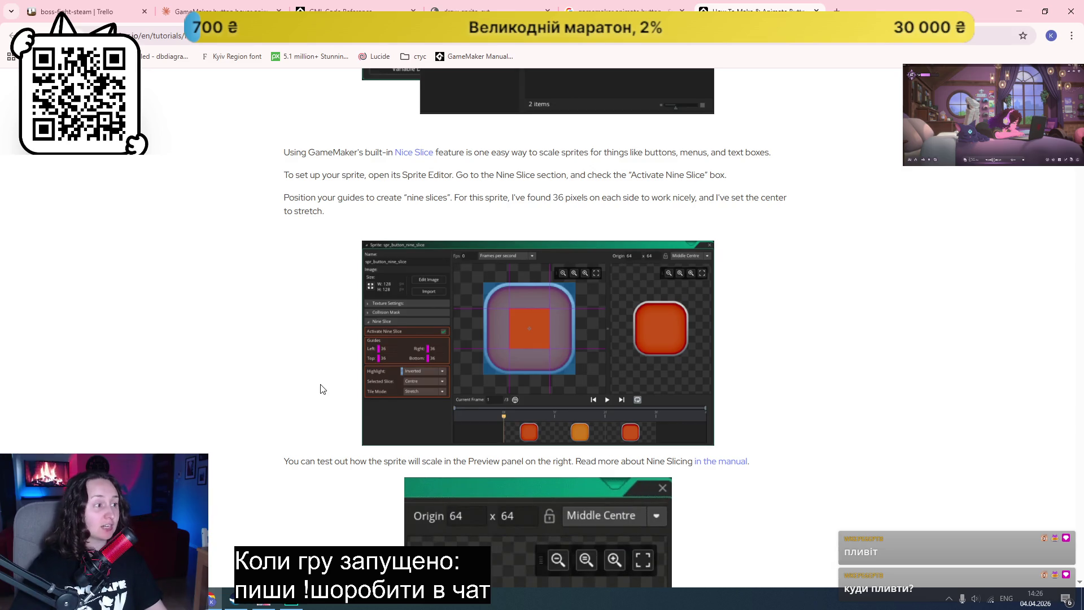
scroll(320, 389, down, 10)
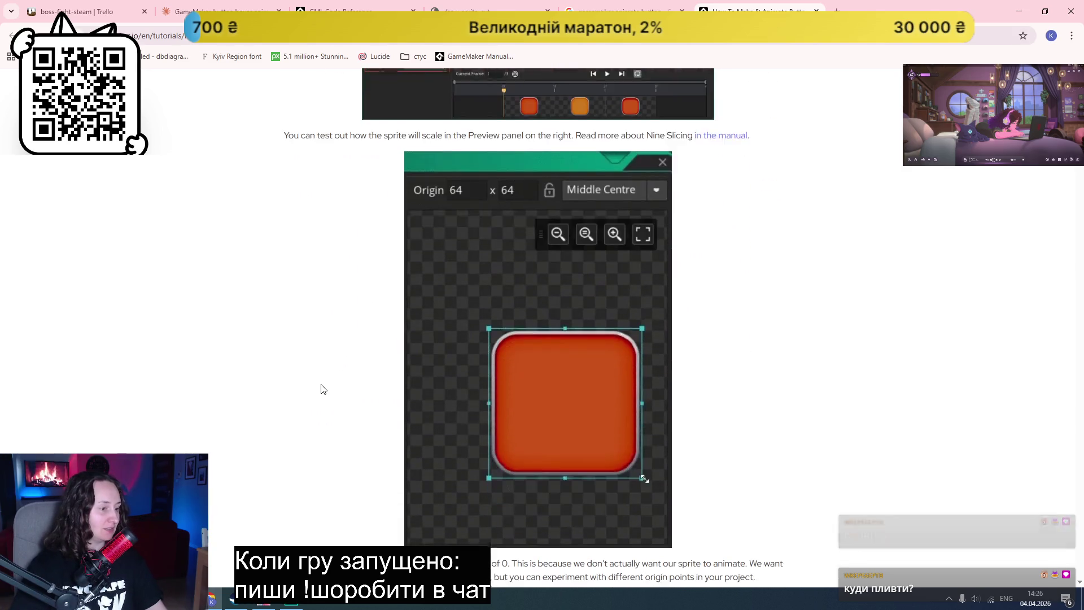
scroll(157, 351, down, 3)
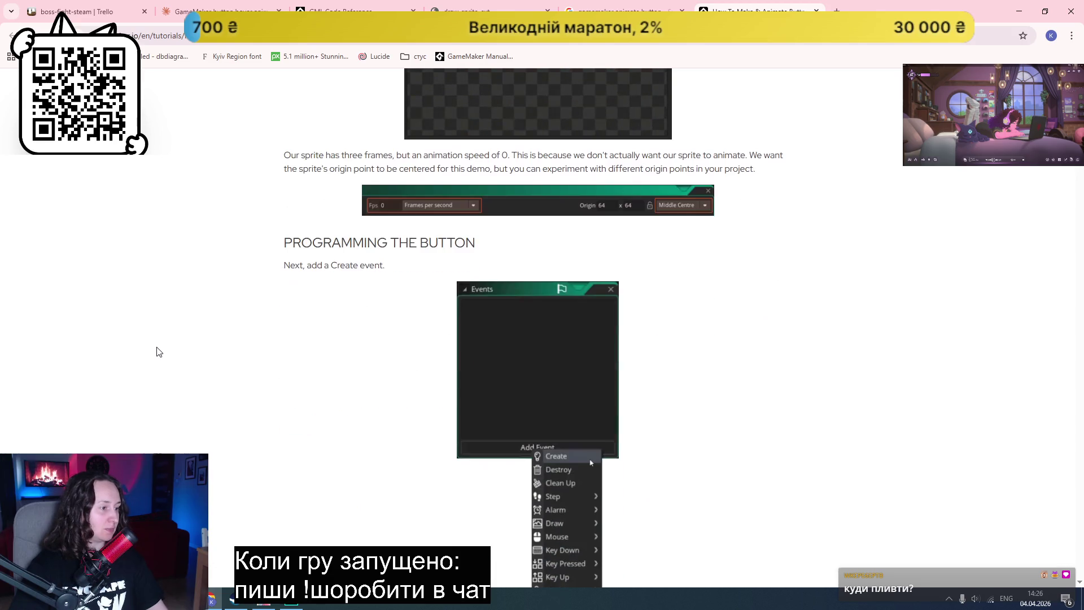
scroll(159, 351, down, 6)
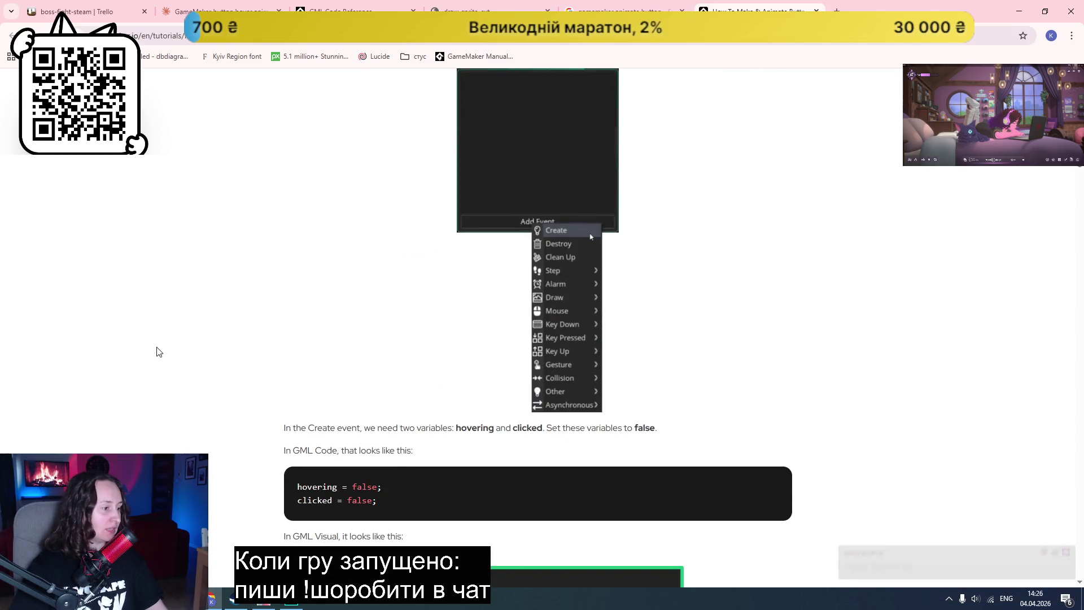
scroll(159, 352, down, 3)
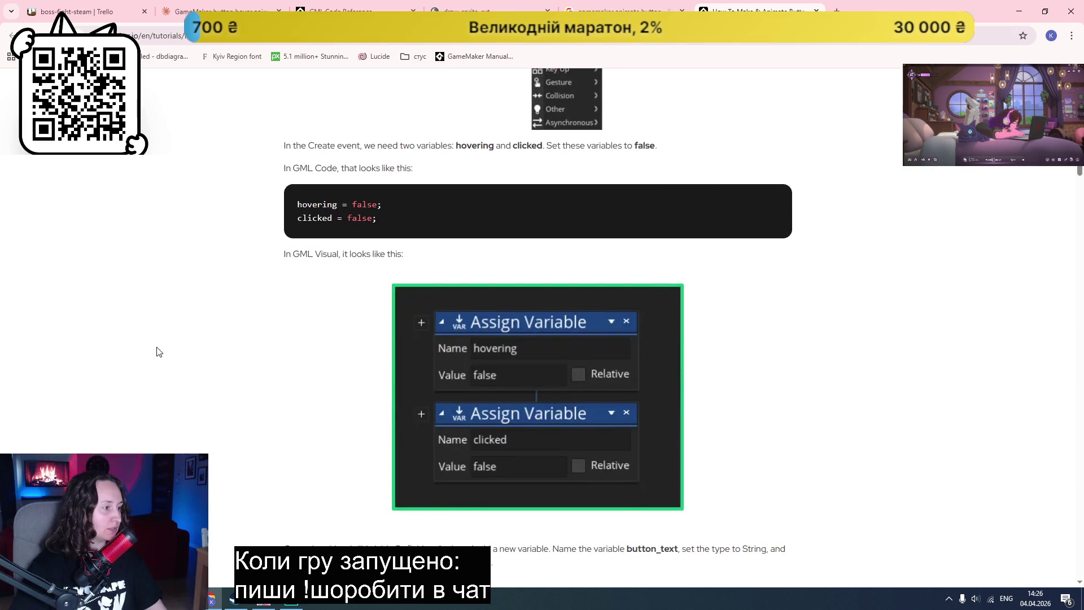
scroll(159, 352, down, 4)
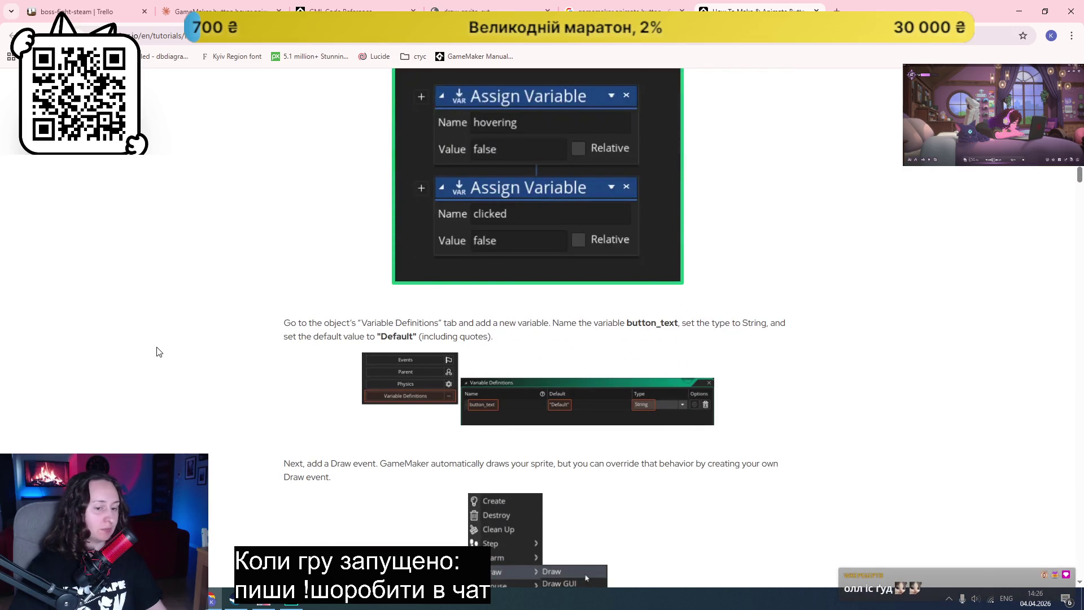
scroll(159, 352, down, 3)
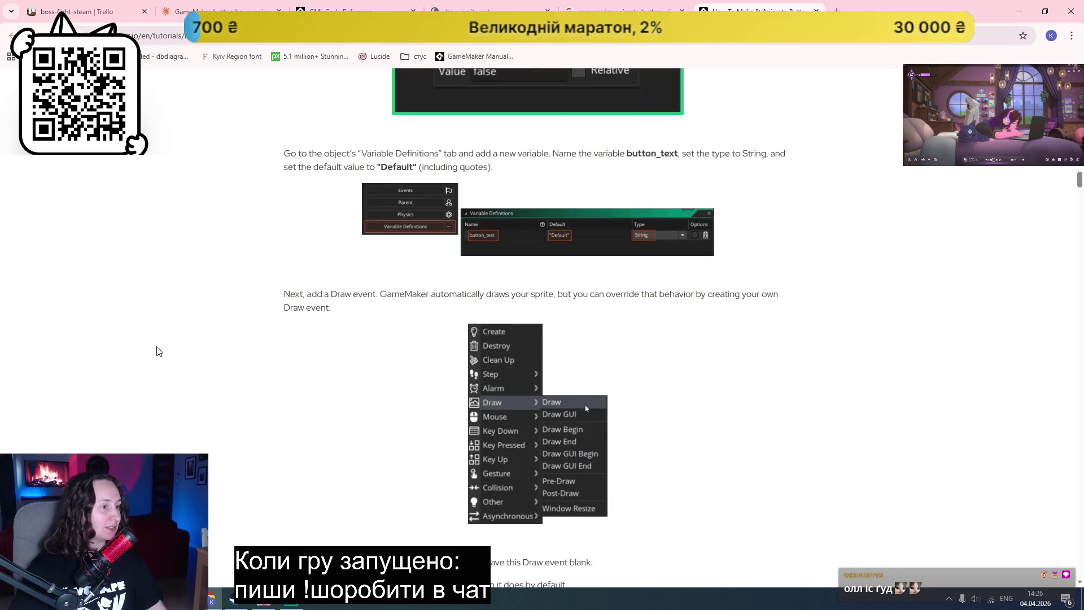
scroll(158, 352, down, 3)
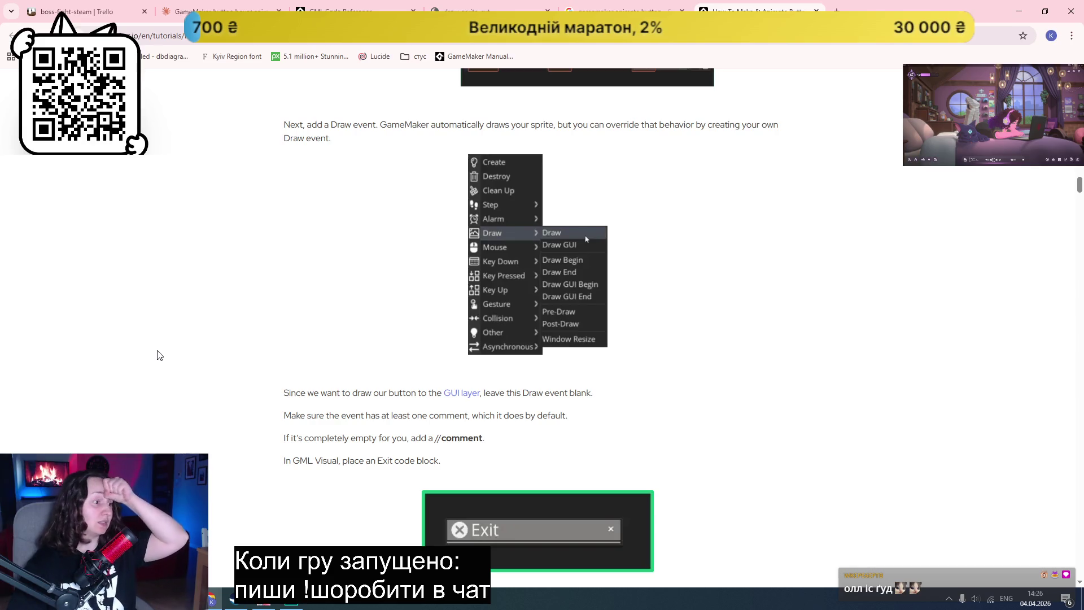
scroll(158, 354, down, 3)
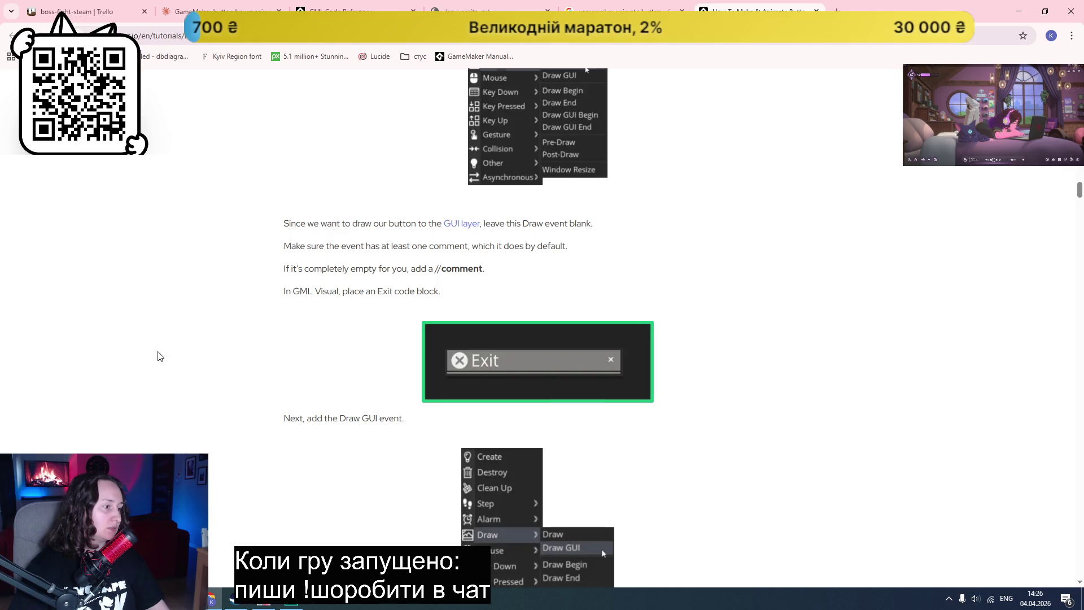
scroll(158, 356, down, 3)
scroll(158, 356, down, 4)
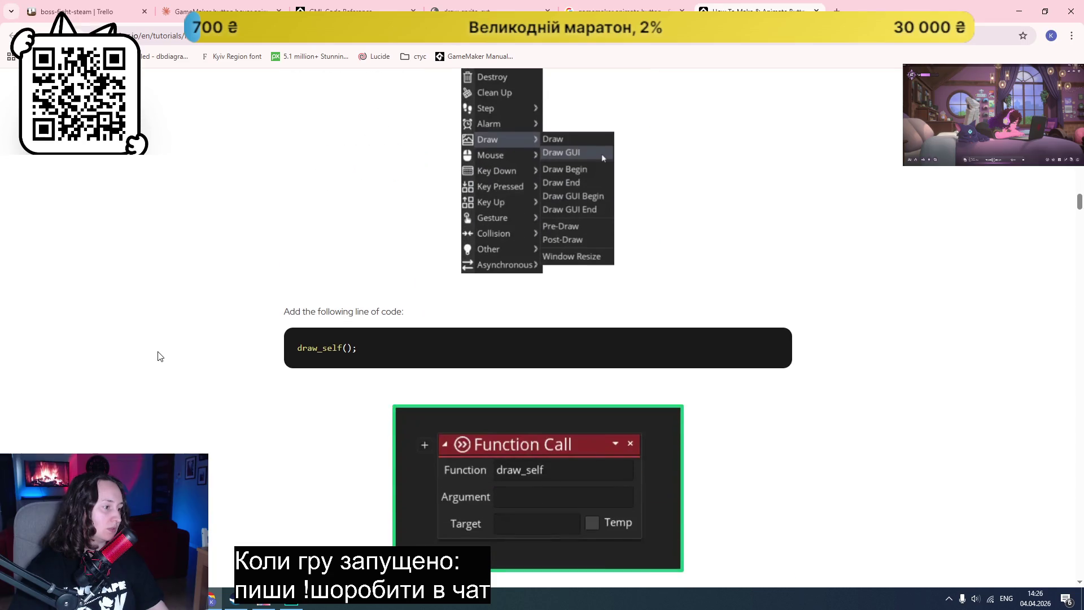
scroll(158, 356, down, 3)
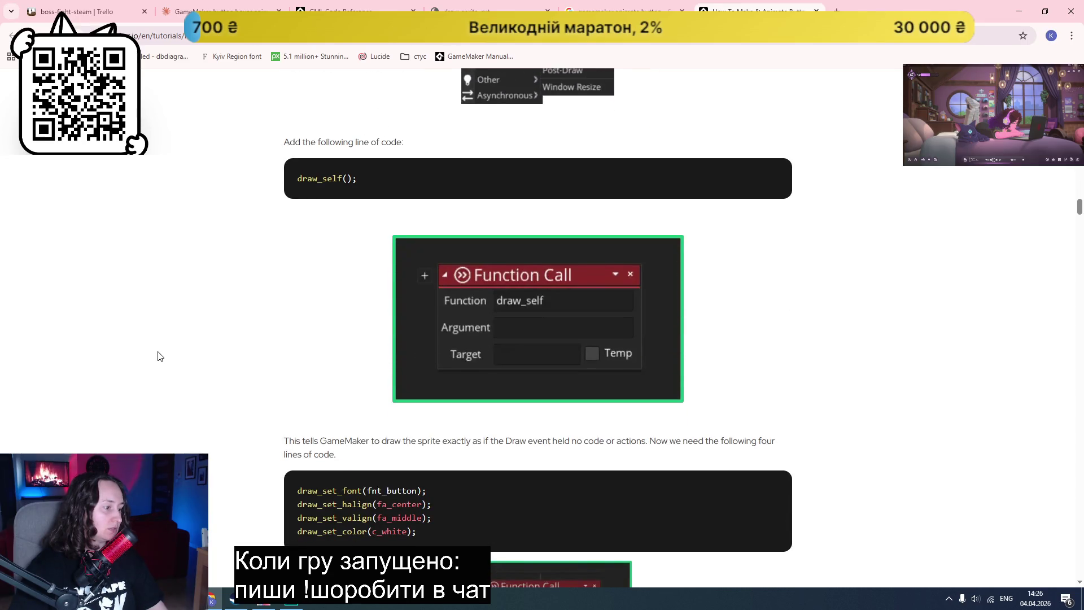
scroll(158, 356, down, 2)
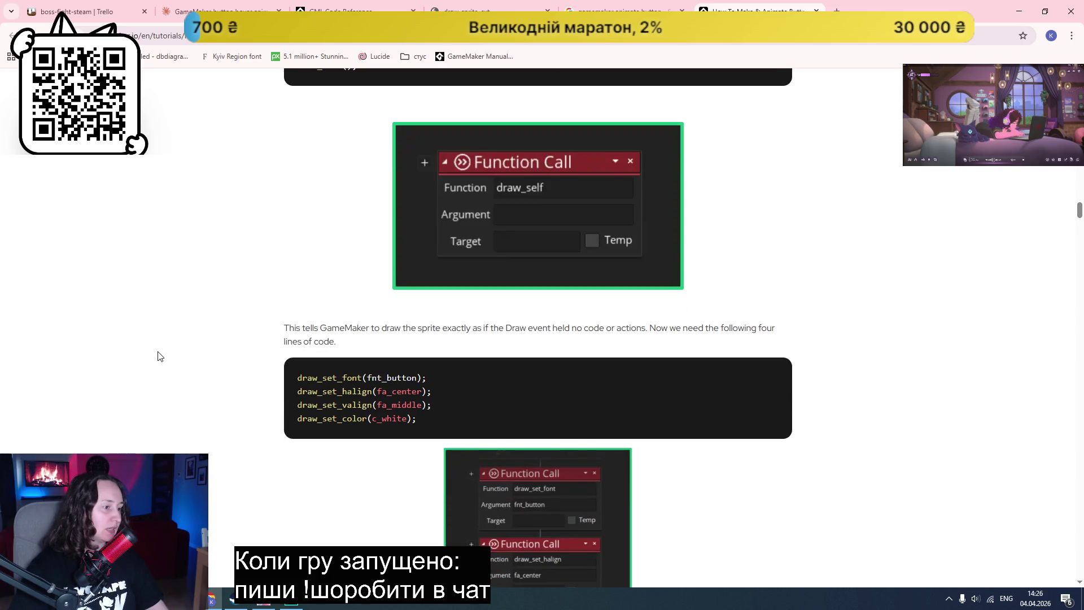
scroll(158, 355, down, 1)
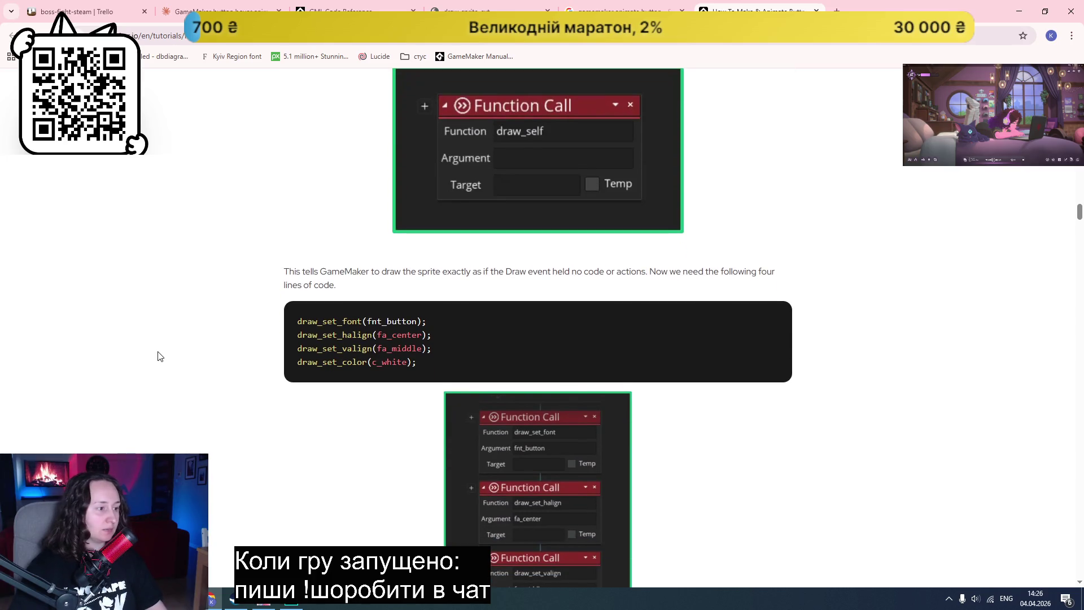
scroll(158, 356, down, 3)
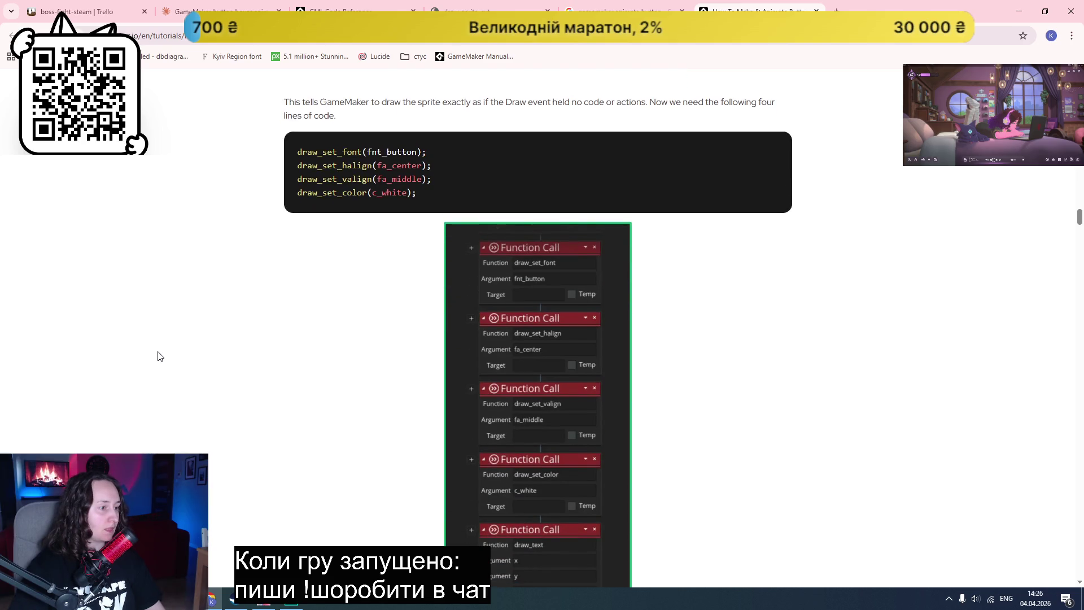
scroll(158, 356, down, 7)
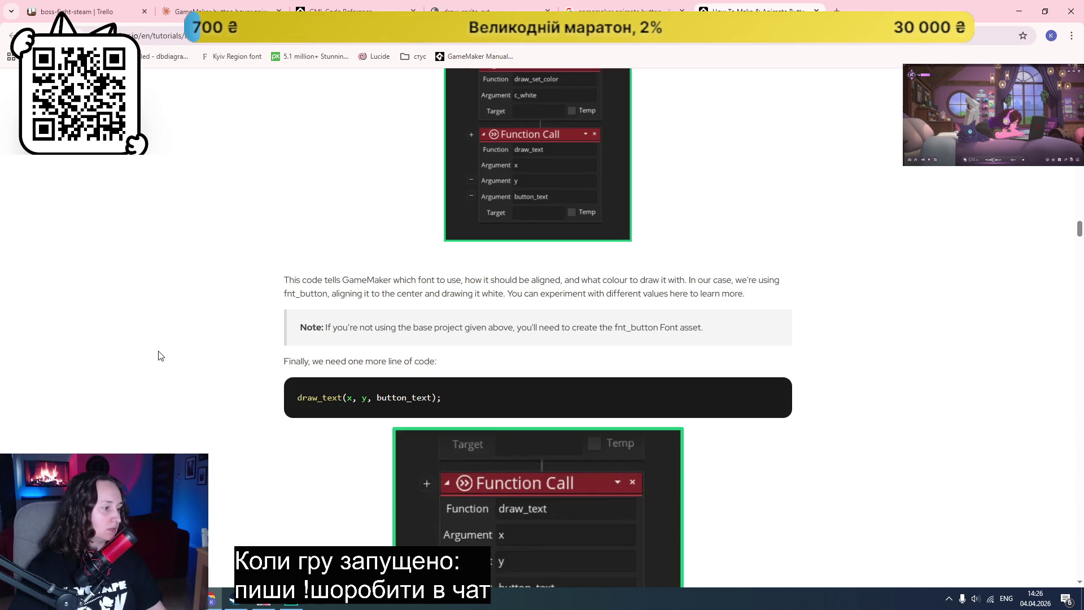
Step: Read the tutorial's GUI layer and Step event sections down to the inheritance section
scroll(160, 354, down, 9)
scroll(158, 356, down, 4)
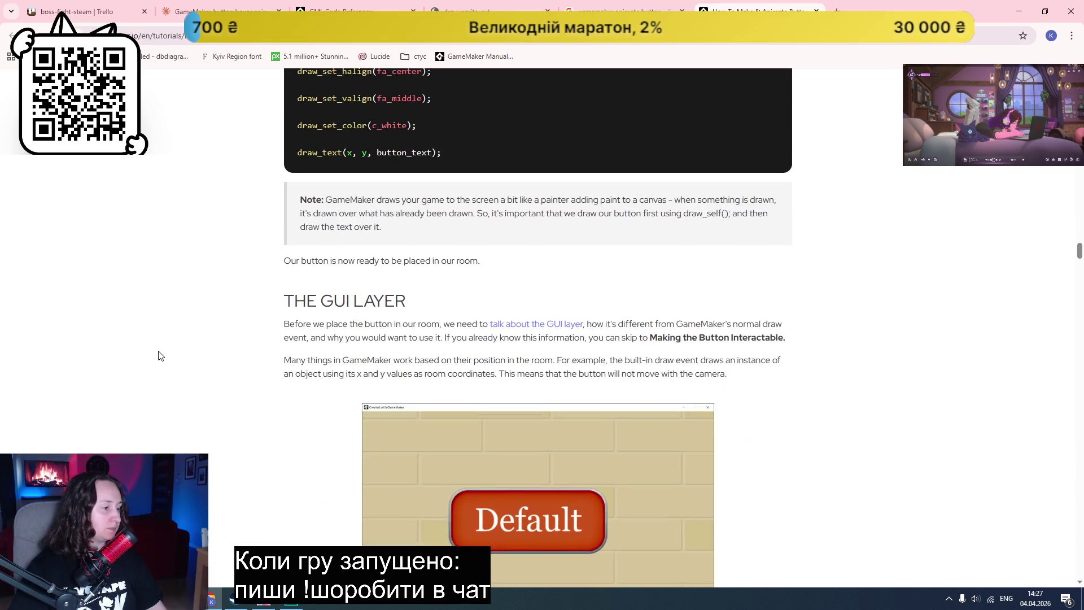
scroll(158, 356, down, 4)
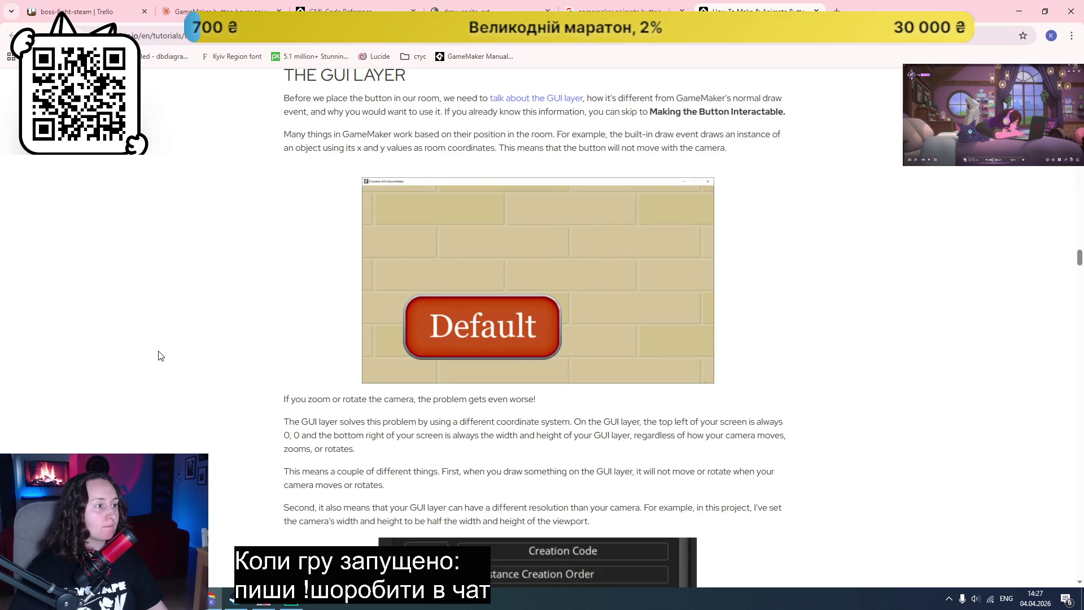
scroll(158, 355, down, 1)
scroll(158, 356, down, 2)
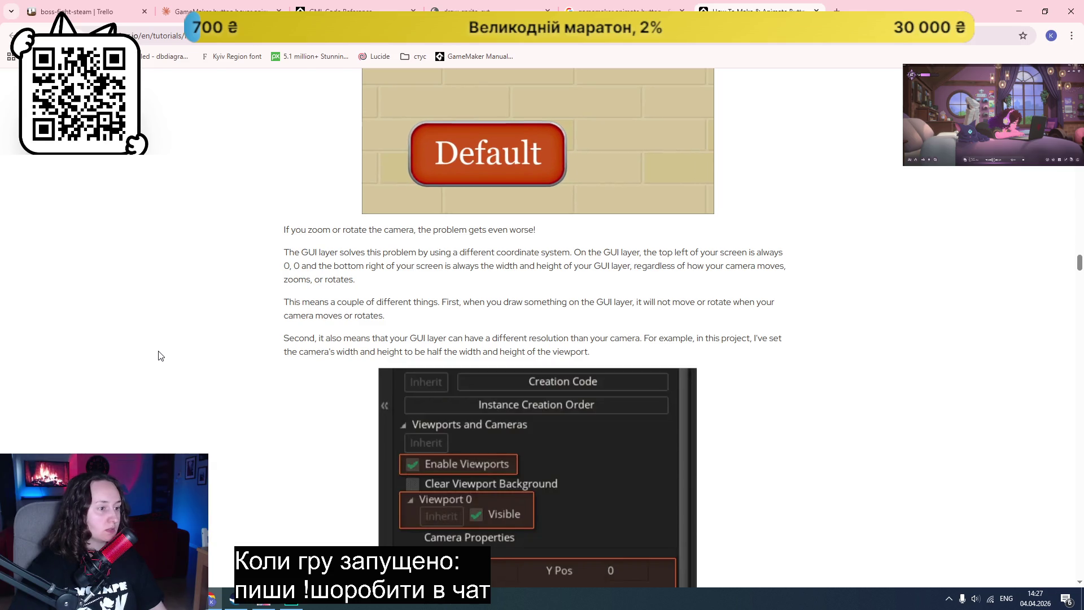
scroll(160, 356, down, 8)
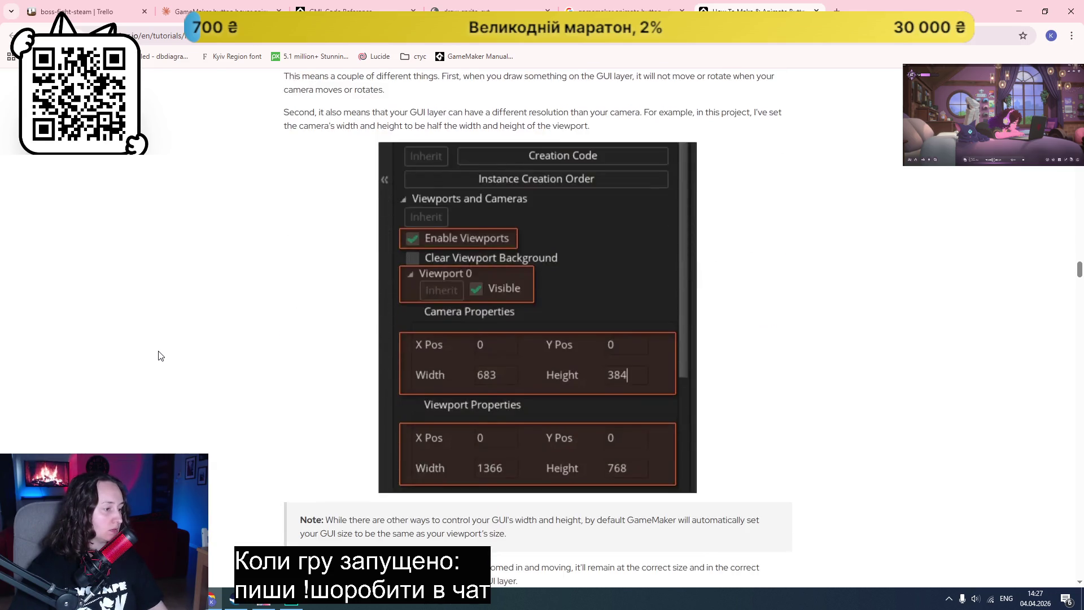
scroll(159, 356, down, 2)
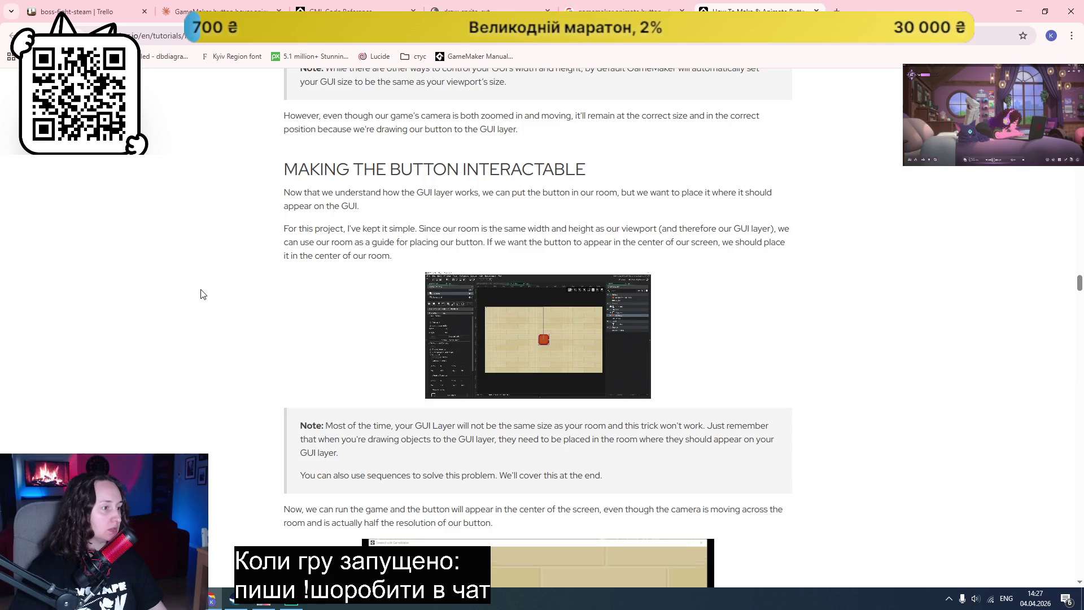
scroll(201, 293, down, 4)
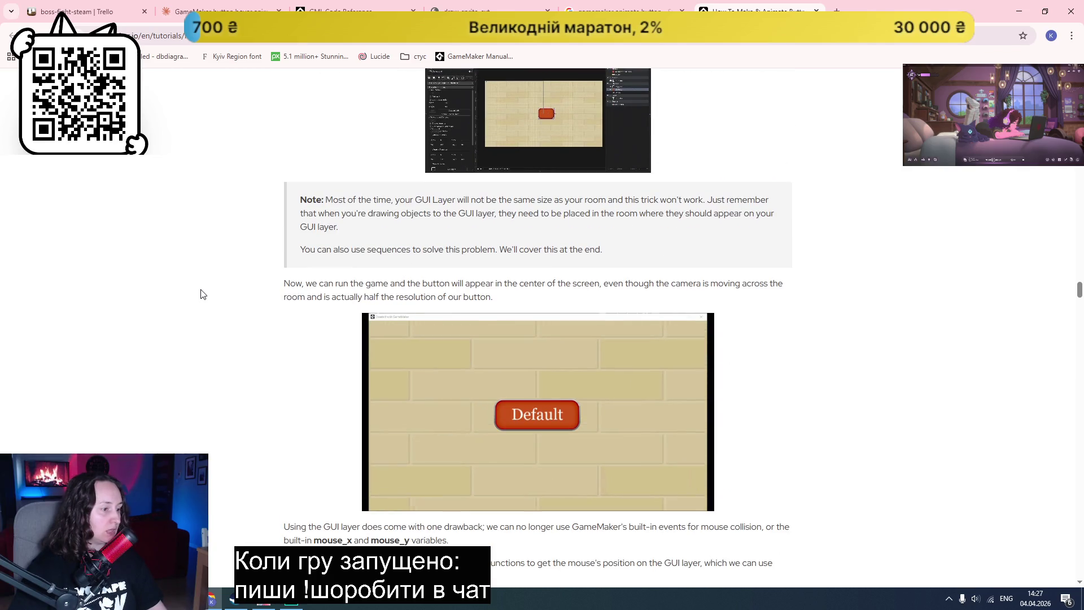
scroll(202, 293, down, 5)
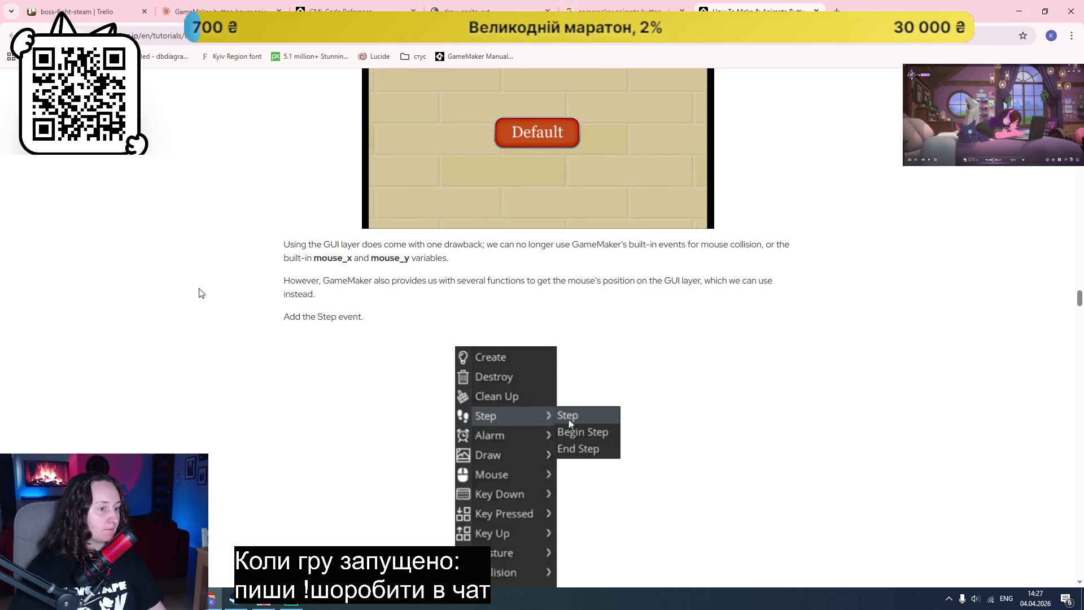
scroll(202, 293, down, 6)
scroll(202, 293, down, 6)
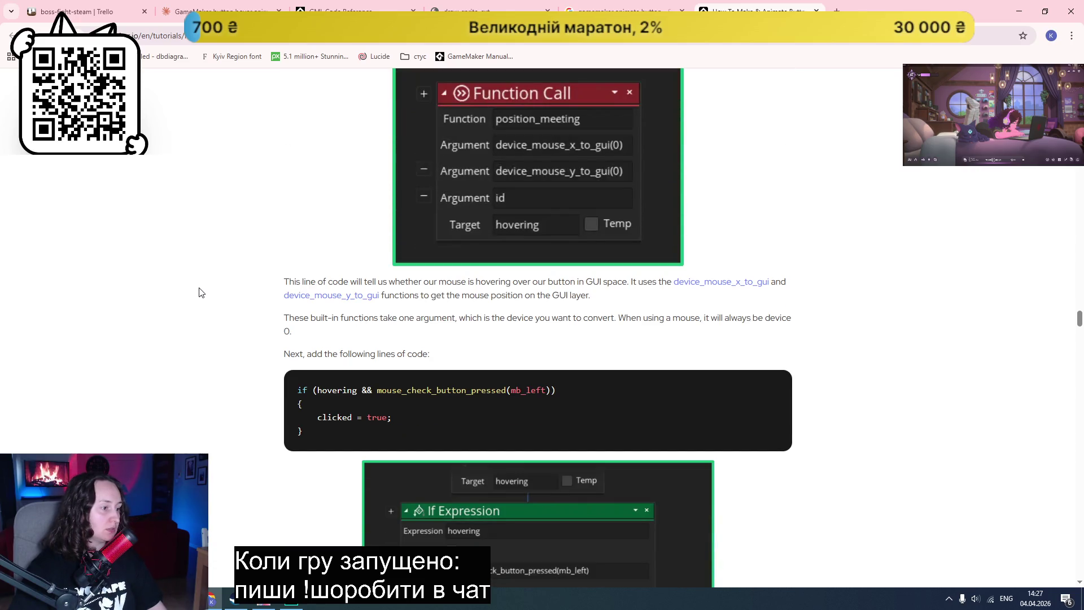
scroll(202, 293, down, 6)
scroll(201, 292, down, 3)
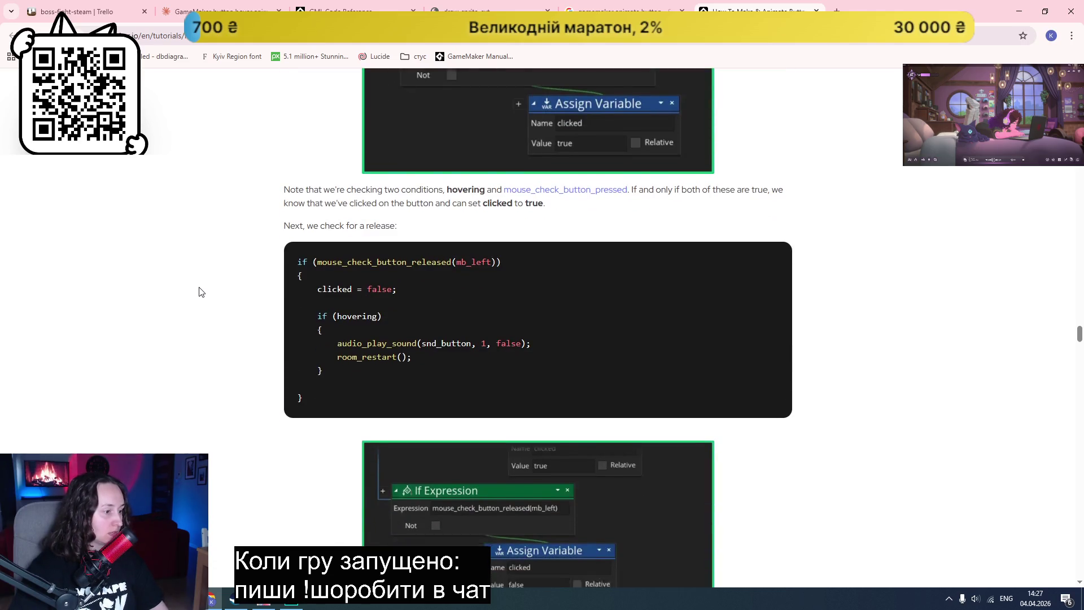
scroll(201, 292, down, 10)
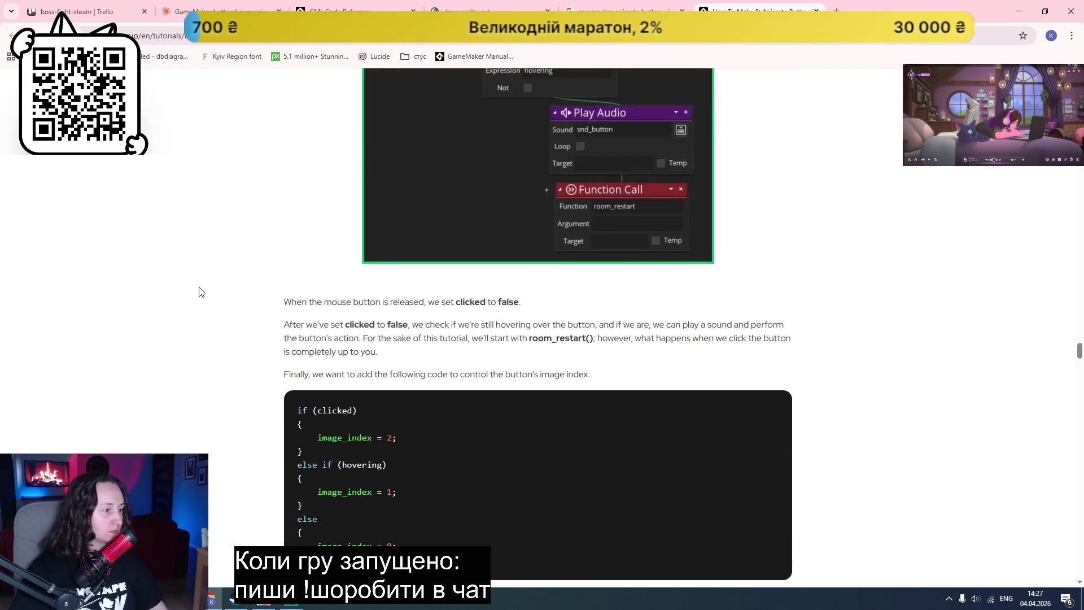
scroll(201, 292, down, 14)
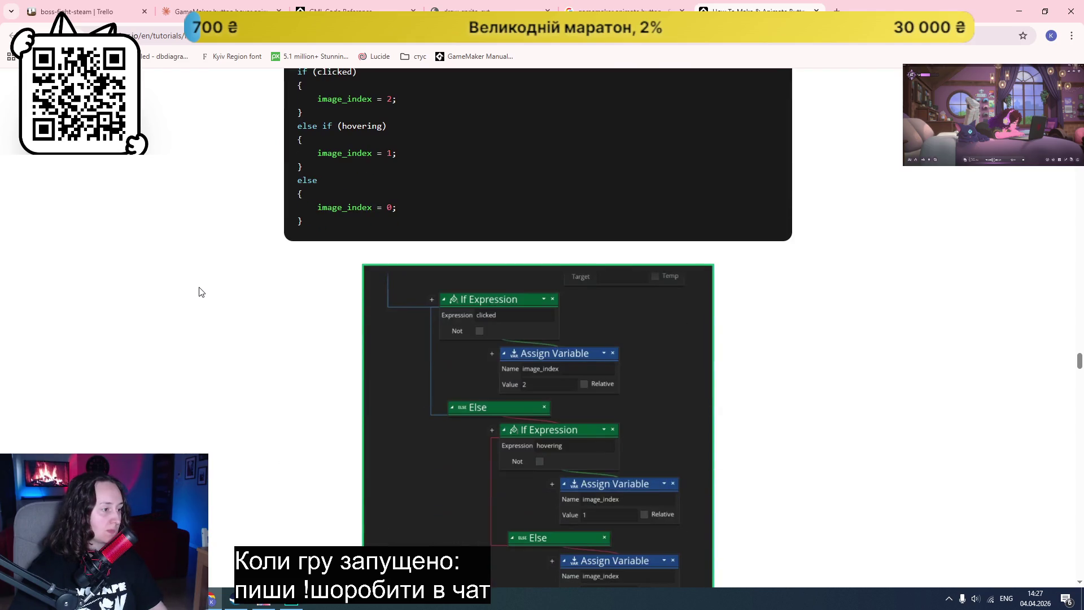
scroll(202, 292, down, 2)
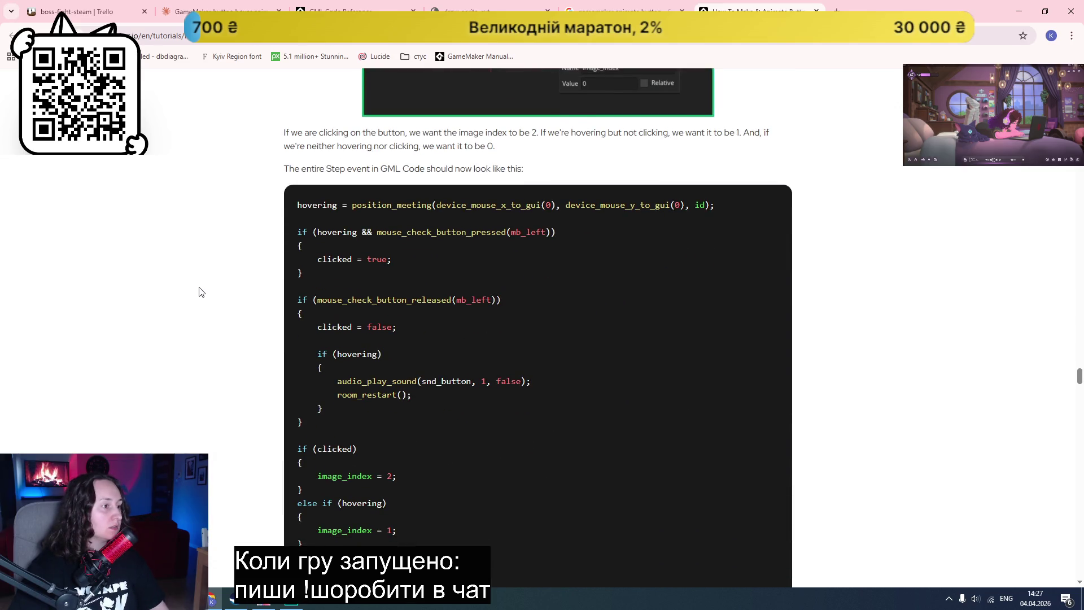
scroll(202, 292, down, 1)
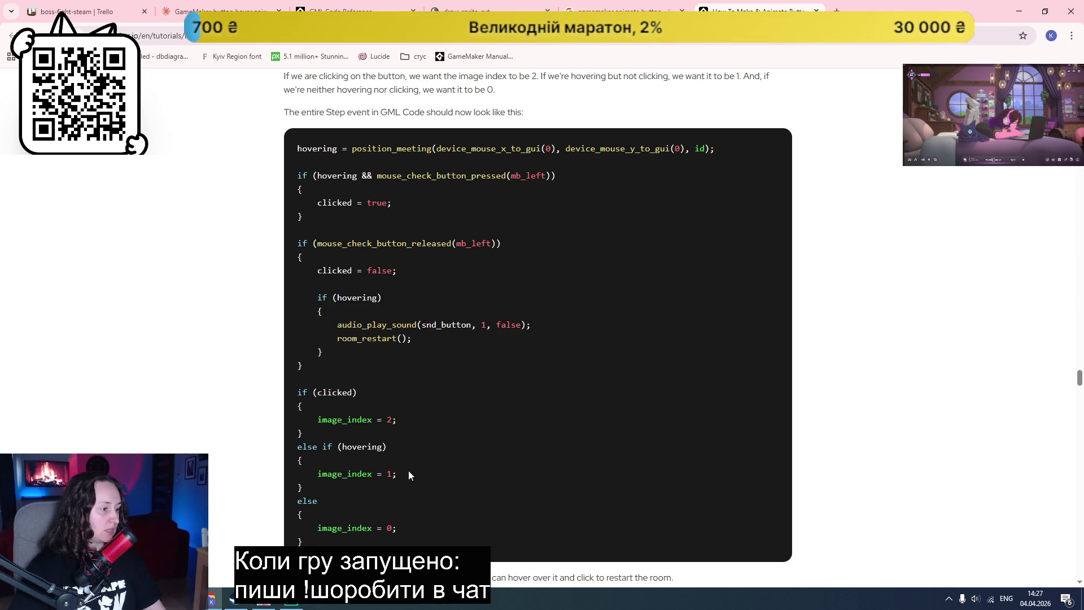
scroll(406, 467, down, 4)
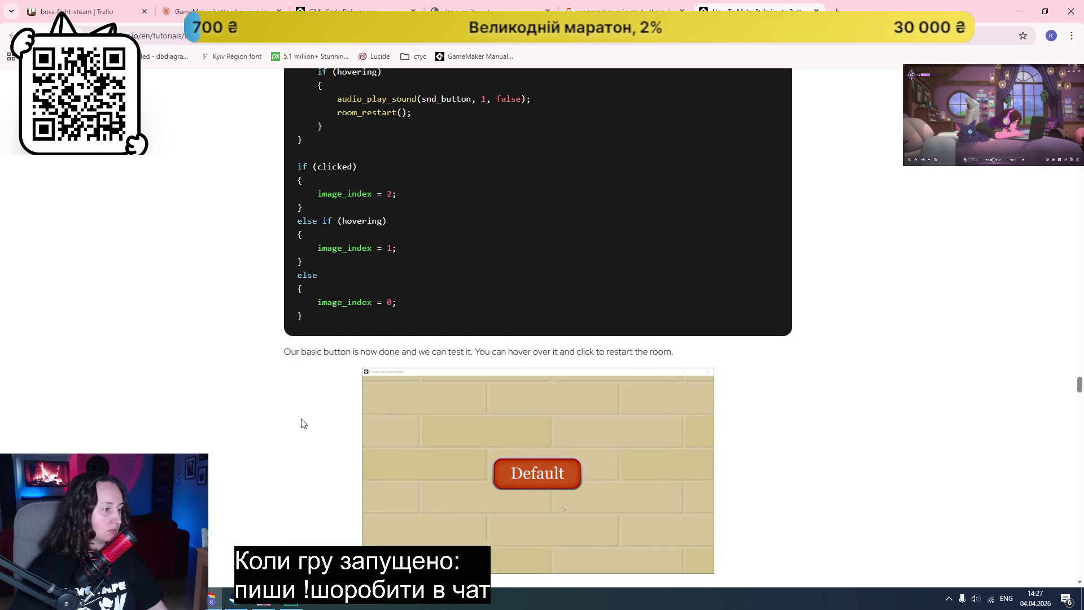
scroll(303, 423, down, 4)
scroll(302, 419, down, 5)
scroll(302, 419, down, 1)
scroll(302, 424, down, 5)
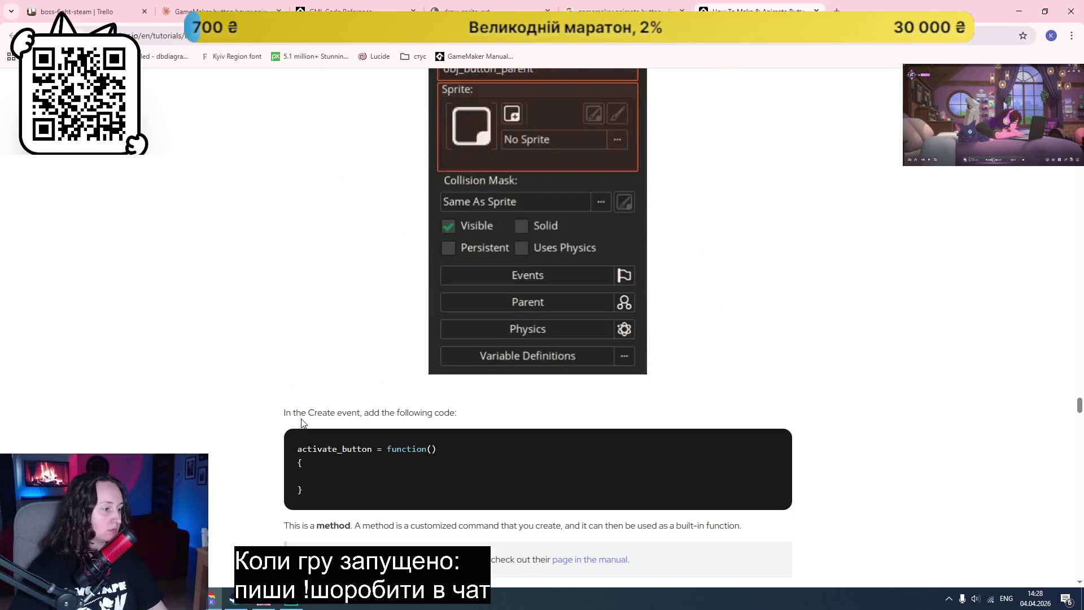
scroll(302, 423, down, 12)
Step: Close the tutorial and search tabs and start a new empty Claude chat
key(ctrl+w)
key(ctrl+w)
click(220, 11)
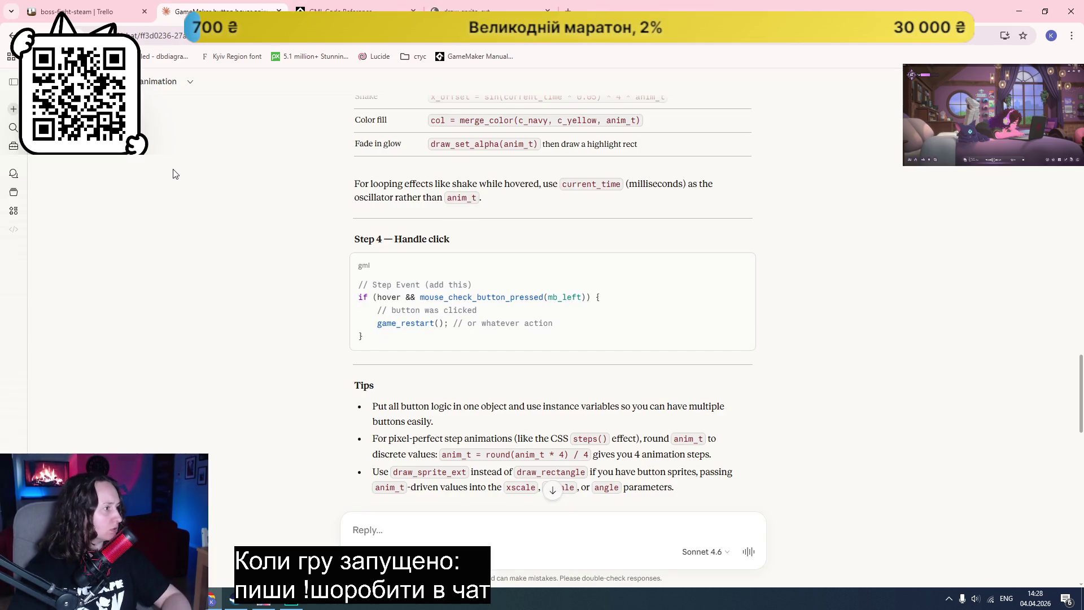
click(13, 108)
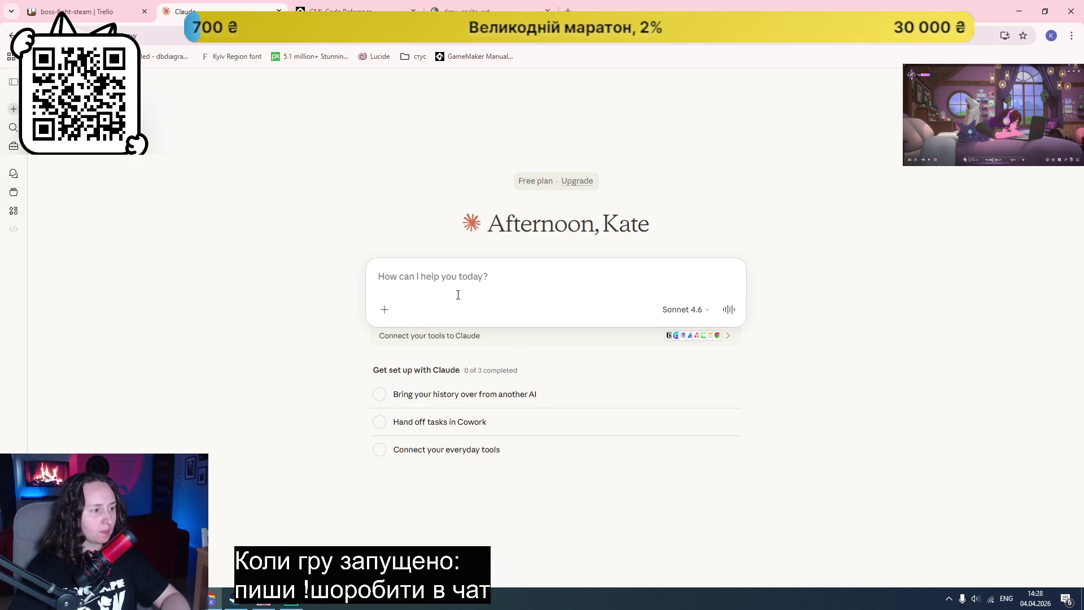
Step: Ask Claude how to resize a GameMaker sprite on hover and select the two 1.2 scale lines
text(gamemaker)
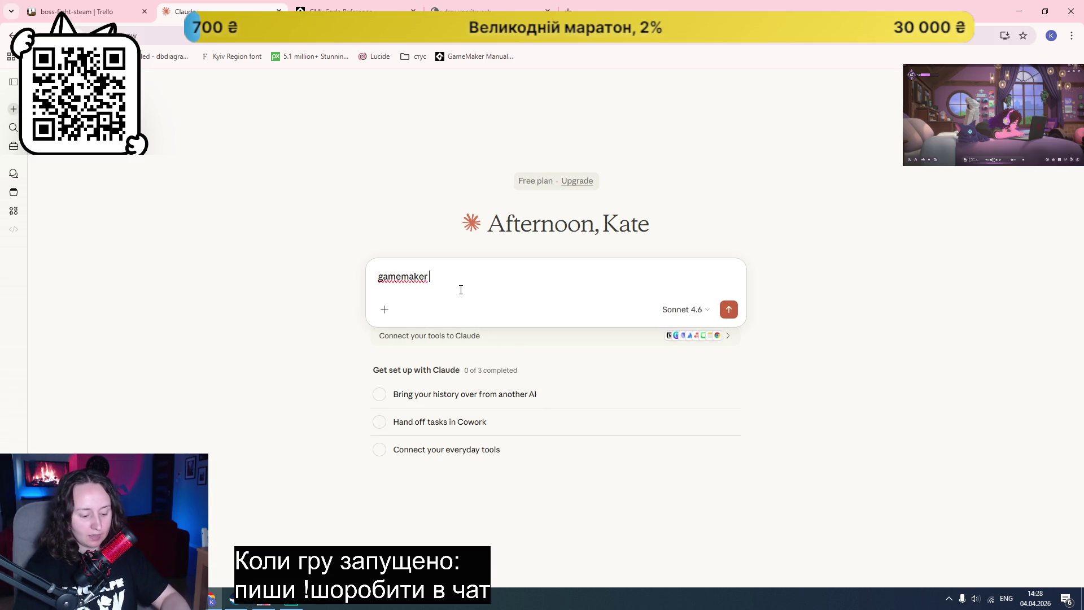
text( resize spri)
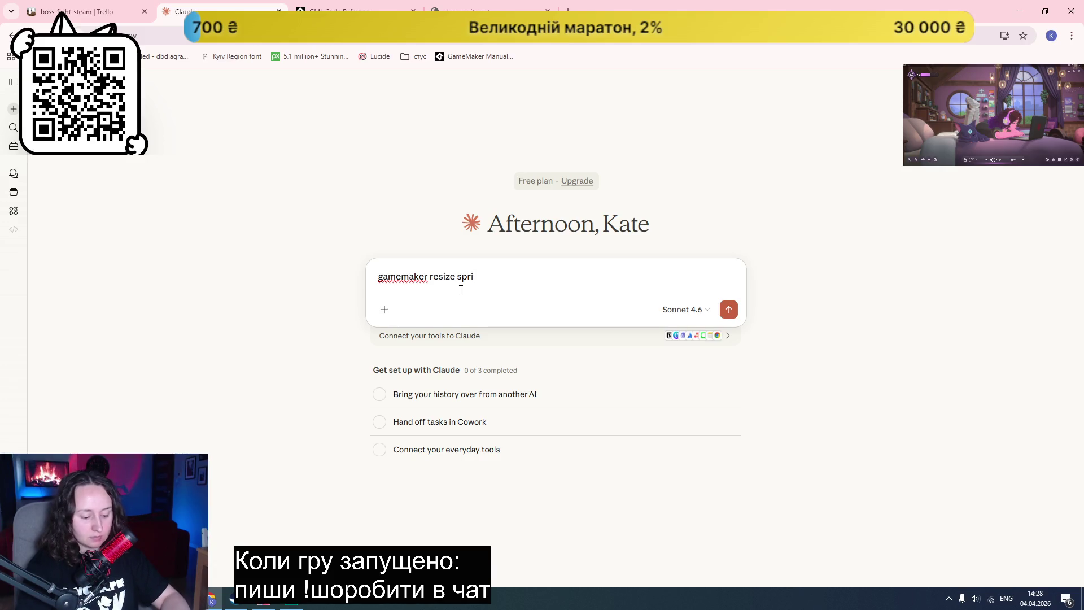
text(ver)
key(Return)
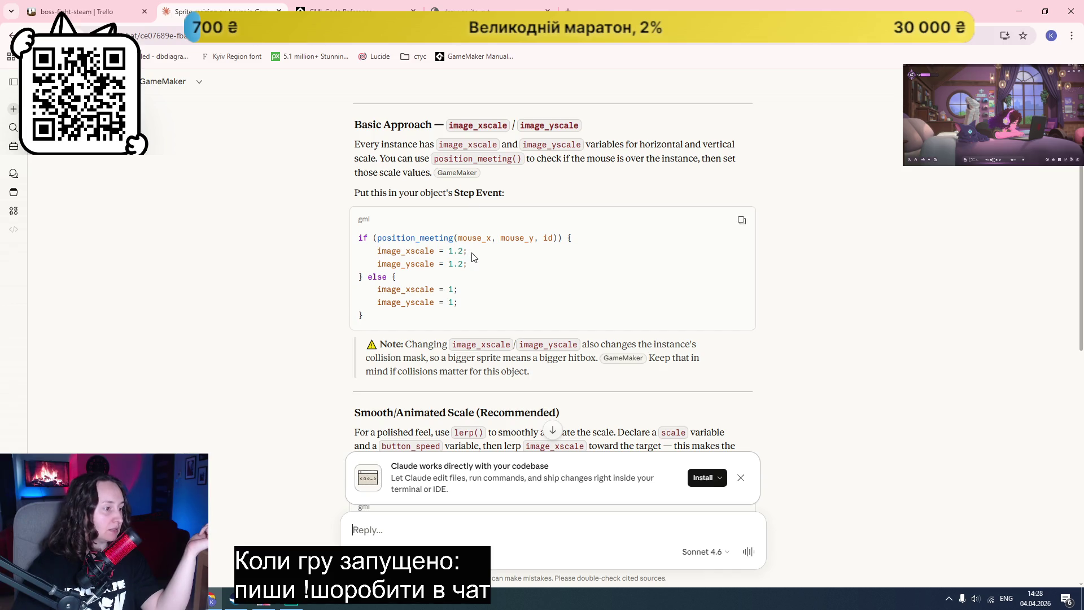
scroll(475, 254, down, 1)
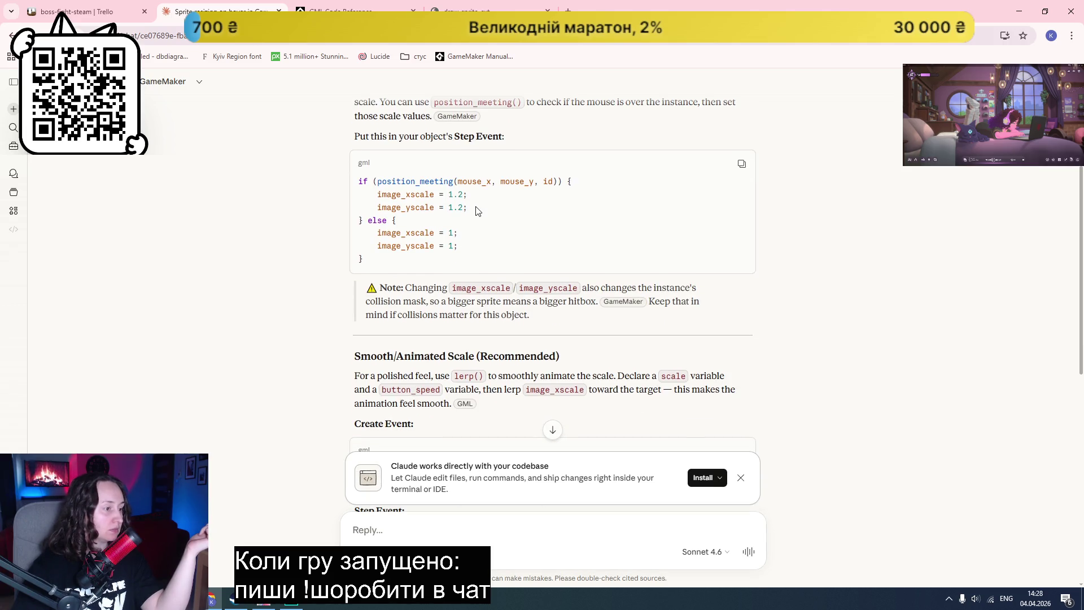
mouse_move(473, 209)
mouse_down()
mouse_move(359, 195)
mouse_move(376, 194)
mouse_up()
key(ctrl+c)
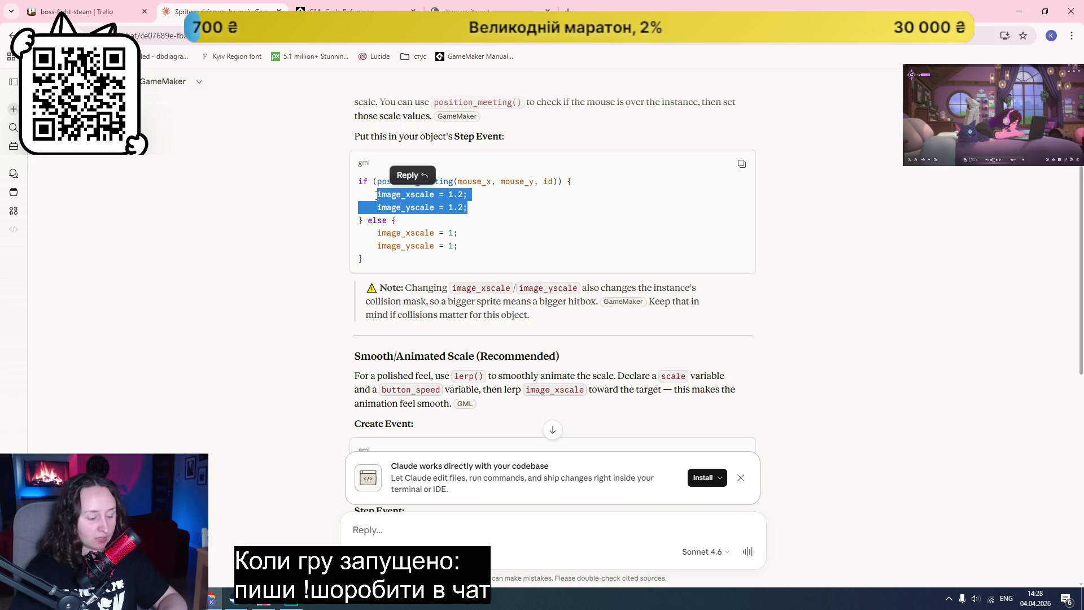
key(alt+Tab)
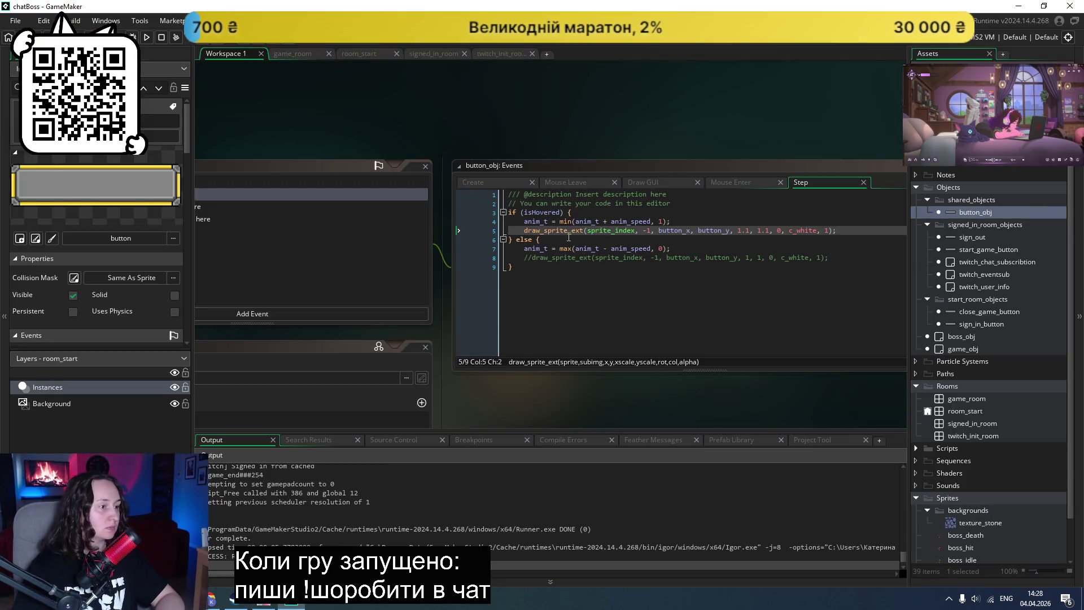
Step: Paste the 1.2 scale lines into both if/else branches, set the else values to 1, and save
drag(837, 230, 524, 221)
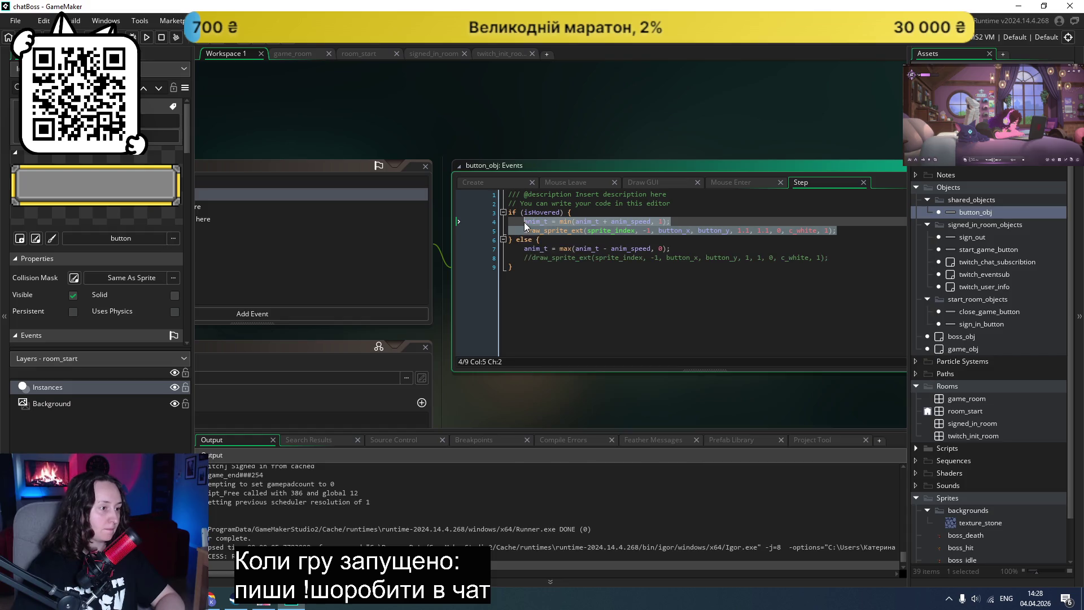
key(ctrl+v)
drag(829, 258, 522, 251)
key(ctrl+v)
click(597, 249)
click(595, 257)
key(BackSpace)
key(BackSpace)
key(ctrl+s)
Step: Run the game to test the hover scaling, then close it
click(146, 37)
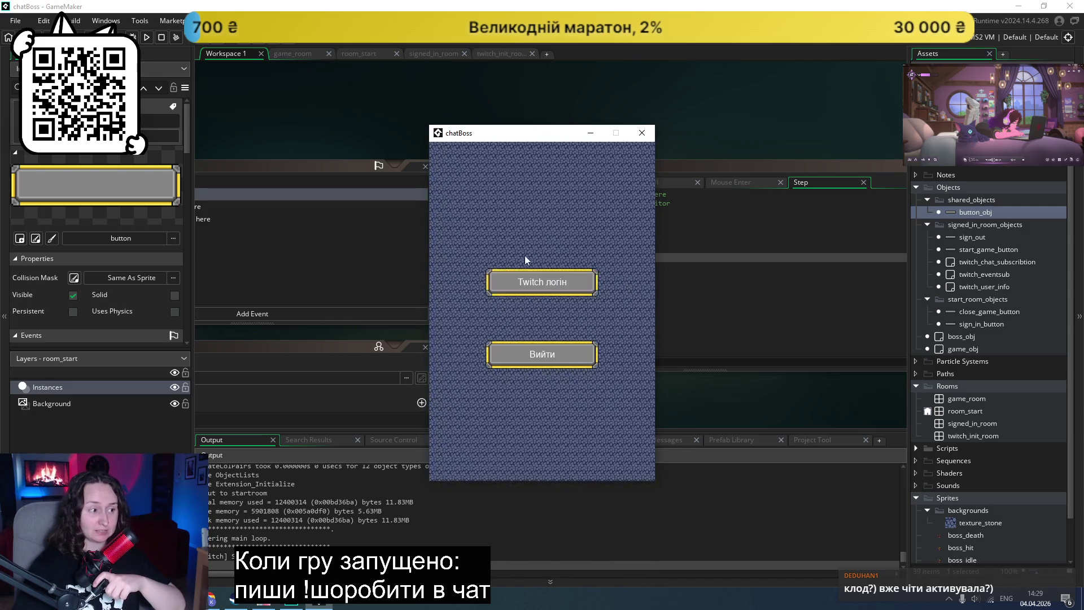
click(642, 133)
key(alt+Tab)
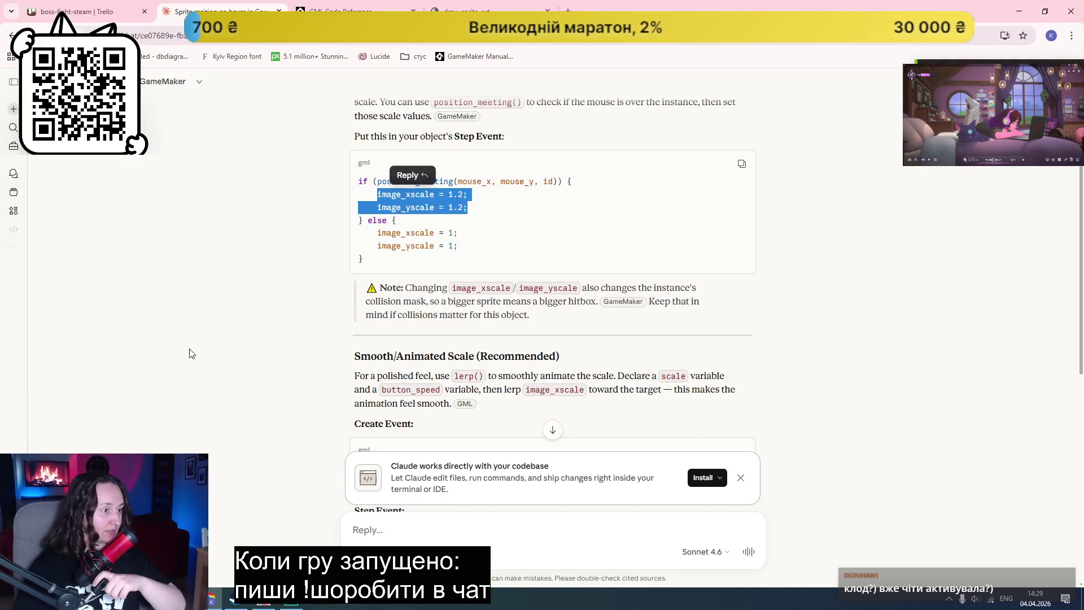
Step: Scroll to Claude's smooth/animated scale example and select the two lerp scaling lines
click(194, 351)
scroll(205, 352, down, 2)
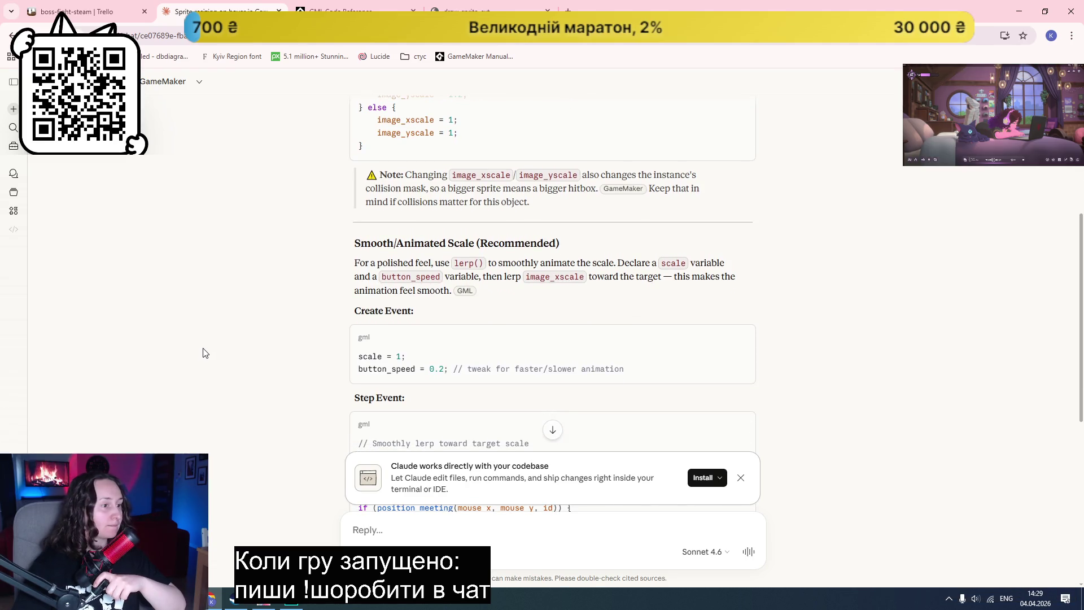
scroll(205, 352, down, 1)
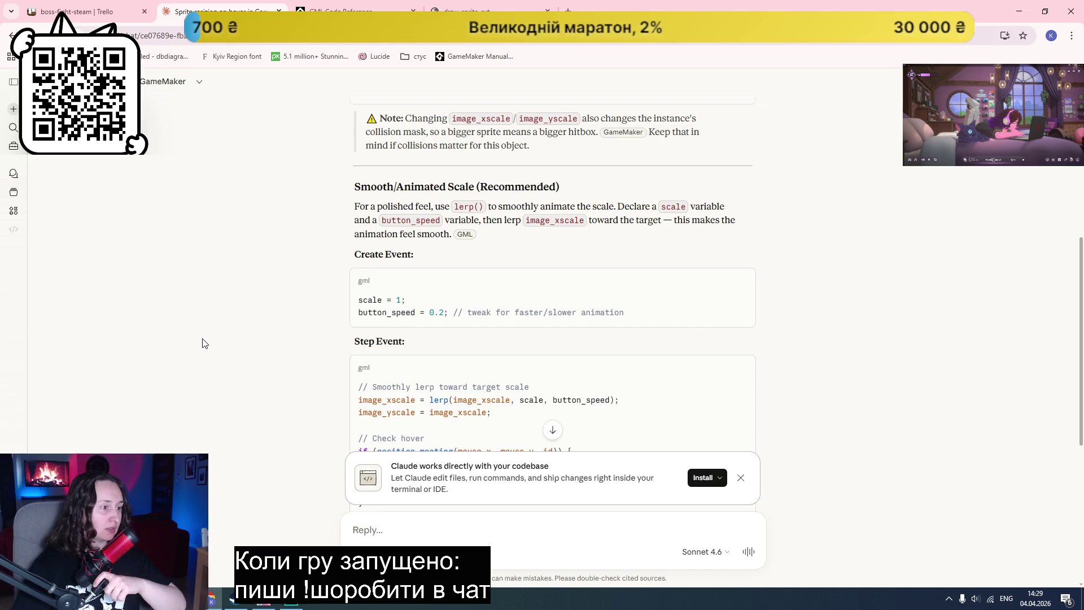
scroll(204, 344, down, 1)
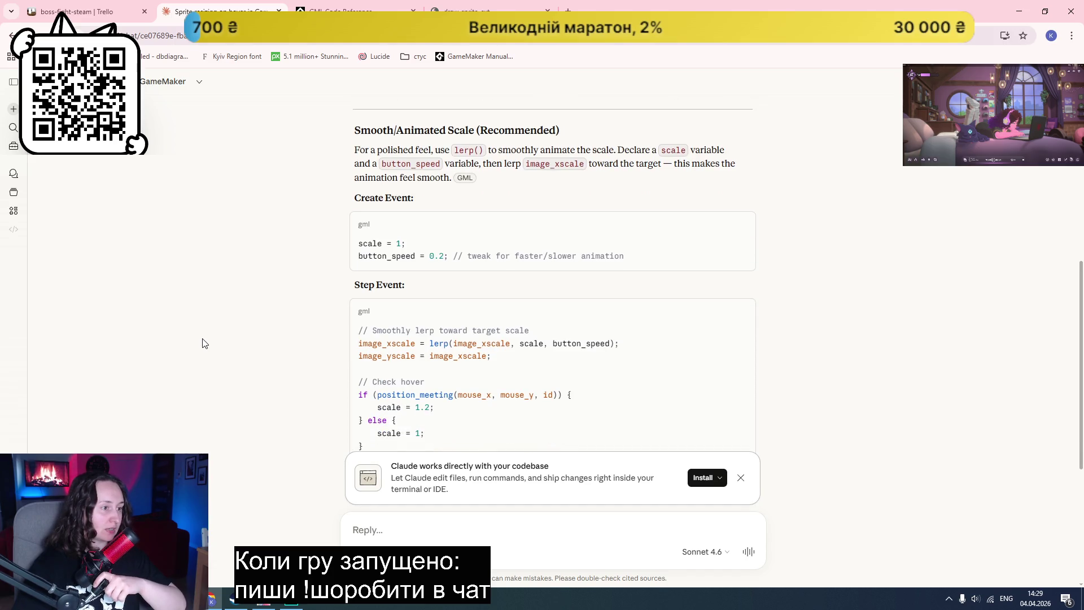
scroll(204, 343, down, 1)
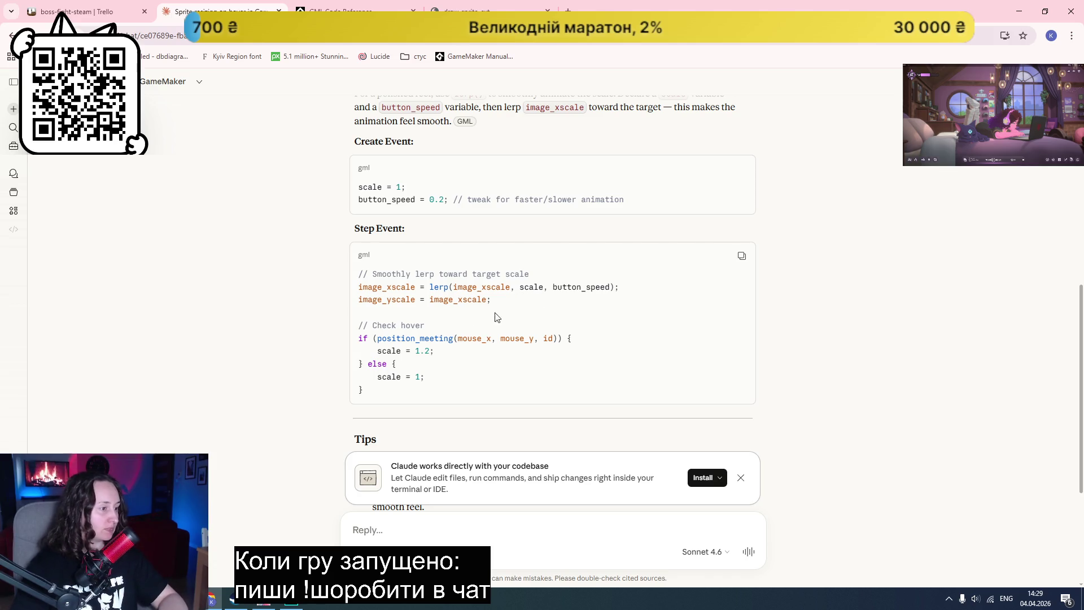
mouse_move(507, 303)
mouse_down()
mouse_move(362, 274)
mouse_move(354, 286)
mouse_up()
key(ctrl+c)
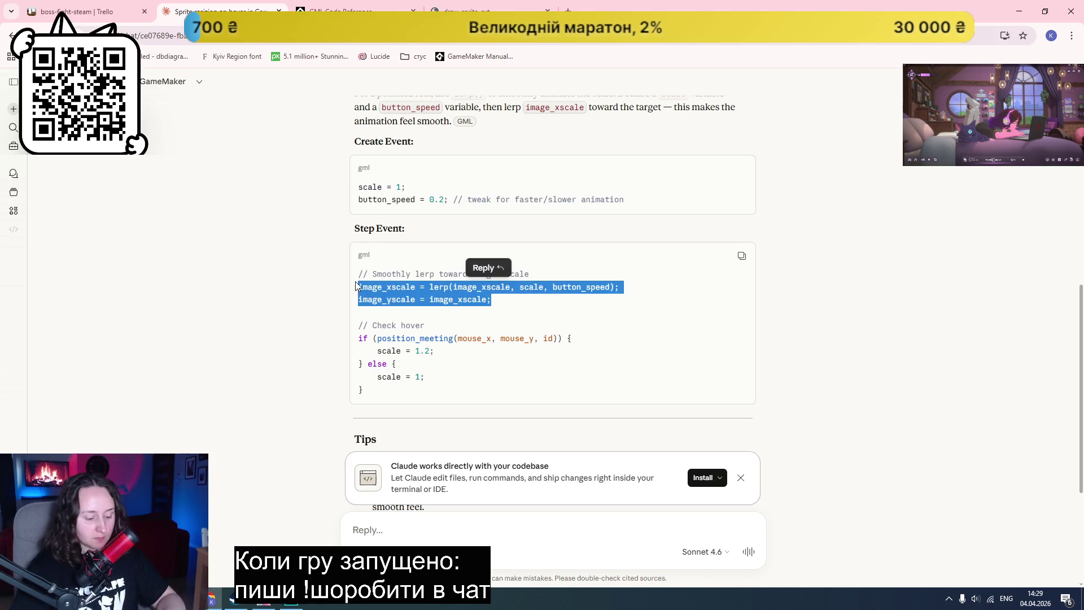
key(alt+Tab)
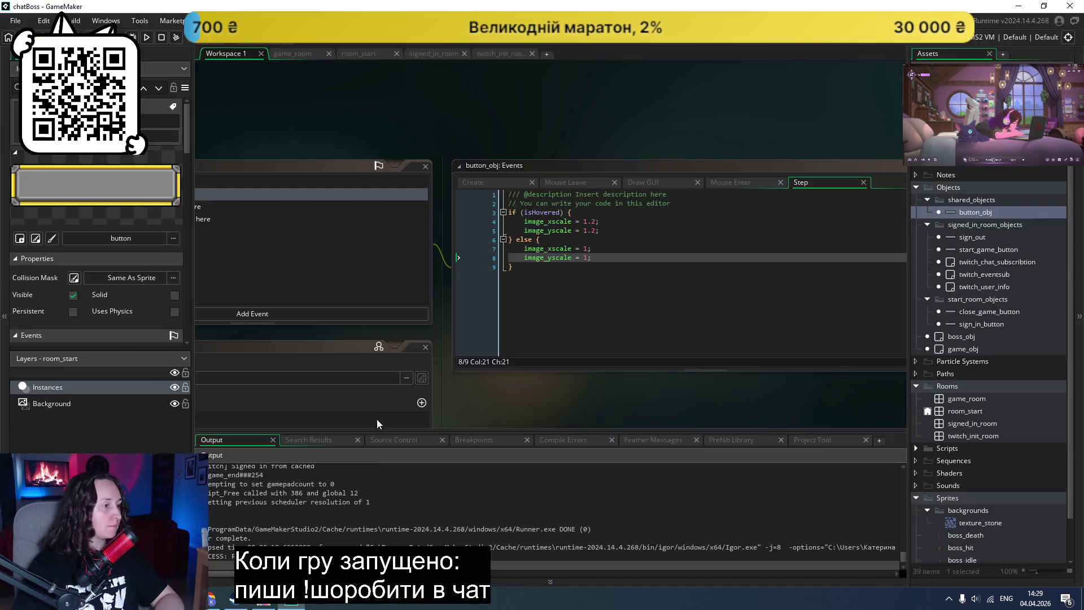
Step: Insert the lerp lines after line 2, set scale = 1.2 when hovered and 1 otherwise, and save
click(693, 200)
key(Return)
key(ctrl+v)
key(Return)
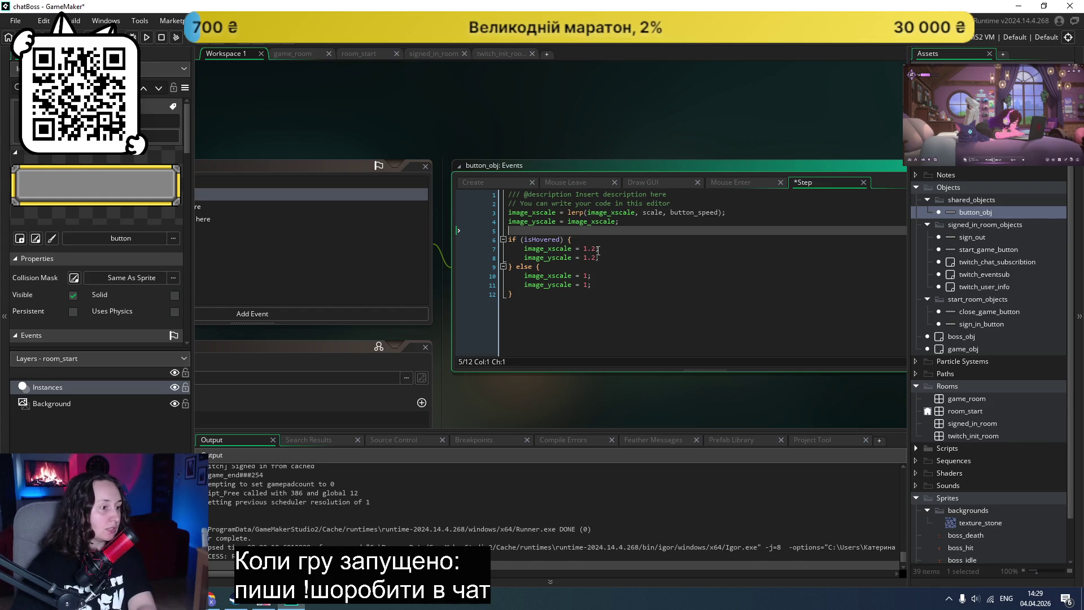
drag(611, 256, 525, 246)
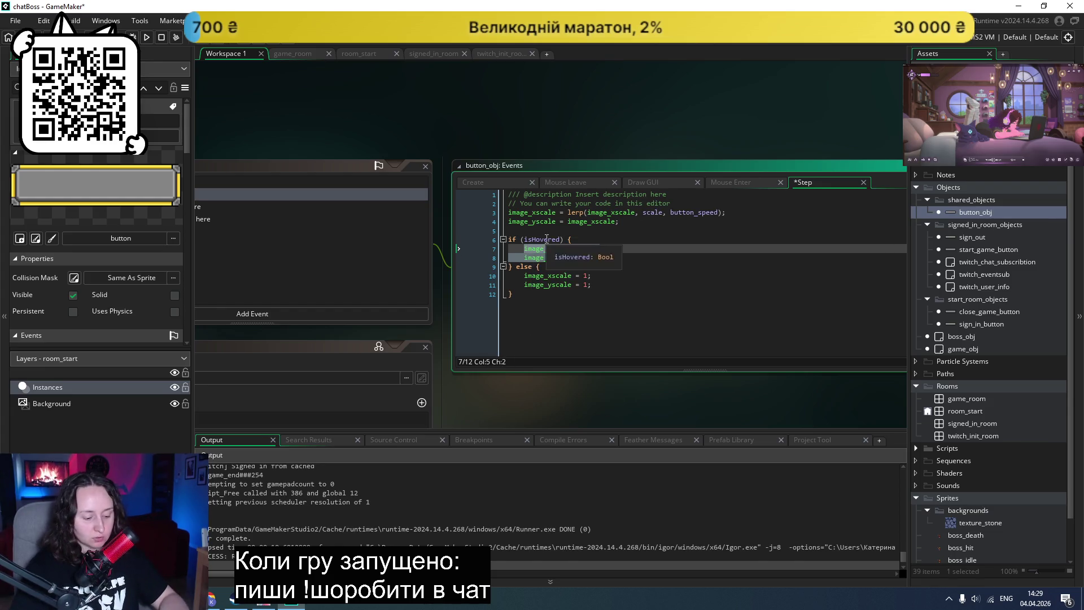
text(scale = 1.2;)
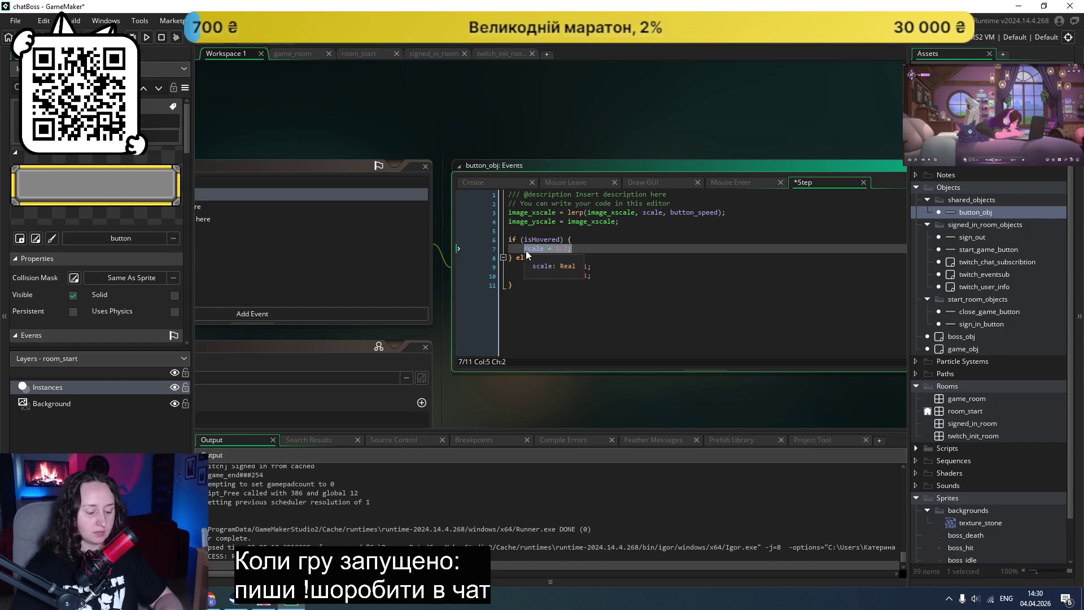
drag(524, 276, 523, 266)
text(scale = 1.2;)
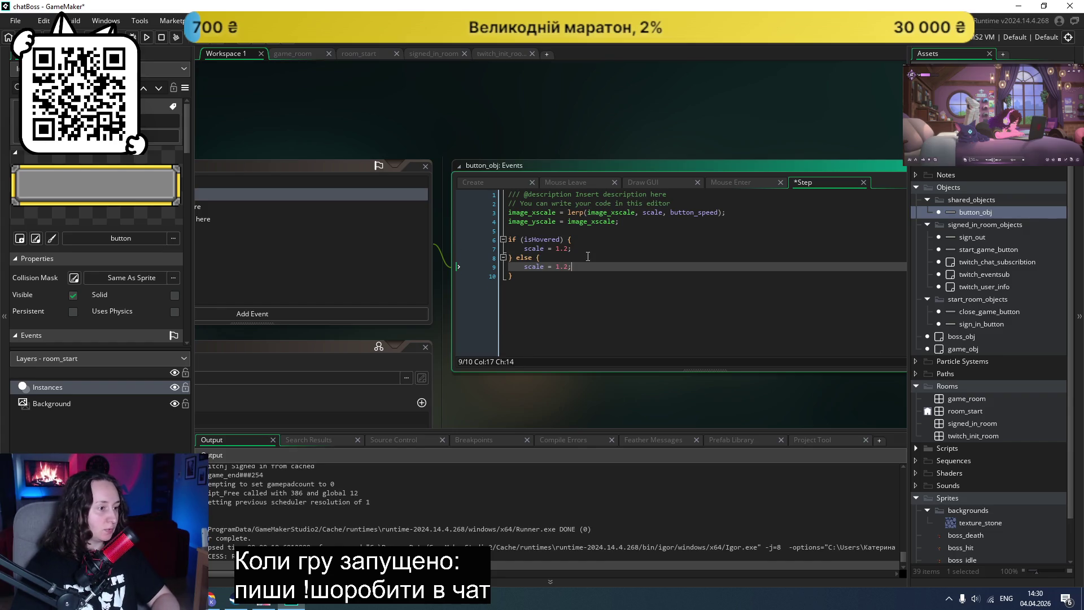
key(ctrl+s)
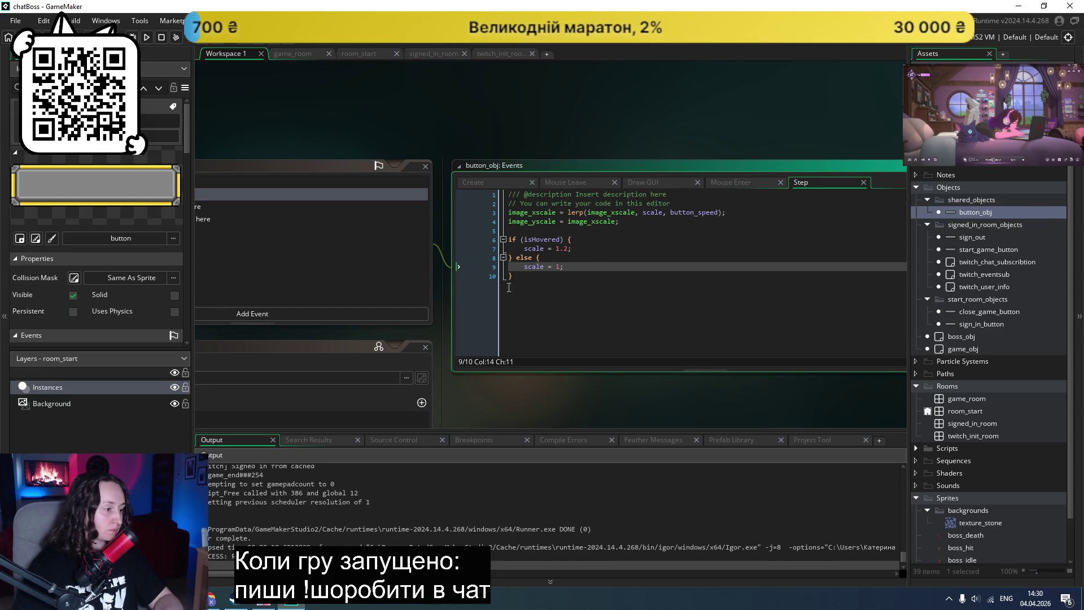
click(339, 286)
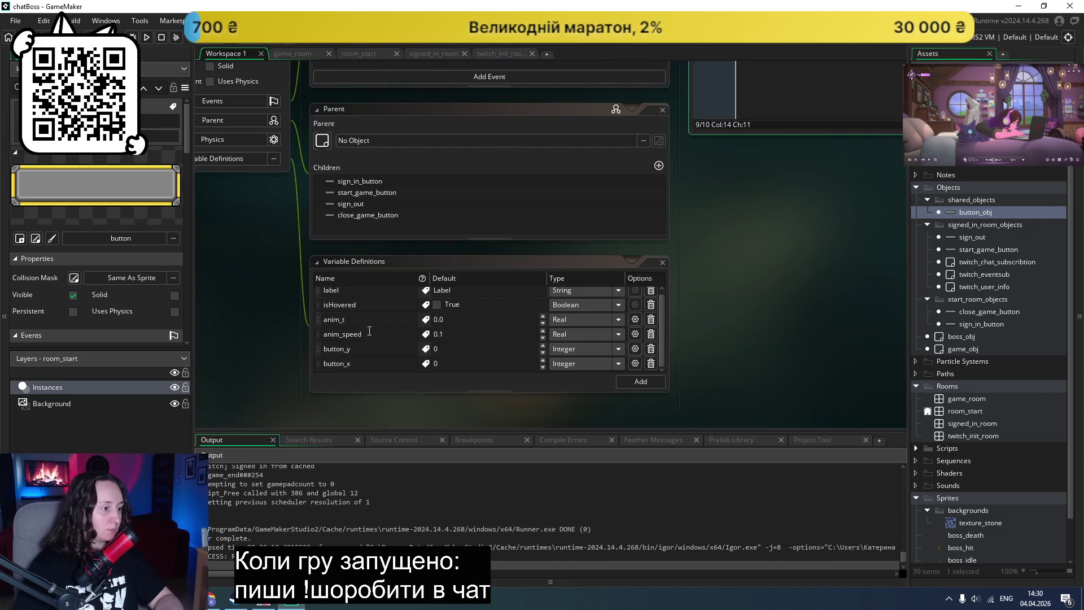
Step: Add a scale variable definition of type Integer with default value 1
click(636, 384)
text(scale)
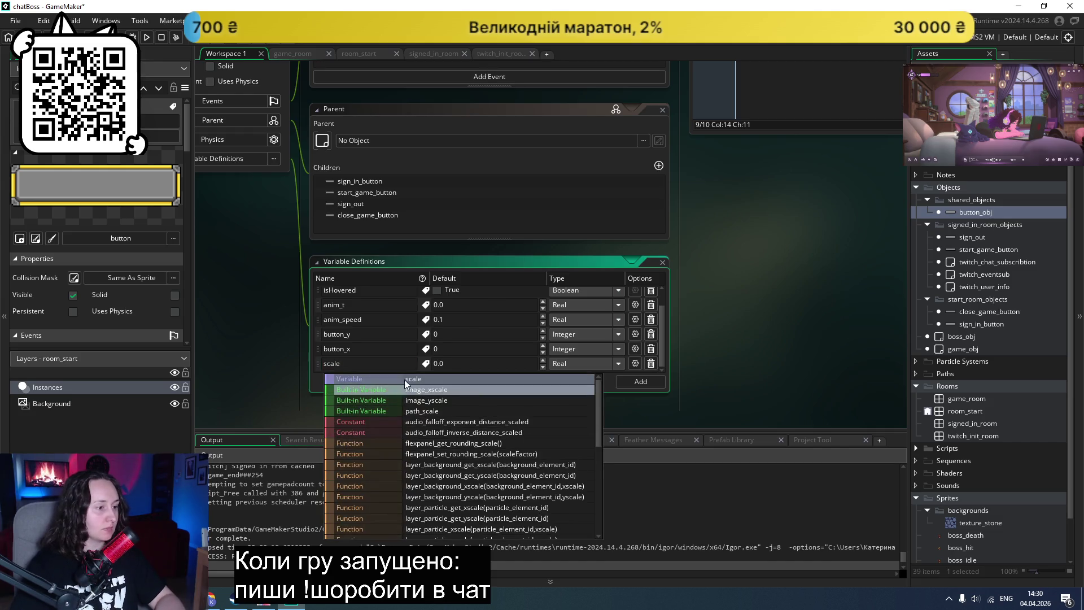
click(608, 363)
click(578, 388)
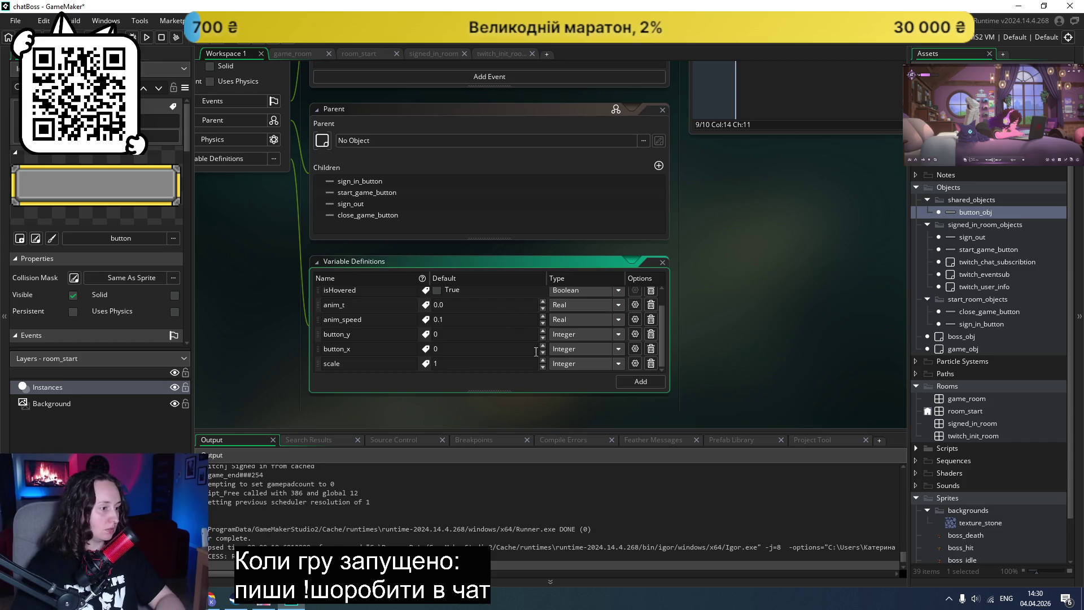
Step: Add a button_speed variable defaulting to 0.2, then run the game
click(640, 380)
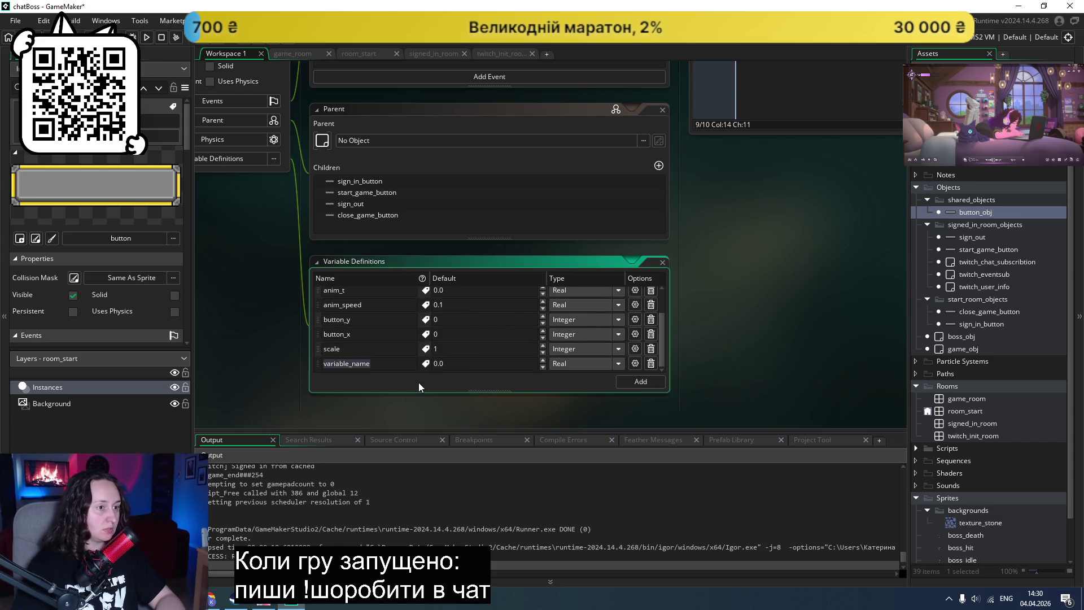
scroll(418, 382, down, 2)
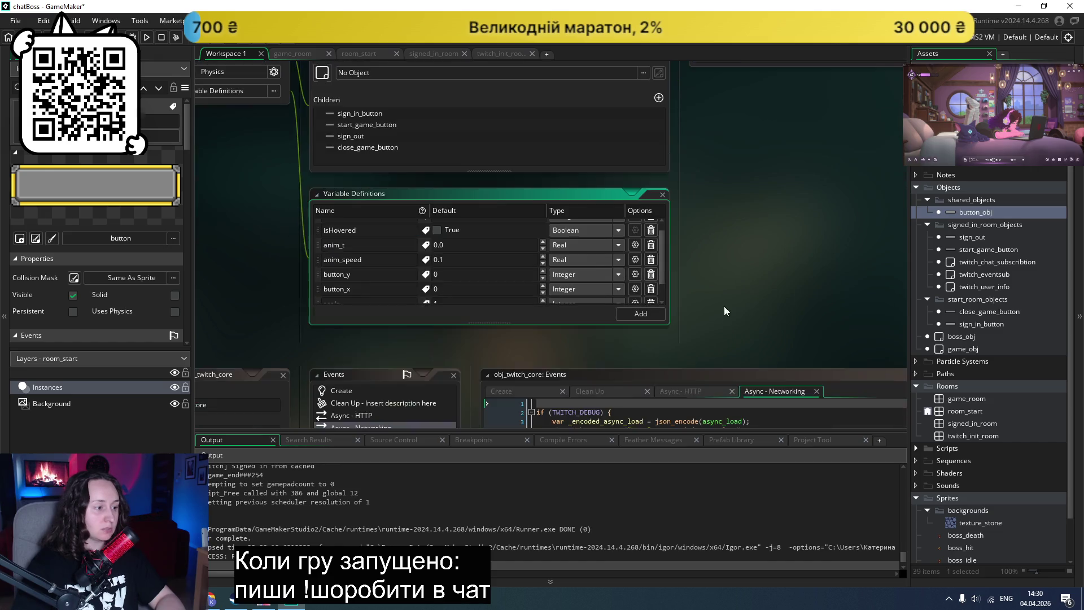
scroll(537, 258, down, 1)
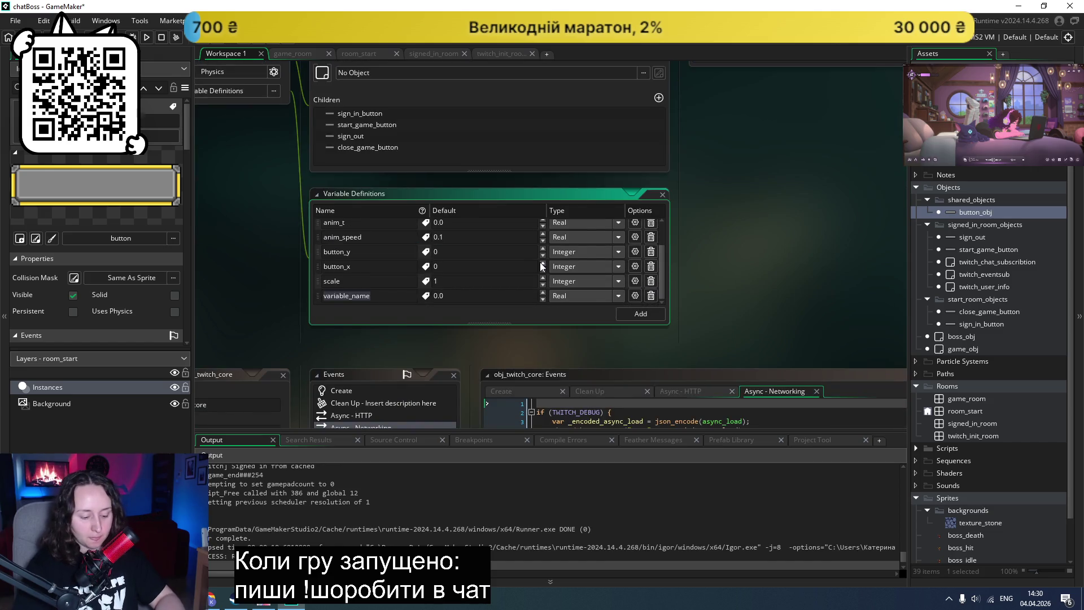
text(button_spee)
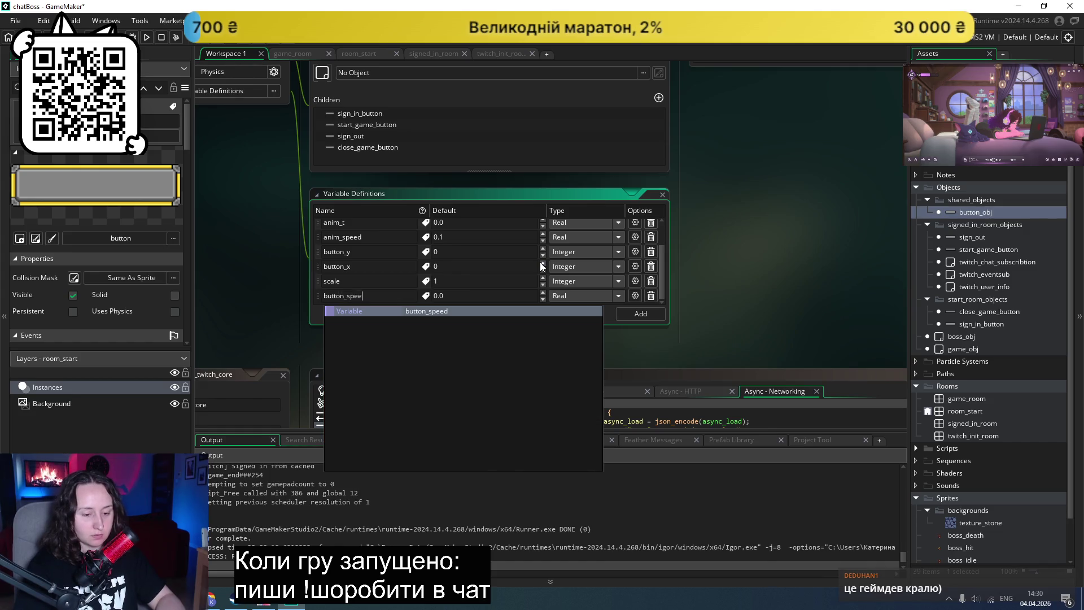
key(Return)
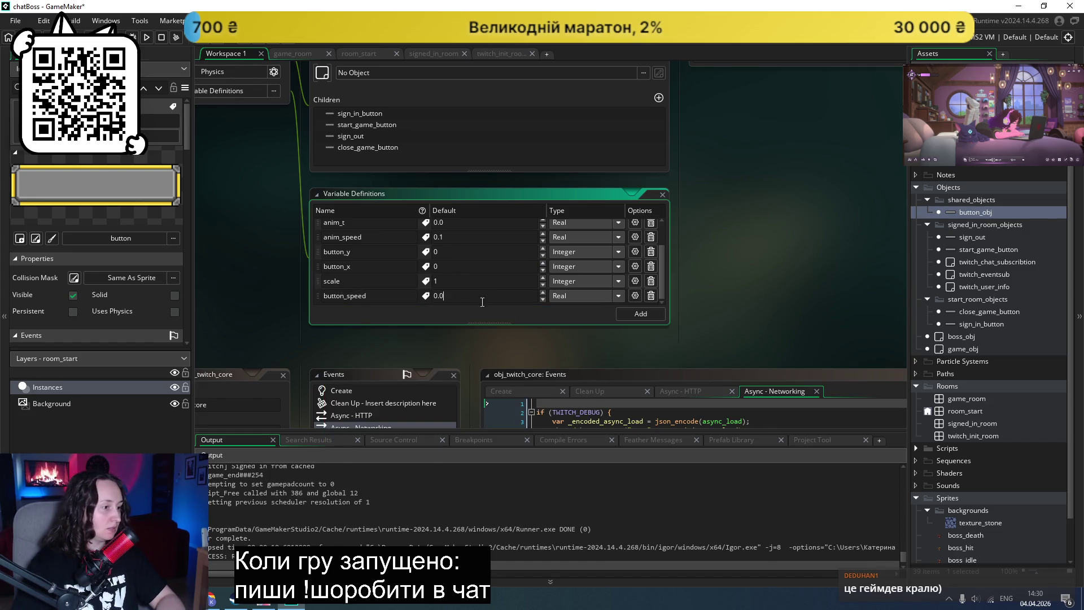
click(220, 600)
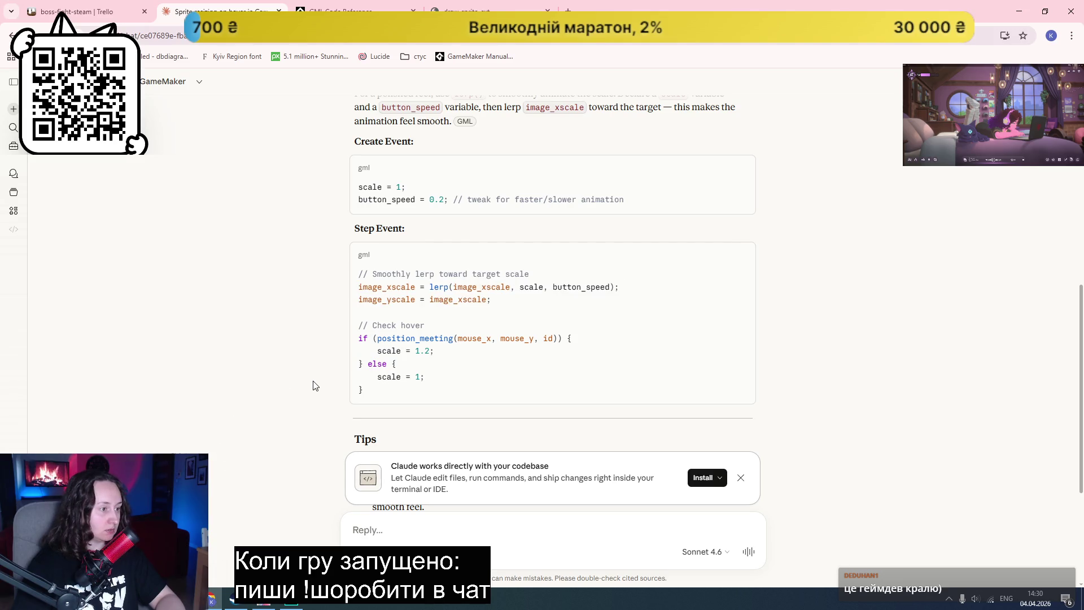
click(294, 601)
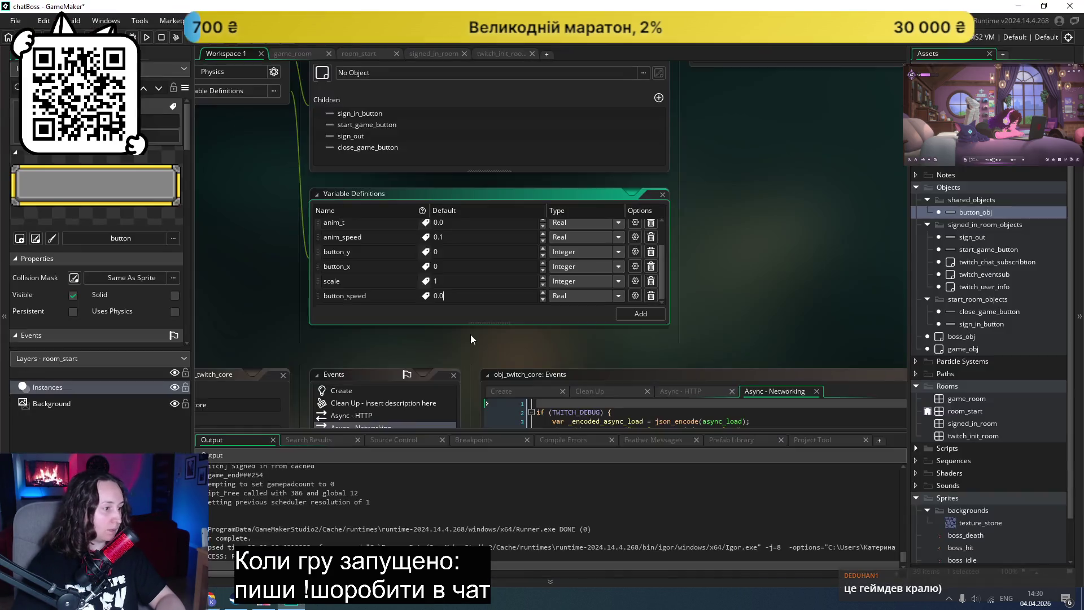
scroll(479, 306, up, 3)
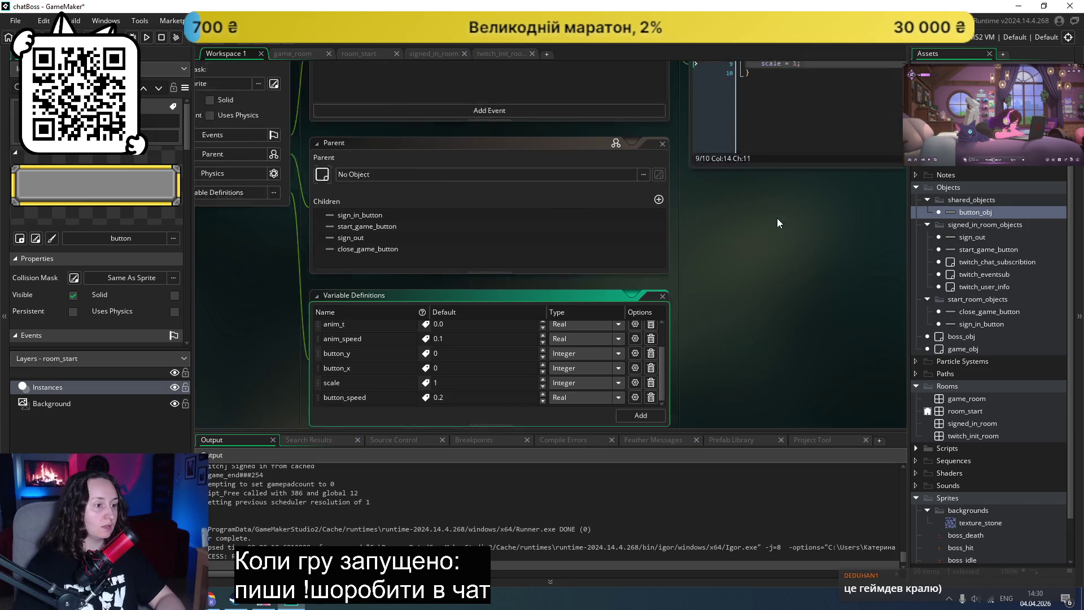
key(F5)
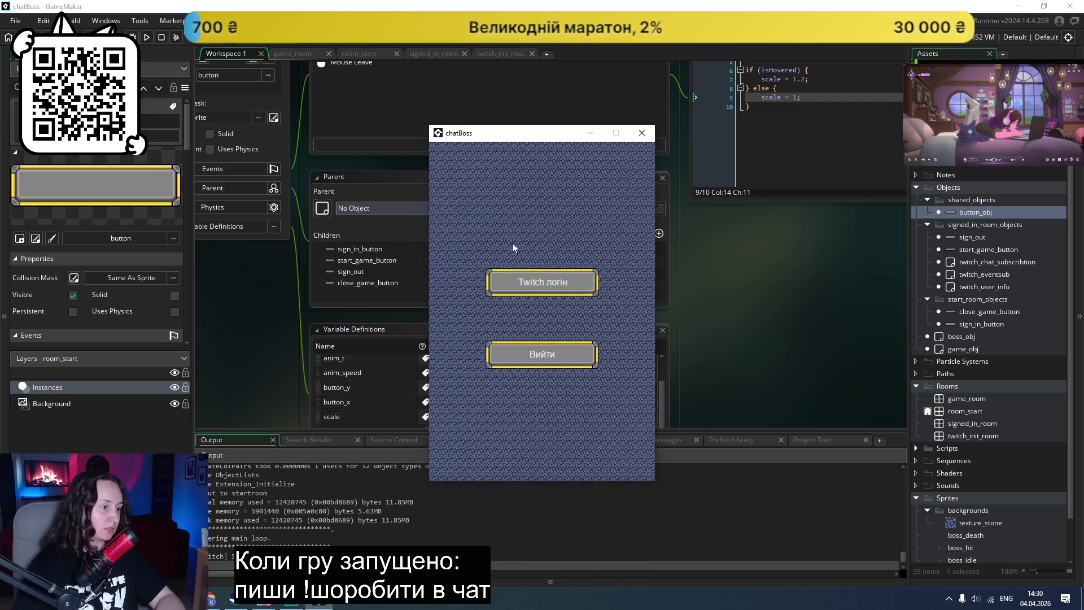
Step: Lower the Step event's hover scale from 1.2 to 1.05, re-run, and check Claude's tips
click(542, 287)
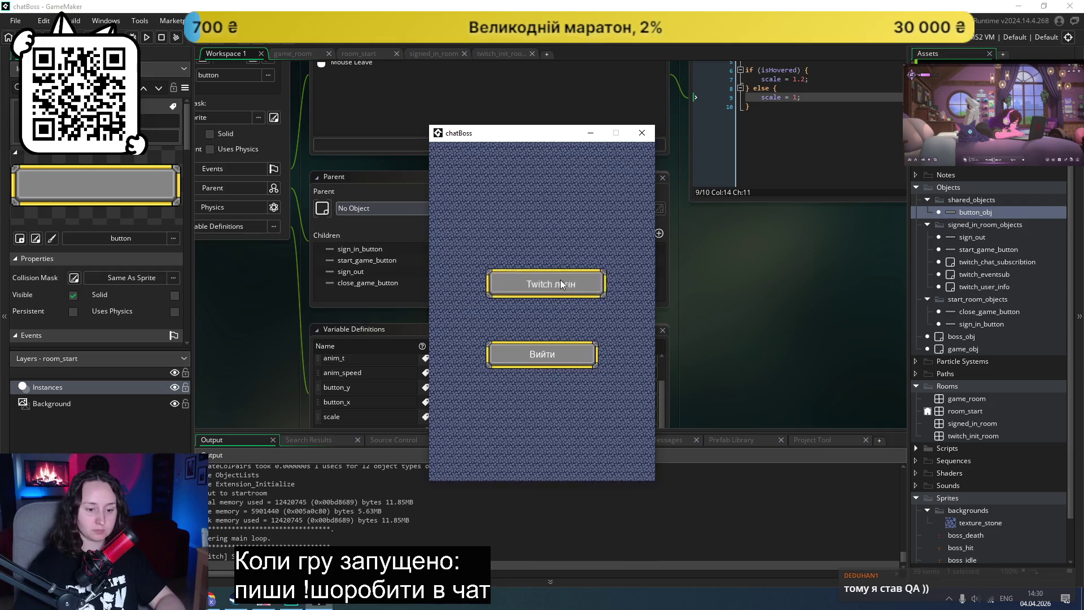
scroll(751, 177, up, 3)
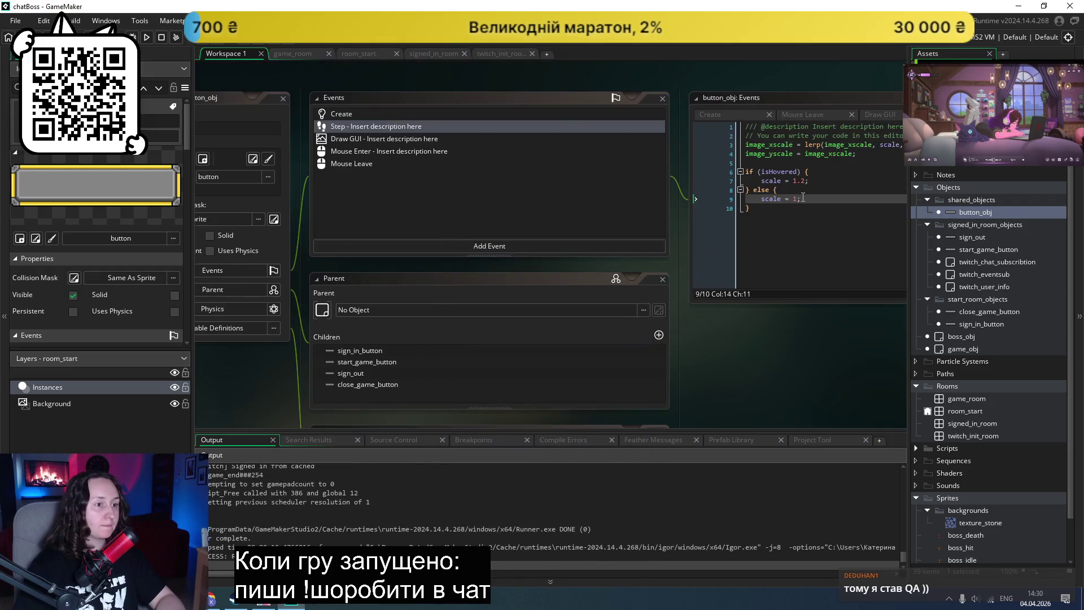
click(801, 180)
text(03)
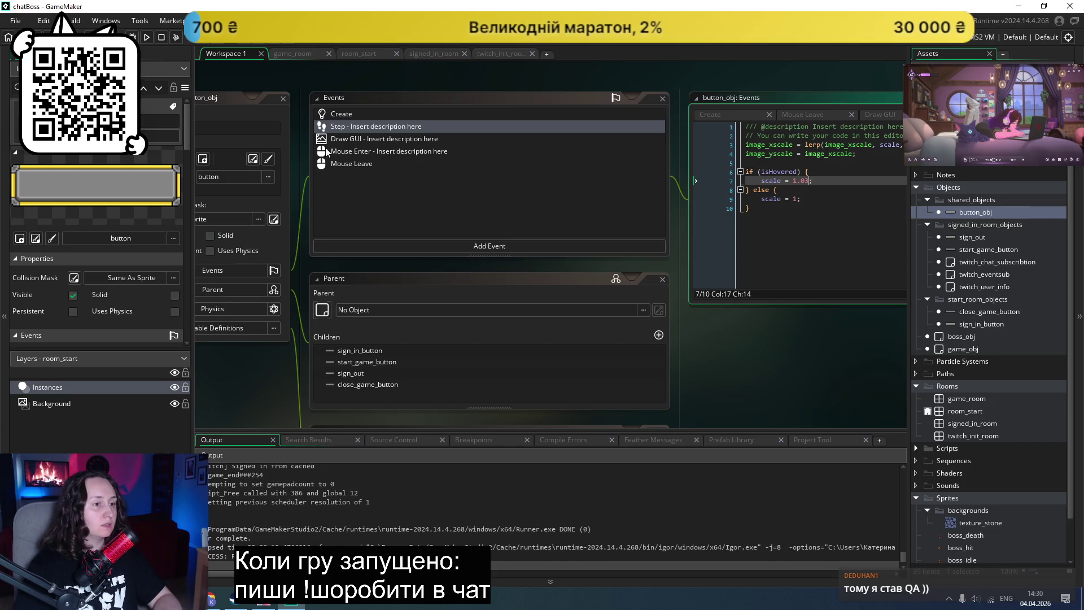
key(F5)
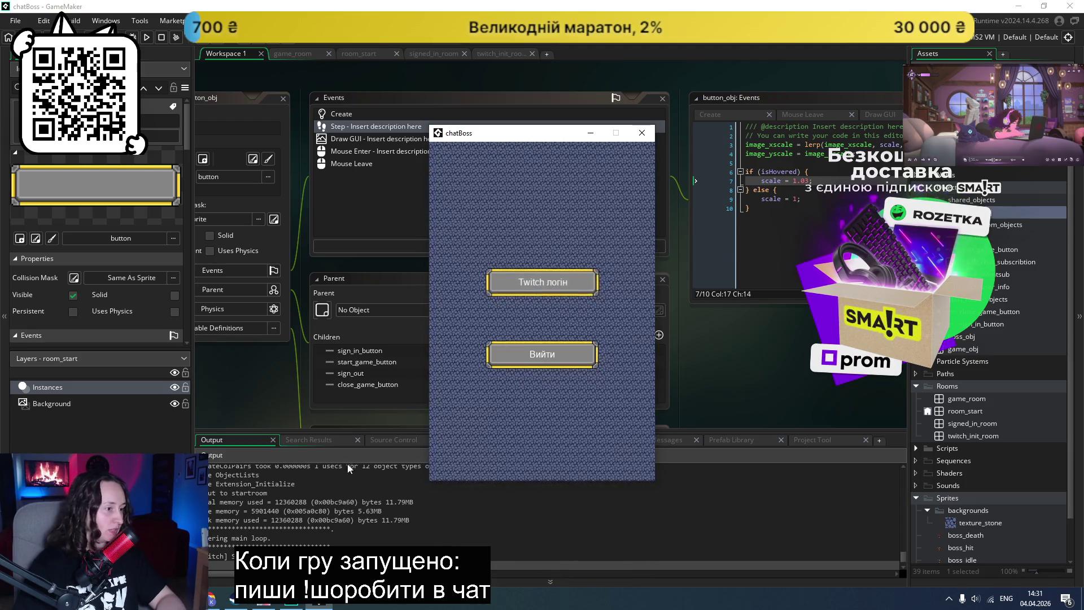
key(alt+Tab)
scroll(243, 399, down, 3)
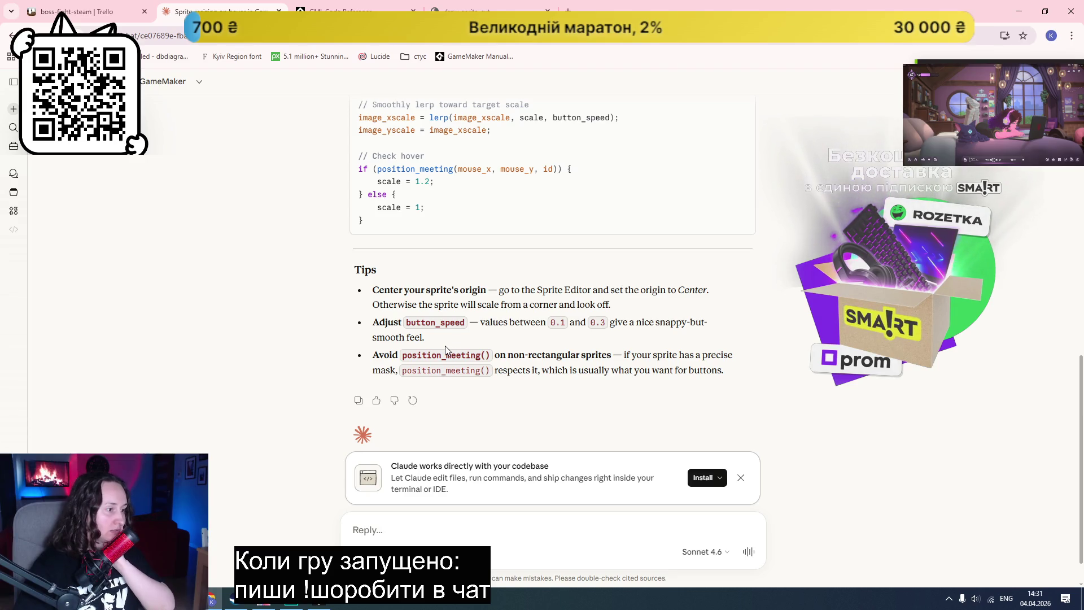
Step: Close the running chatBoss game window and bring GameMaker back to the front
click(320, 605)
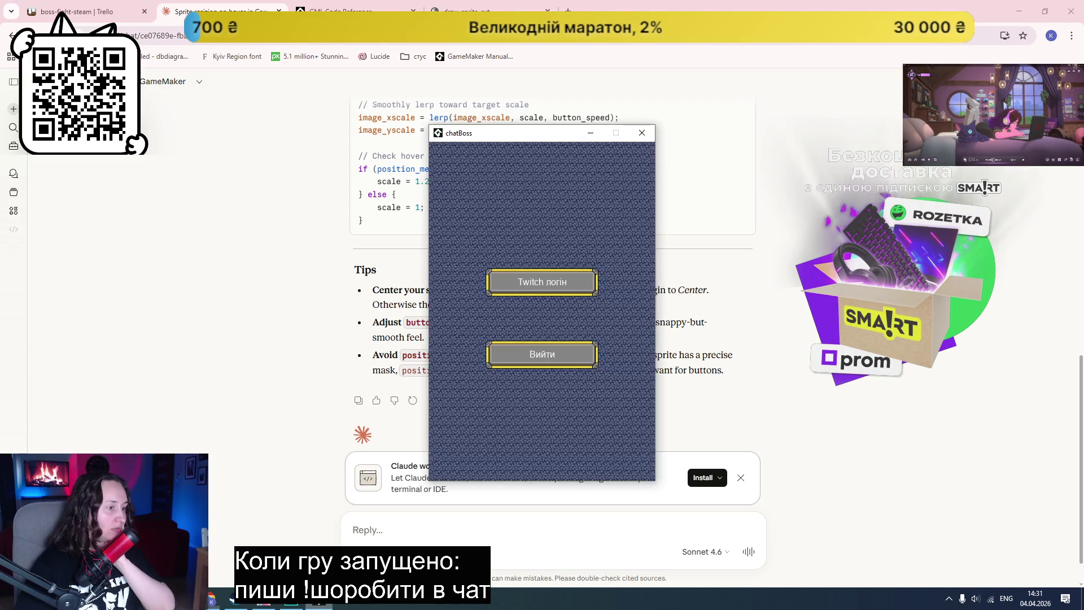
click(644, 128)
click(289, 603)
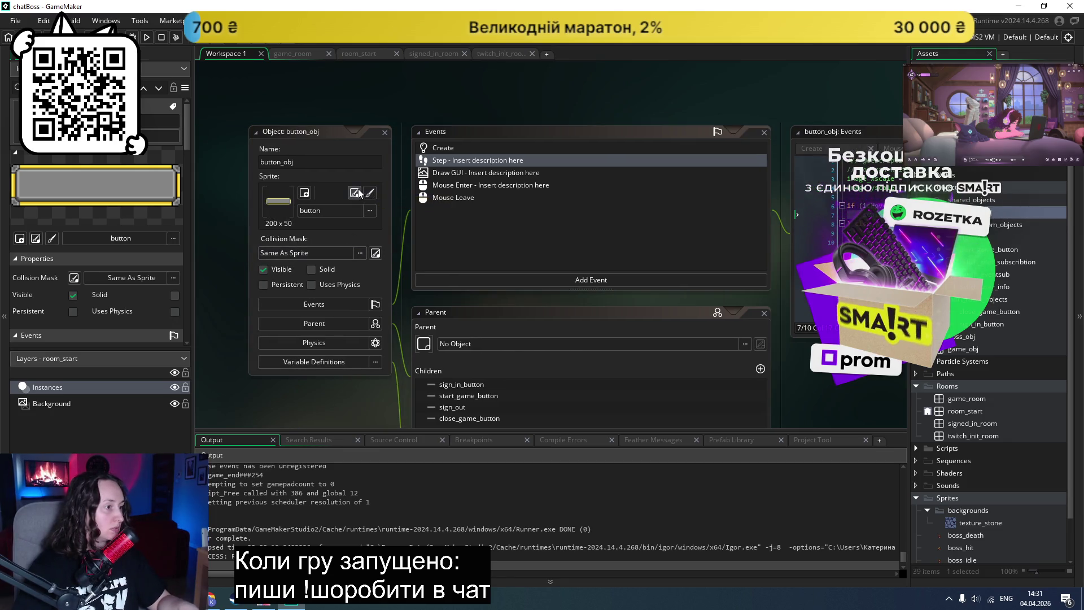
Step: Set the button sprite's origin to Middle Centre and test-run the game
scroll(359, 191, down, 2)
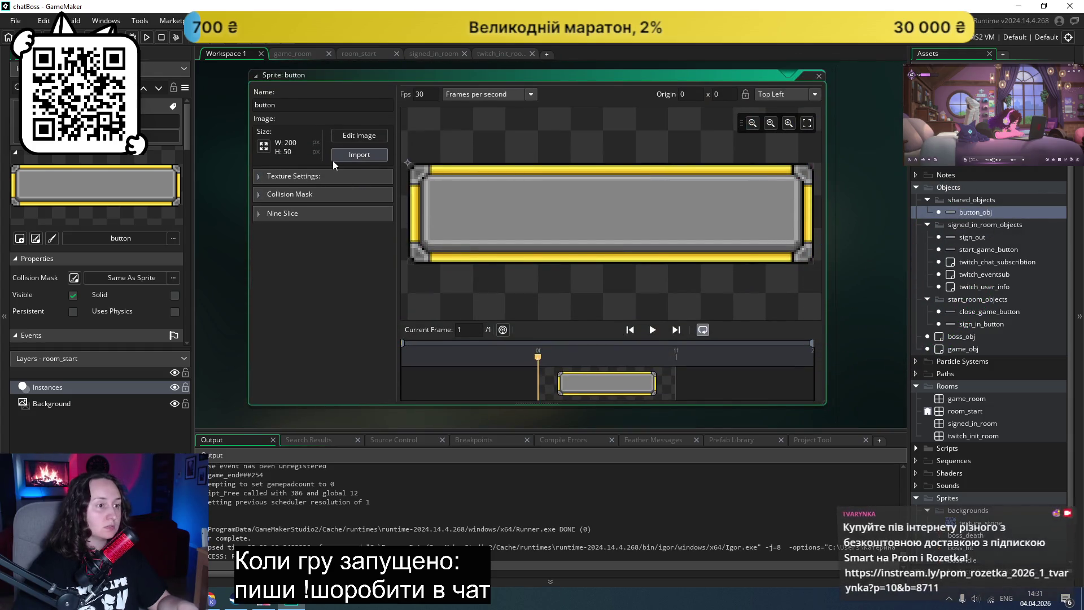
click(812, 92)
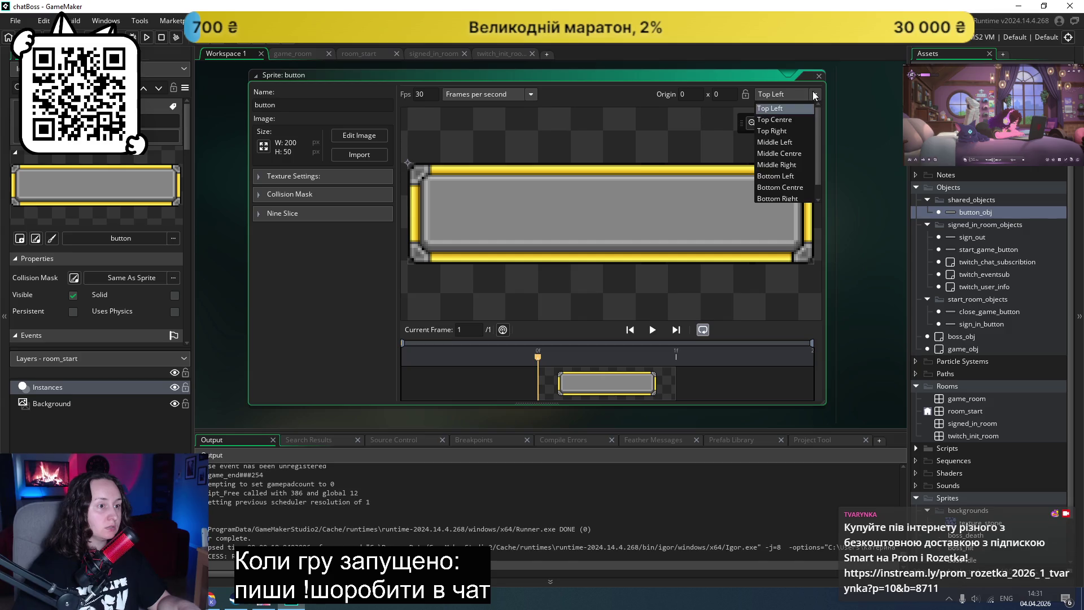
click(794, 154)
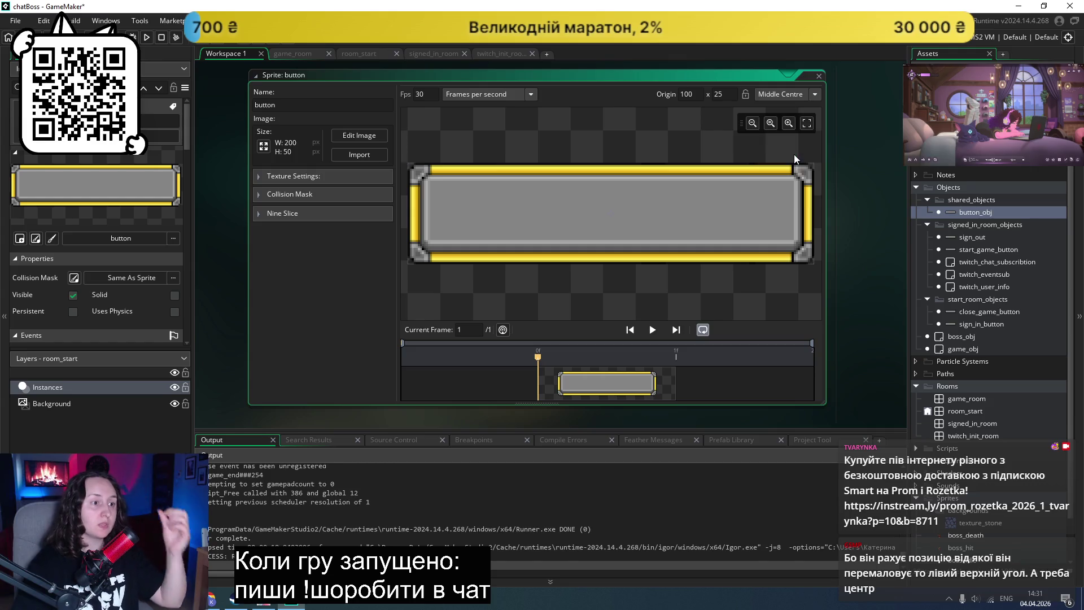
click(147, 37)
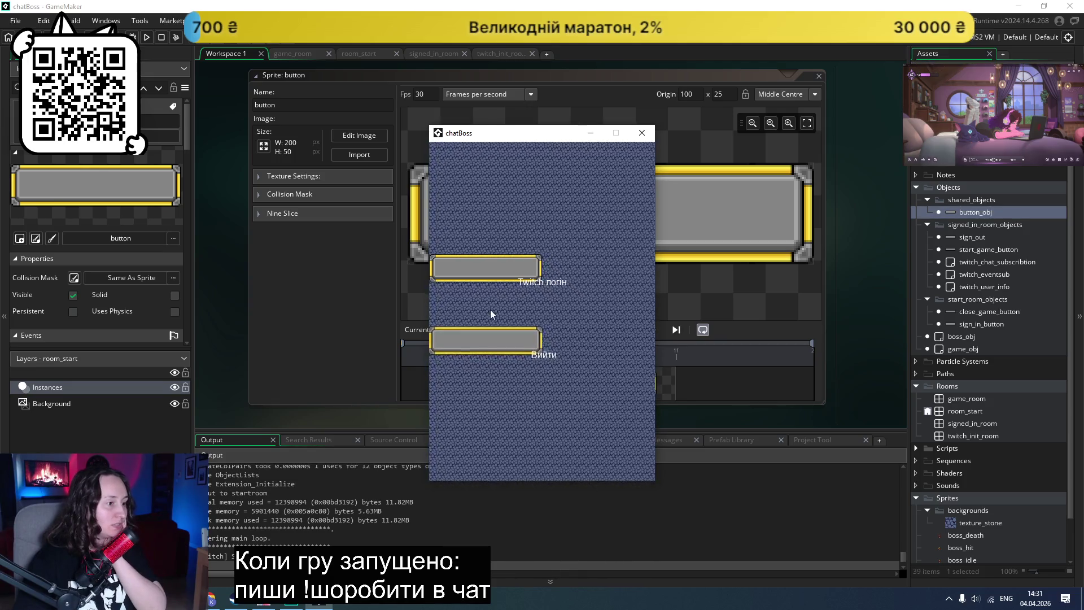
click(642, 132)
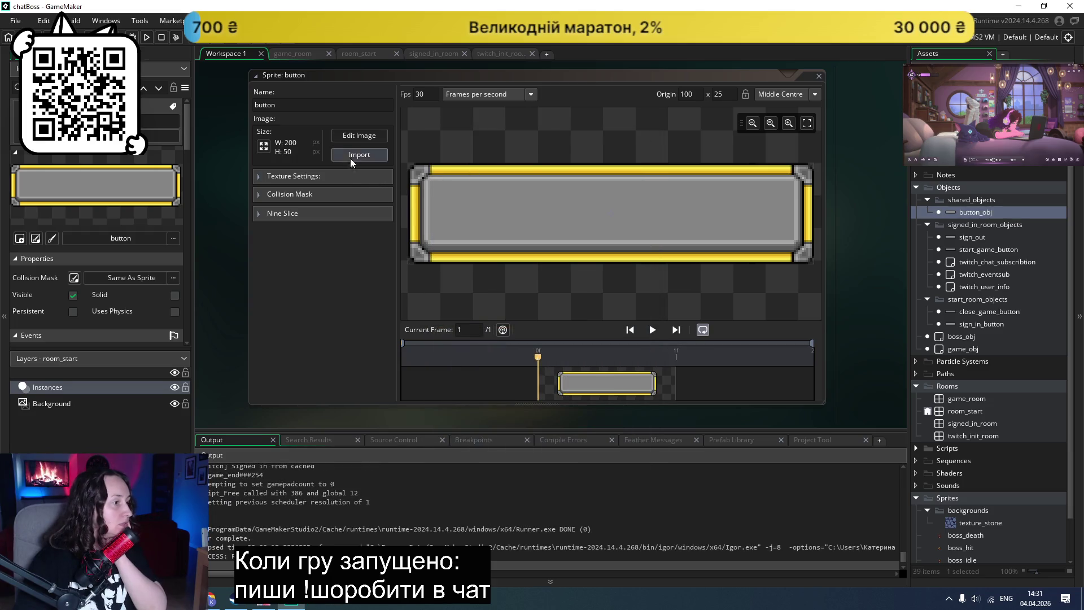
Step: Try origin 0, 0, restore Middle Centre (100, 25), and test-run the buttons again
click(816, 94)
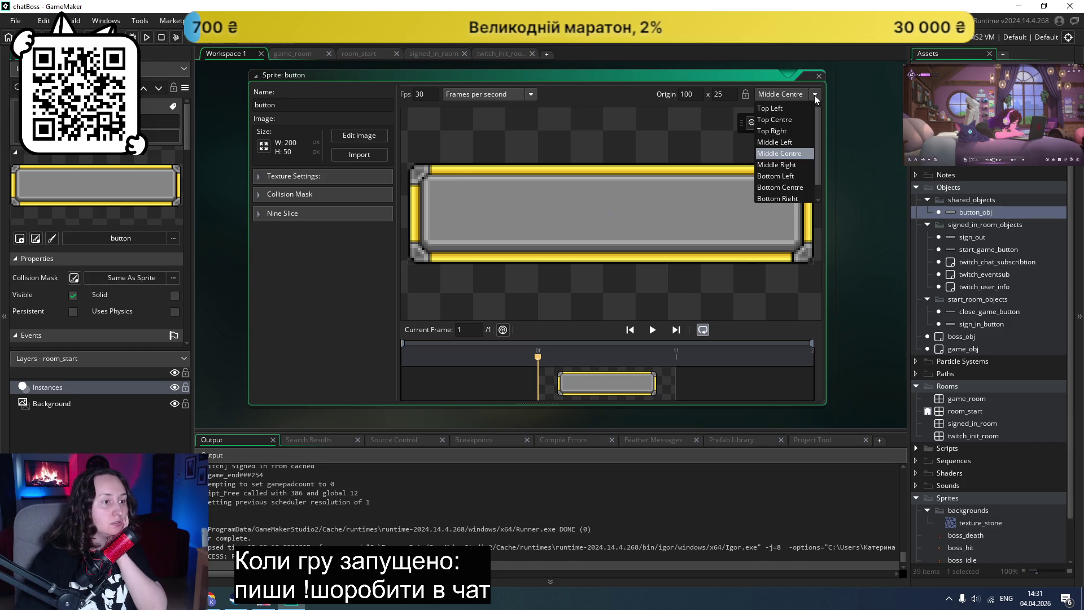
click(694, 95)
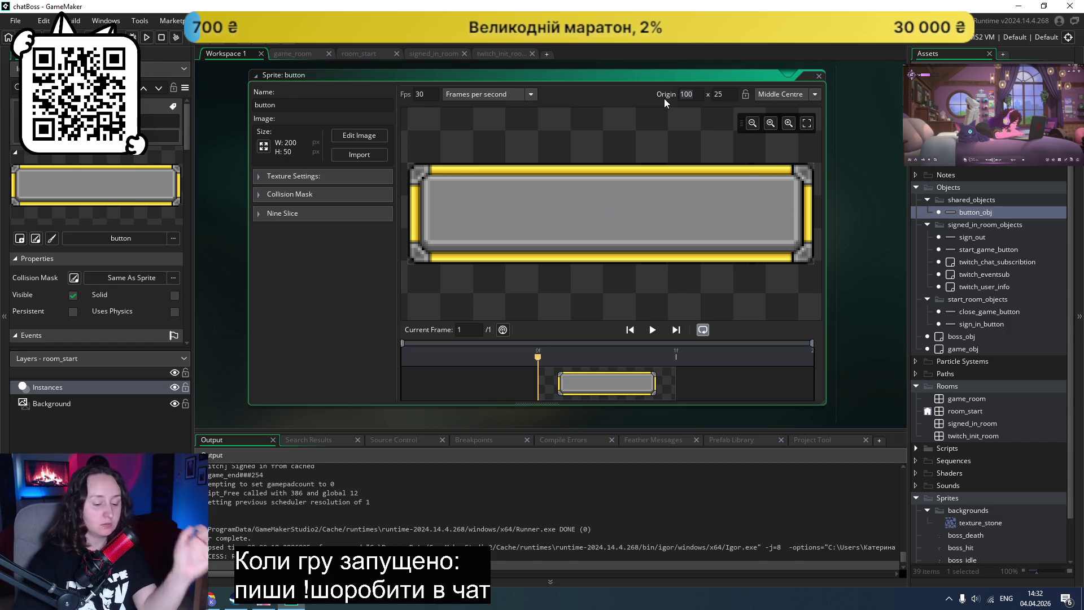
text(0)
click(711, 92)
text(0)
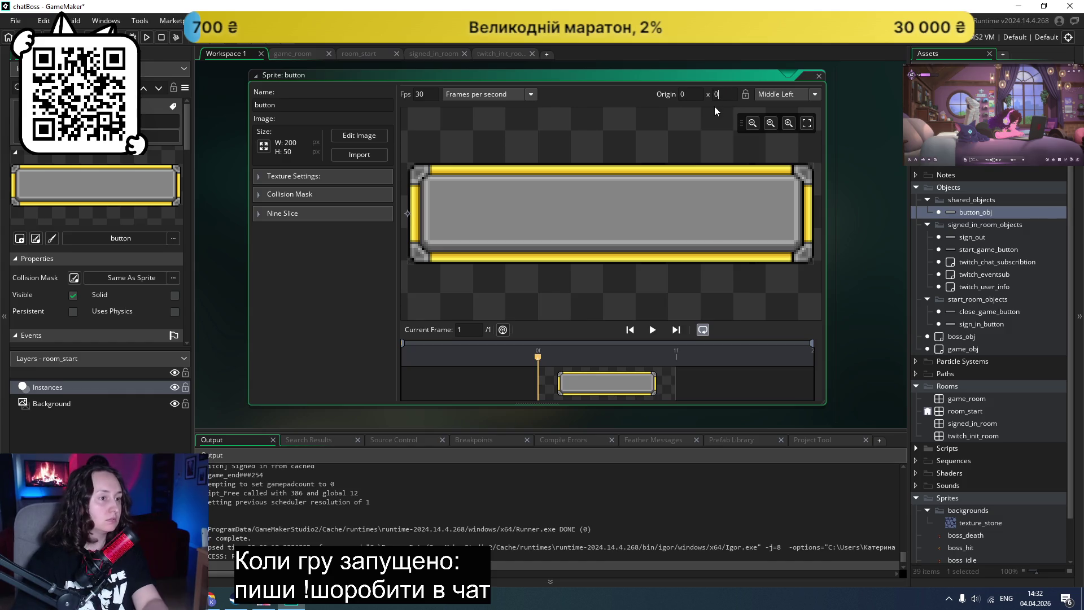
click(815, 94)
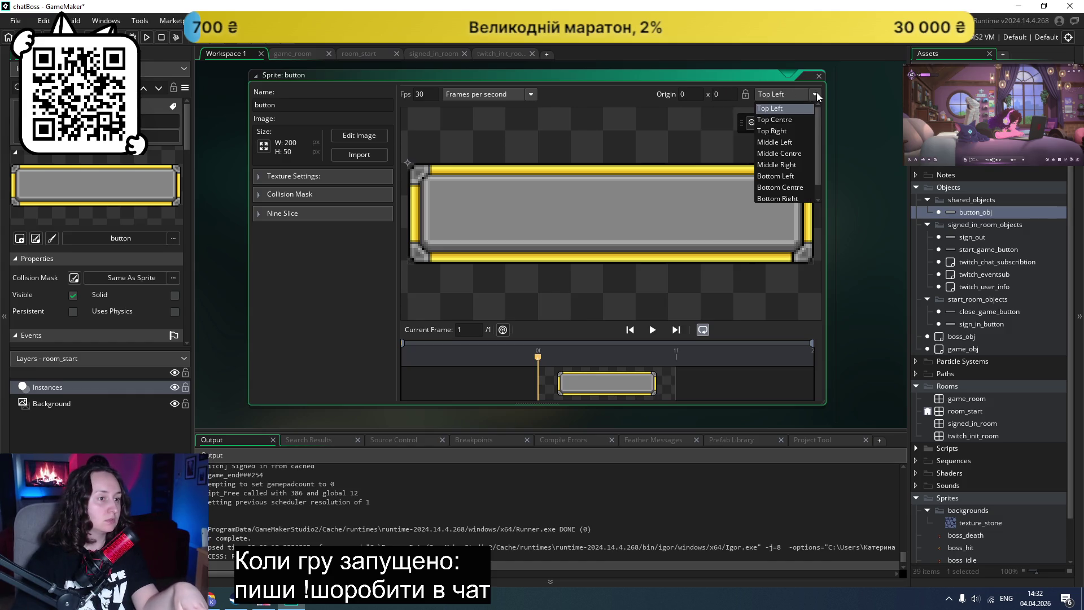
click(793, 154)
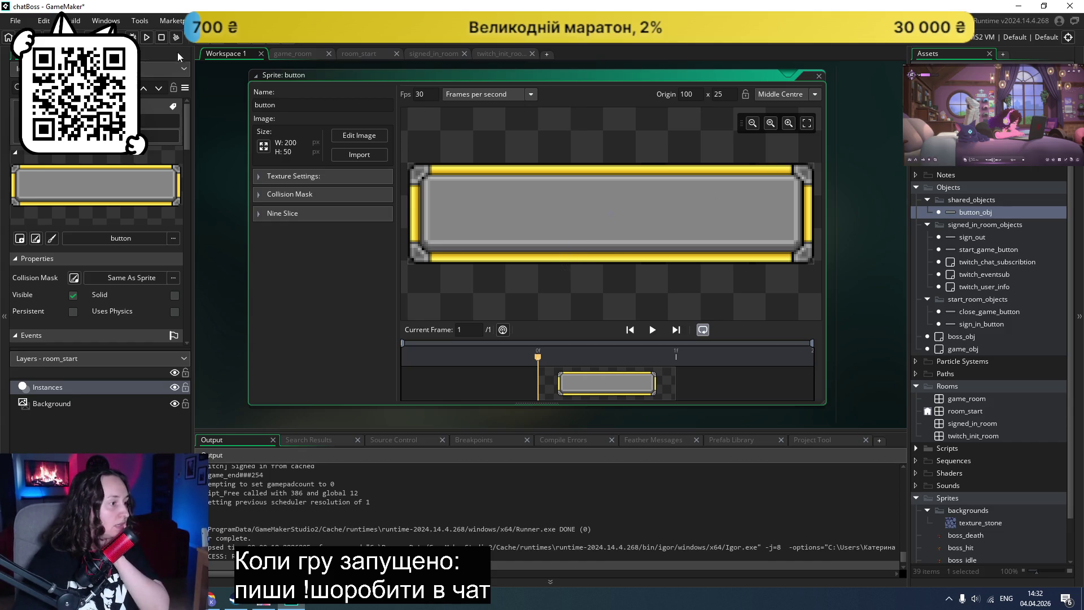
click(149, 37)
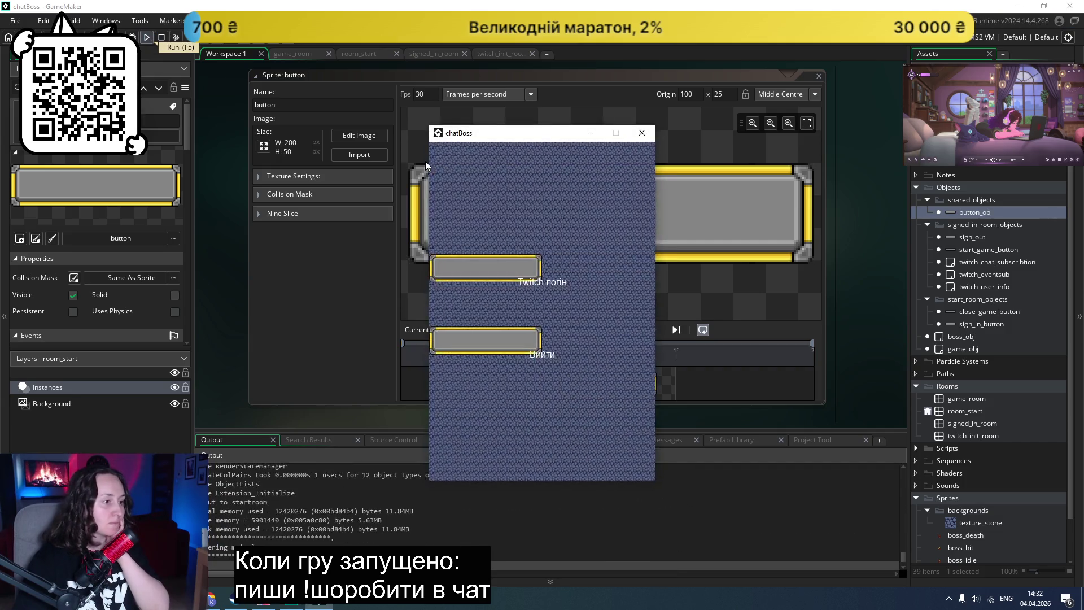
click(641, 133)
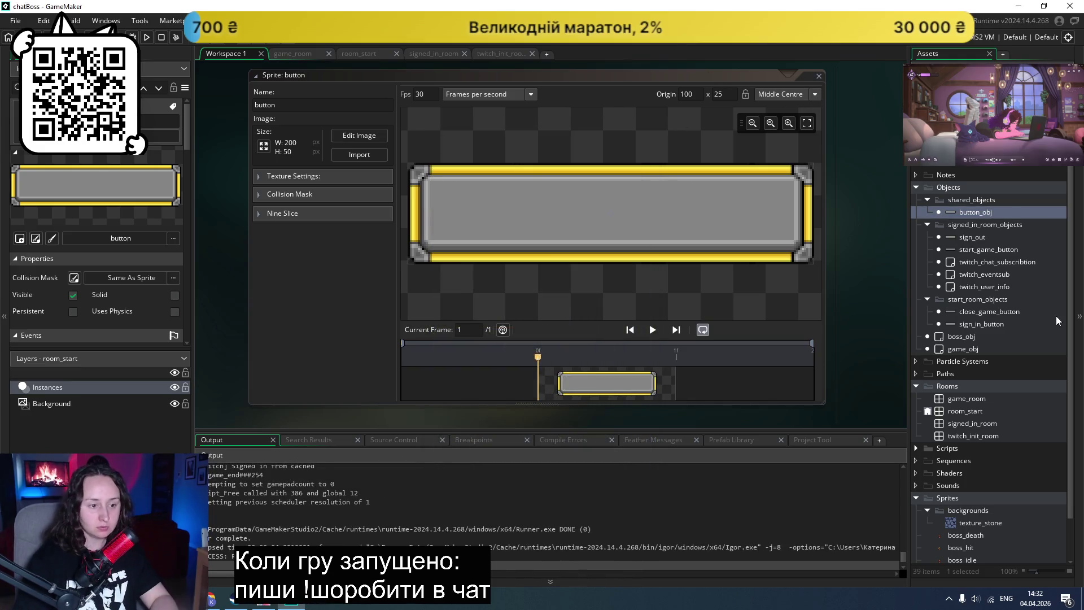
double_click(971, 413)
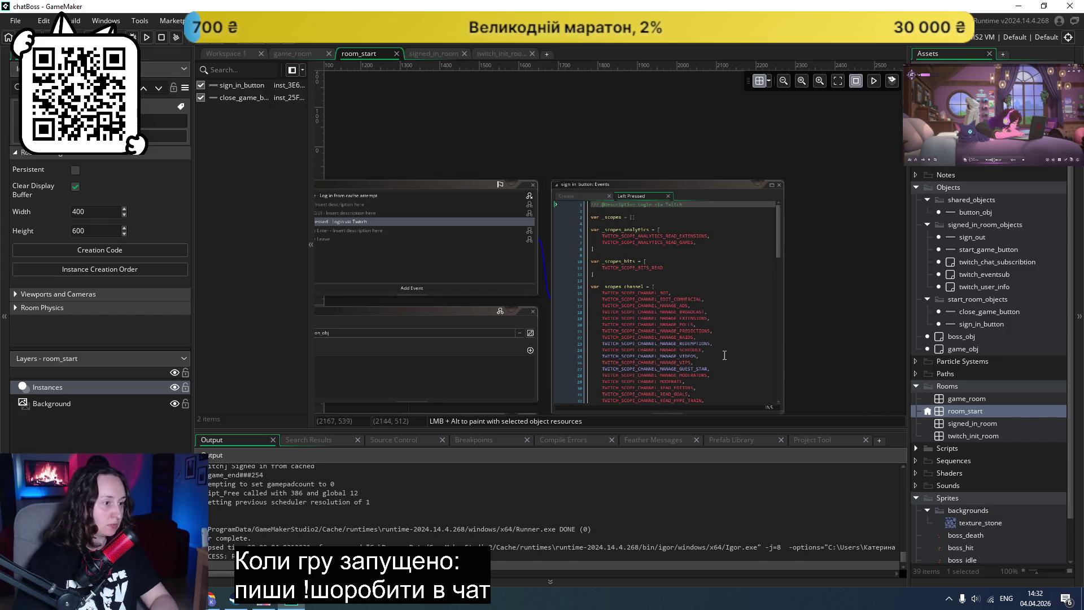
Step: Shift the sign_in_button instance rightward in room_start and review the room's viewport settings
scroll(479, 318, left, 10)
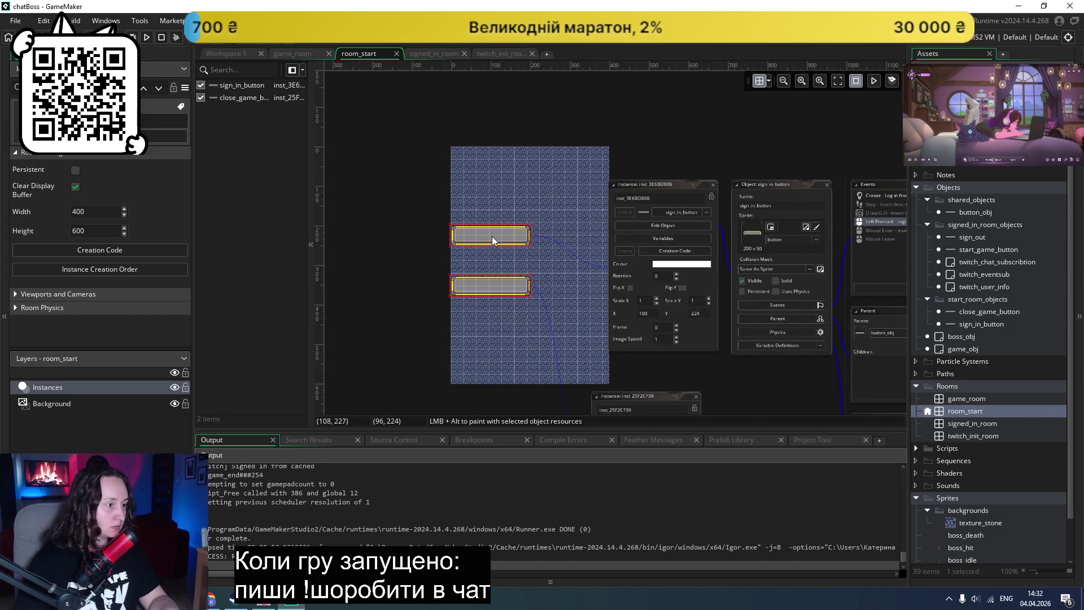
drag(489, 234, 538, 237)
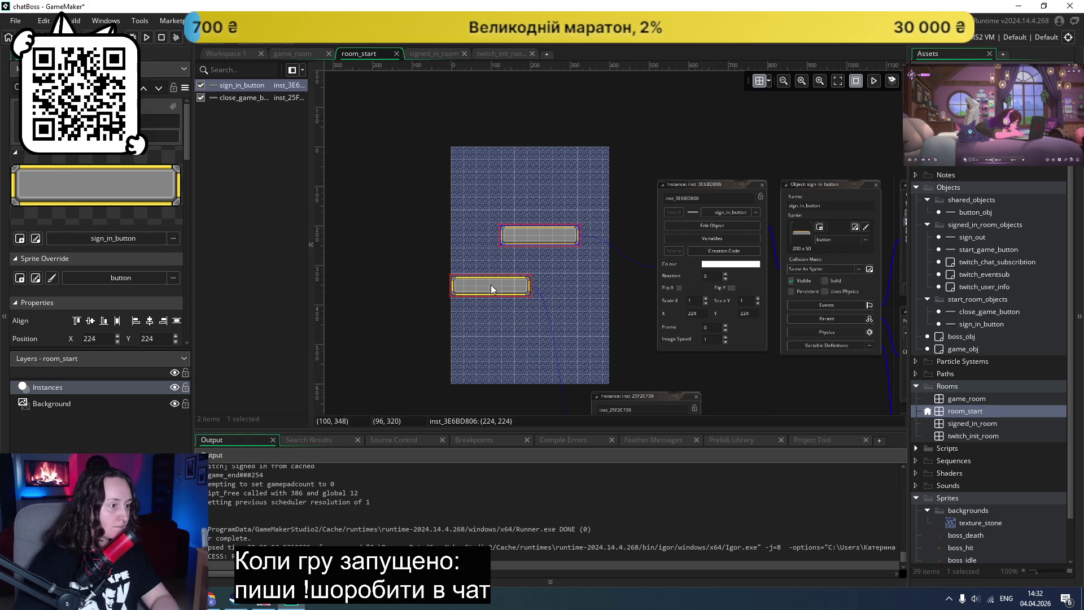
drag(532, 240, 535, 241)
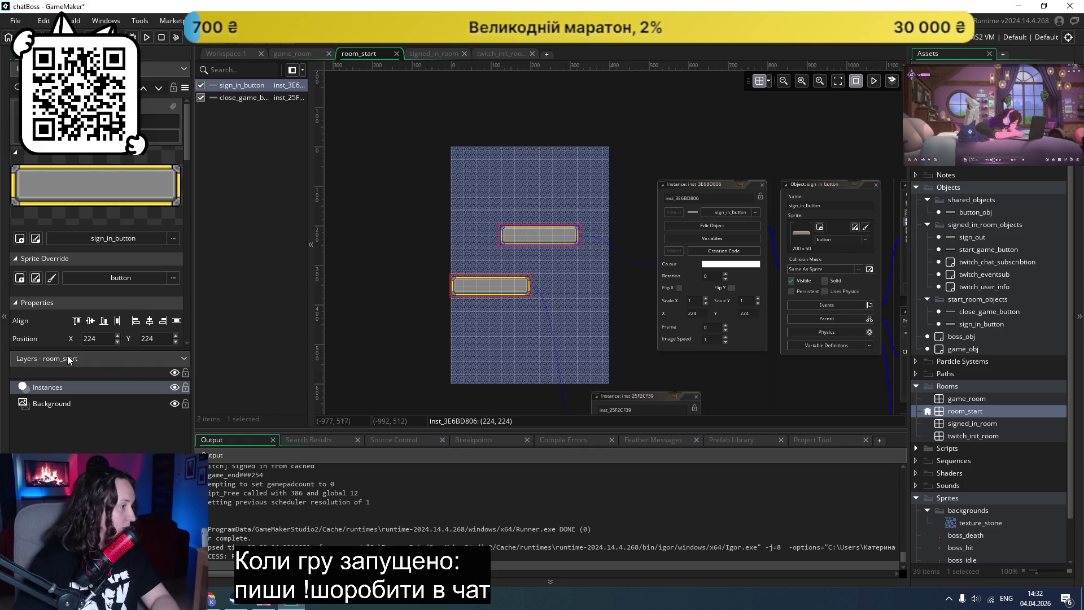
click(951, 411)
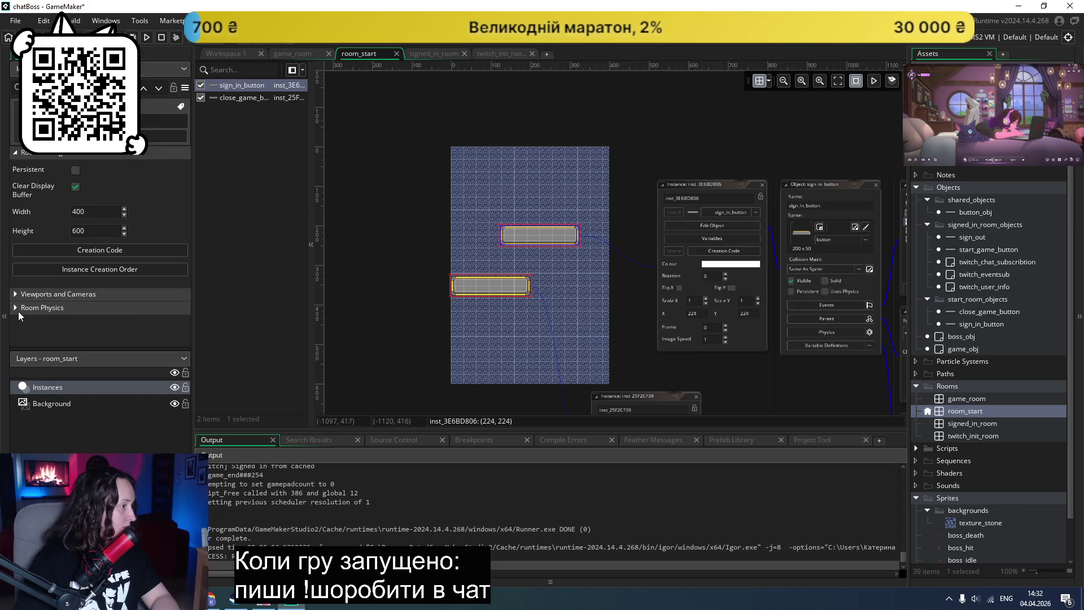
click(13, 297)
scroll(34, 299, down, 5)
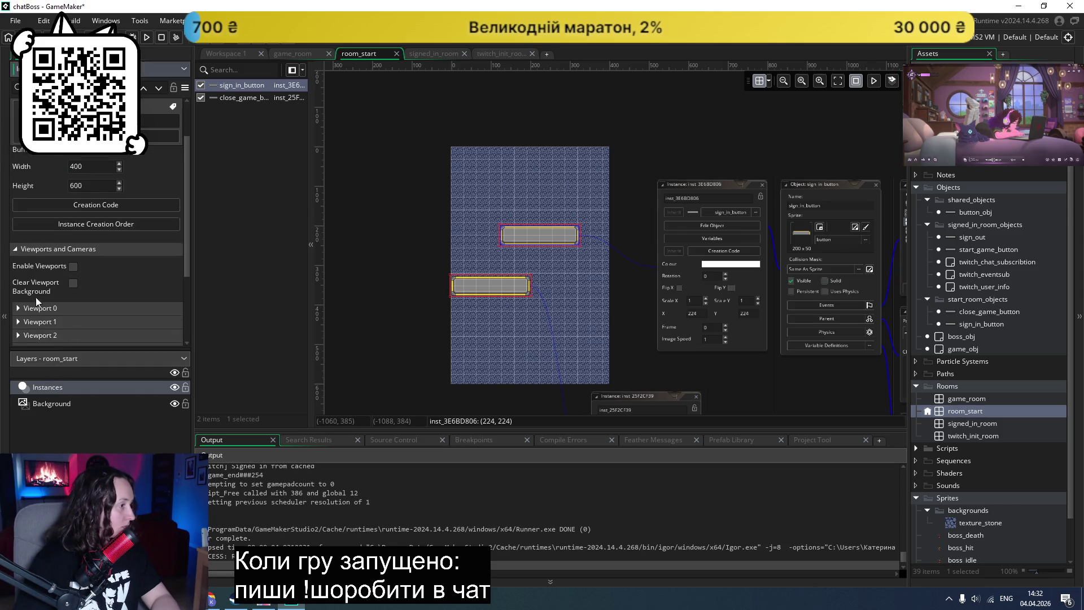
scroll(68, 280, up, 5)
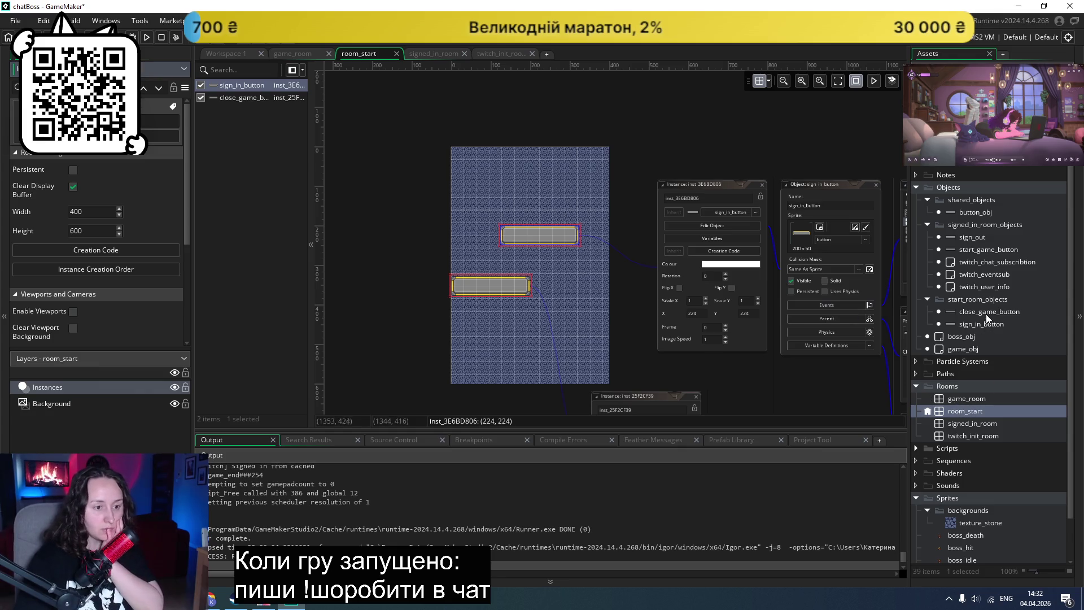
double_click(971, 326)
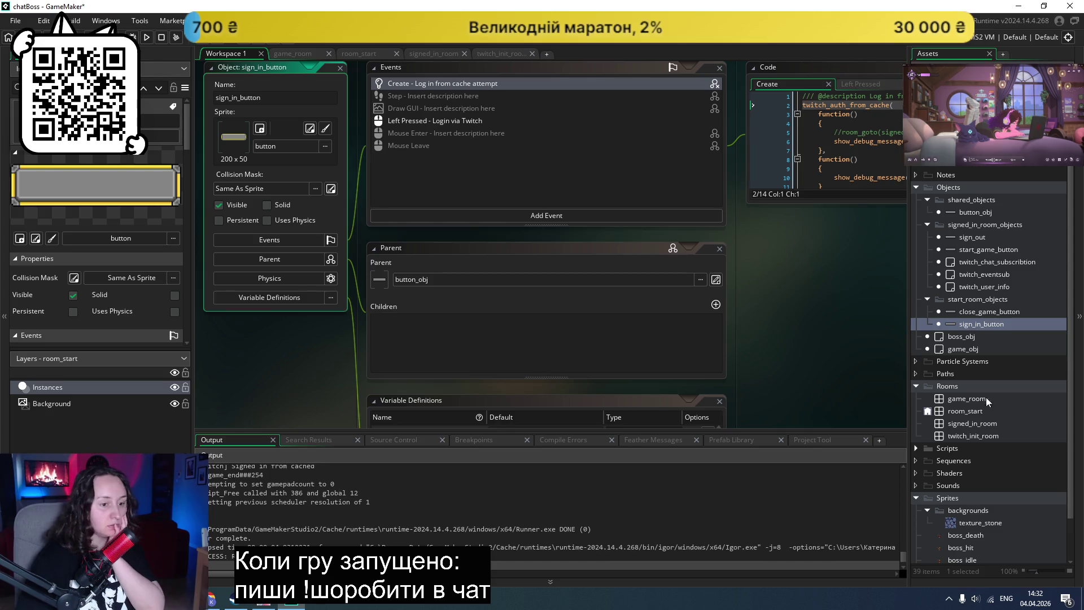
double_click(957, 411)
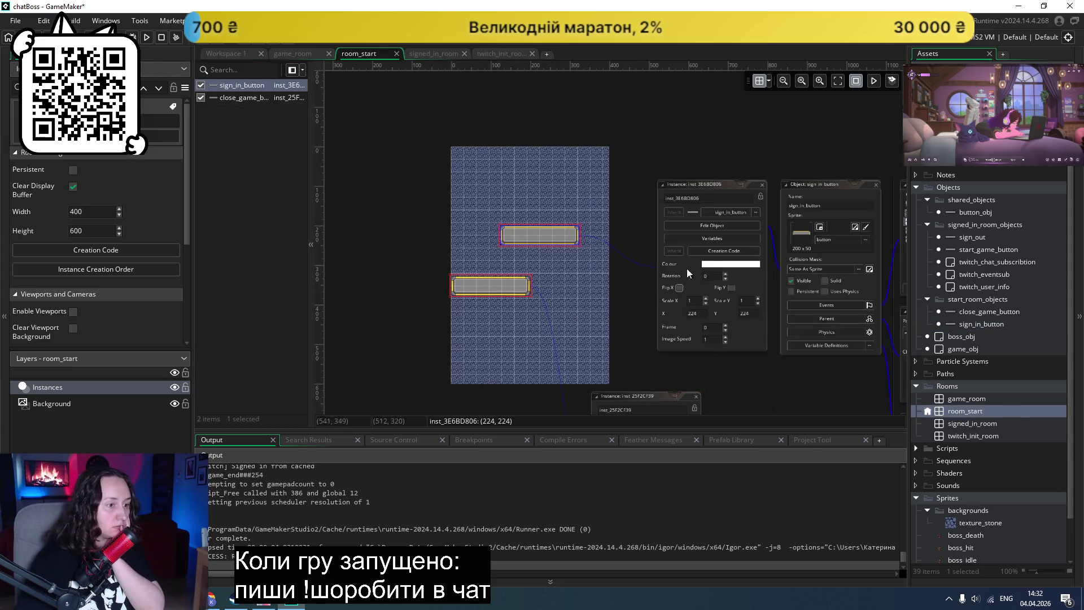
Step: Set both sign_in_button and close_game_button instances to X 200 in the Inspector
click(700, 314)
text(100)
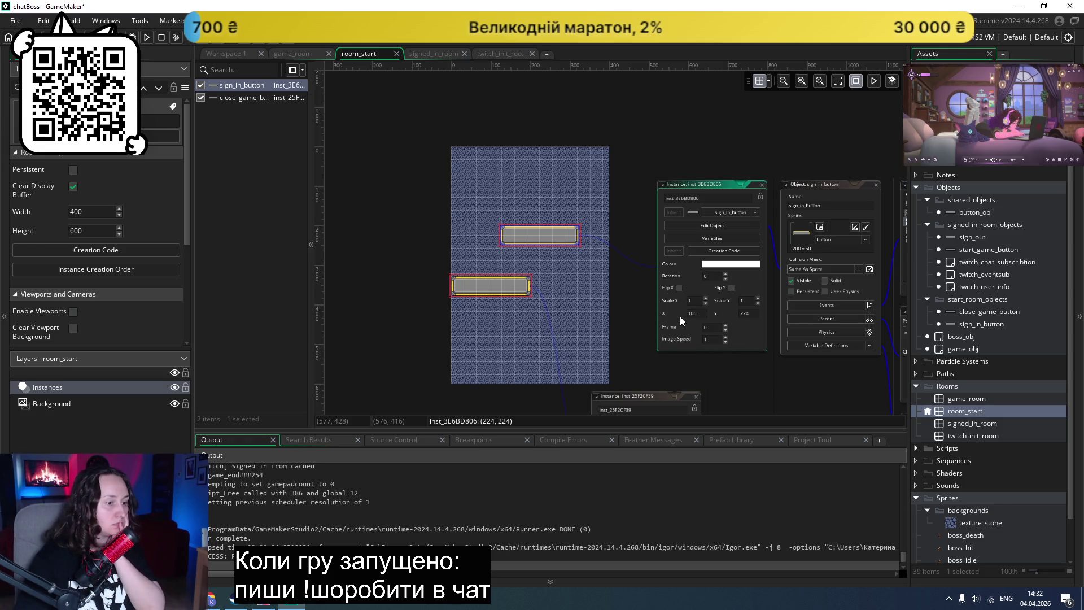
click(623, 303)
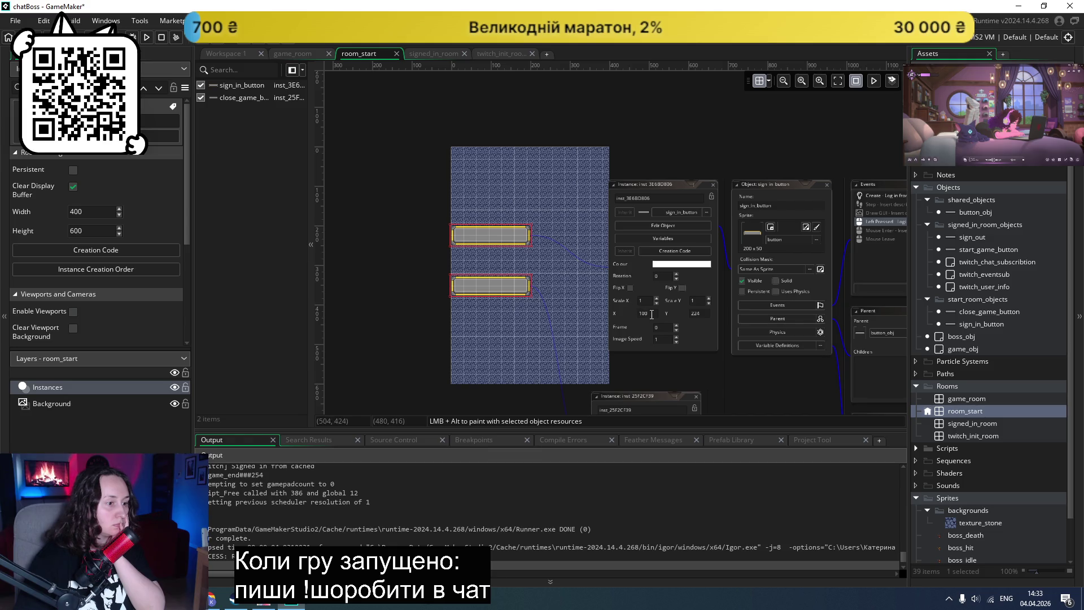
click(636, 315)
text(2)
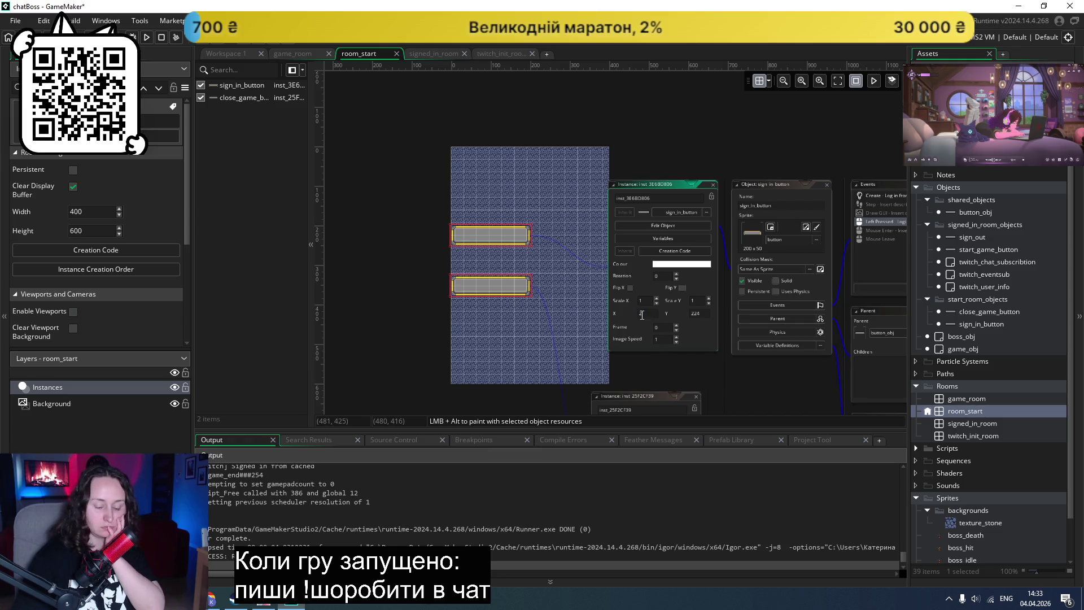
click(739, 375)
click(492, 285)
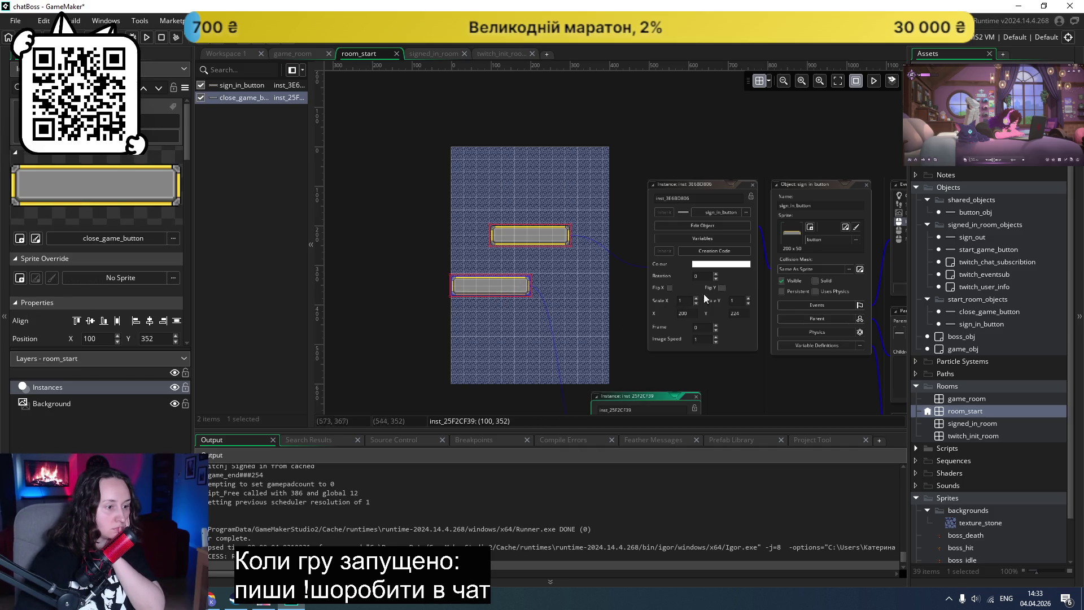
scroll(655, 316, down, 3)
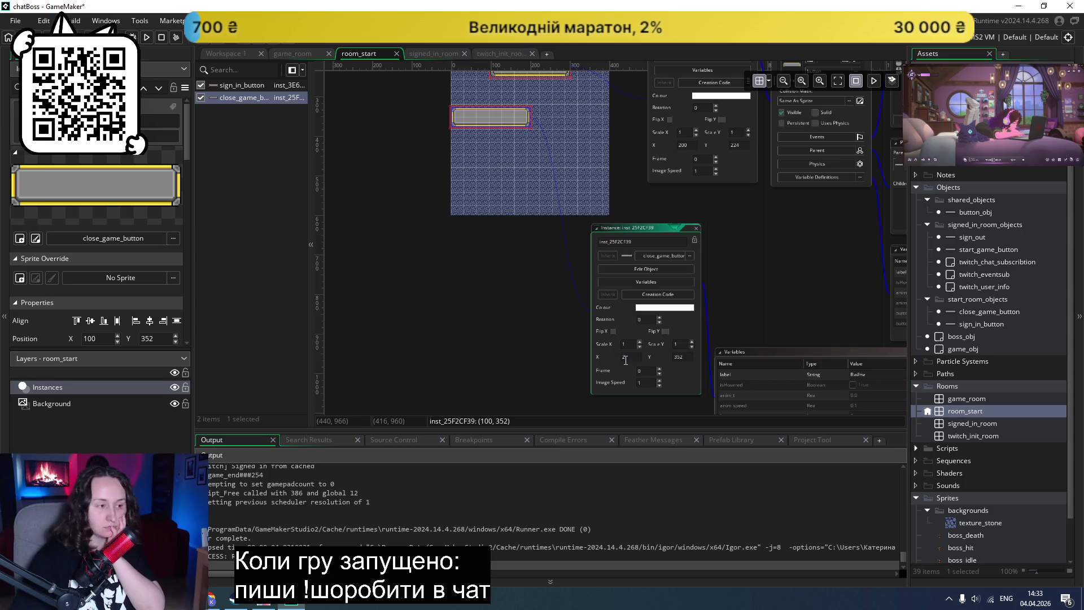
key(Return)
scroll(734, 283, up, 3)
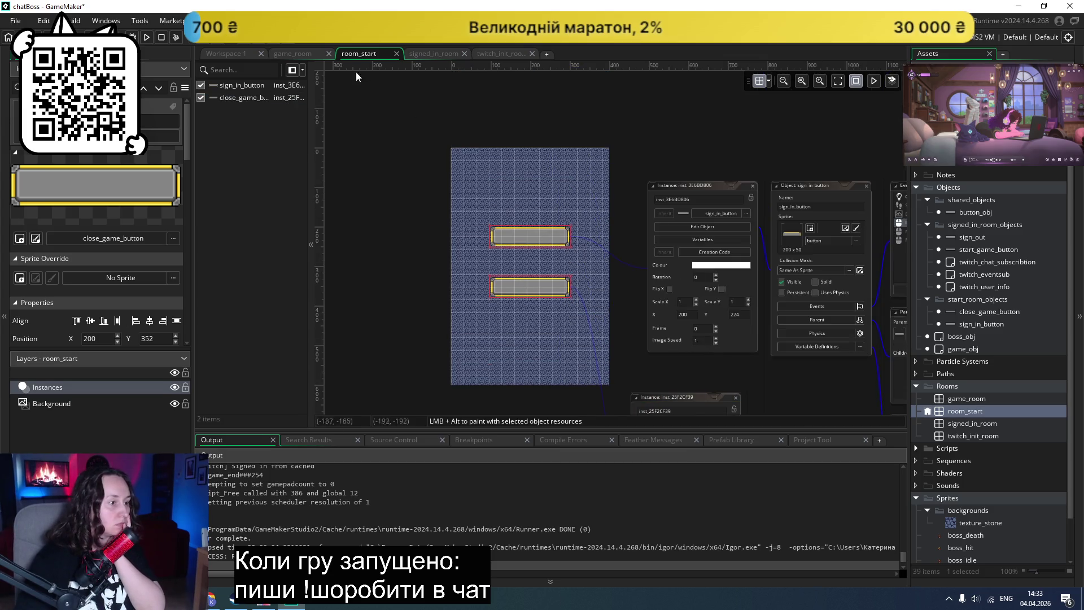
double_click(968, 212)
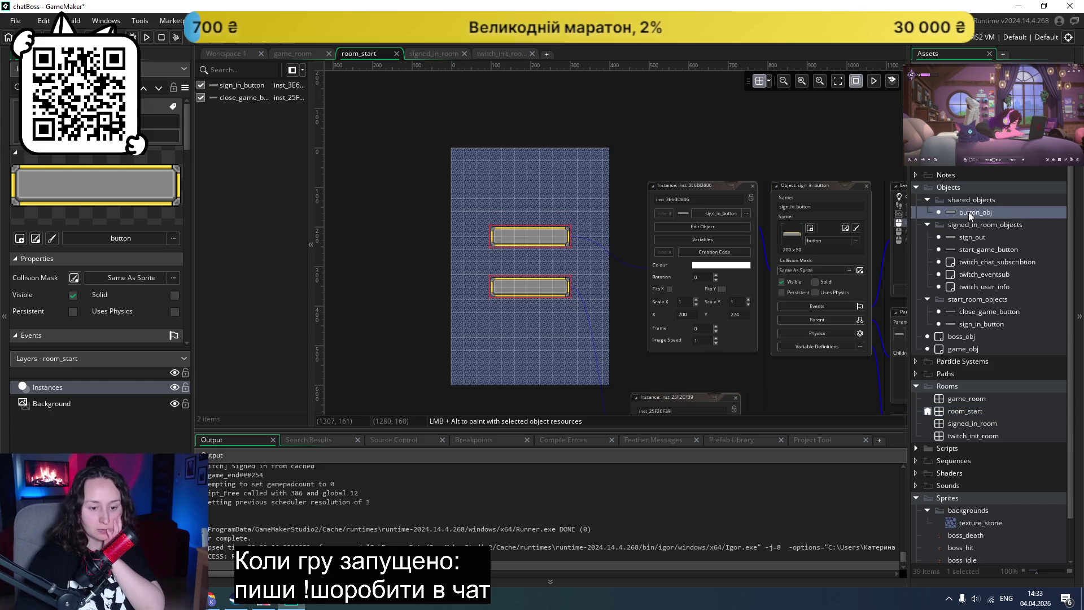
scroll(629, 225, up, 1)
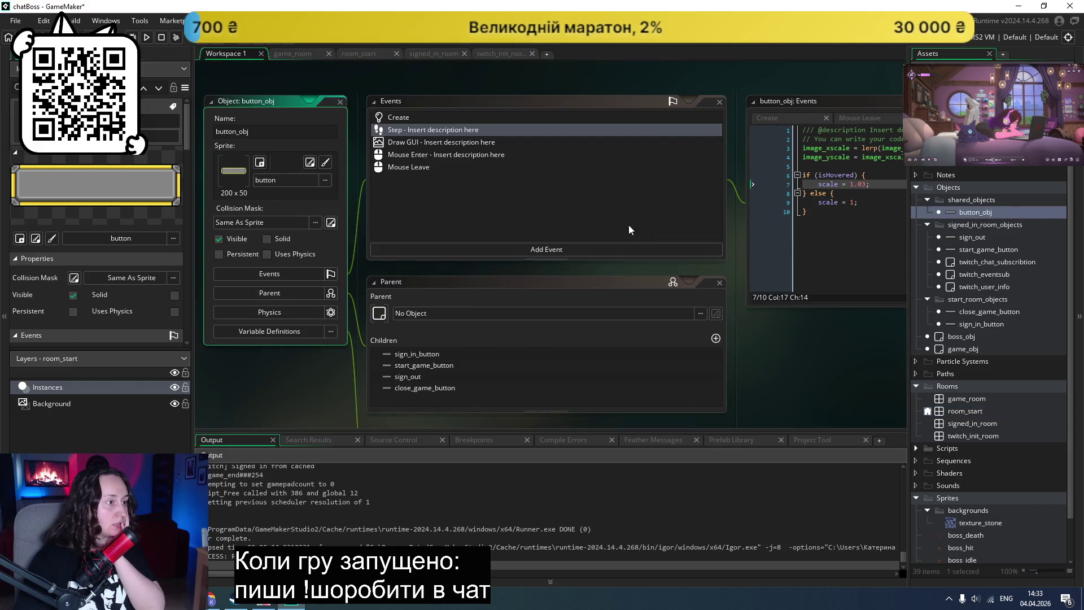
Step: Open button_obj's Draw GUI code and compare it with the Create event code
click(415, 141)
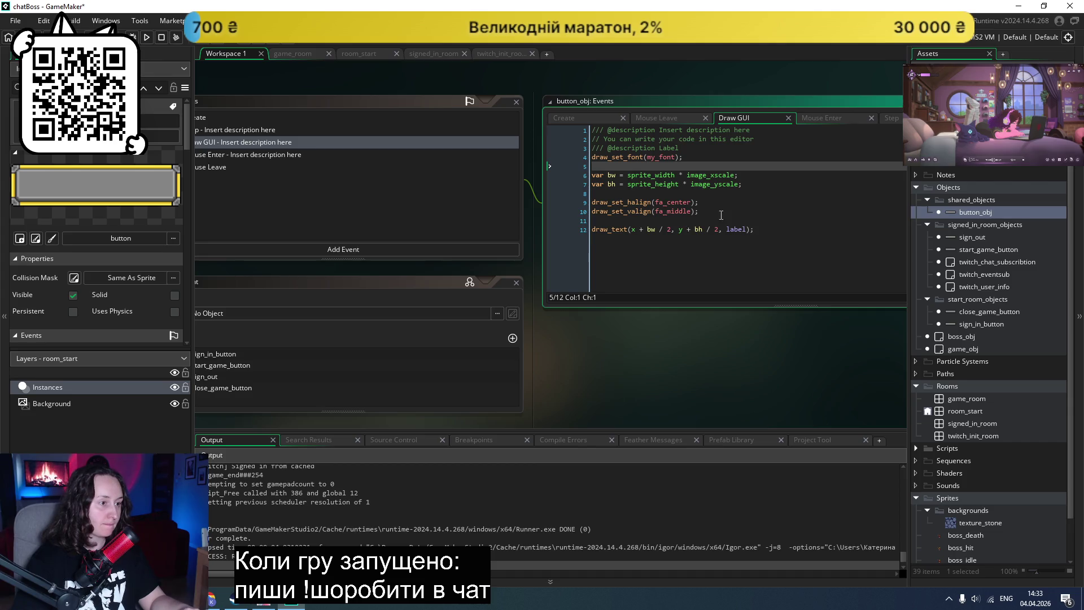
scroll(617, 339, up, 1)
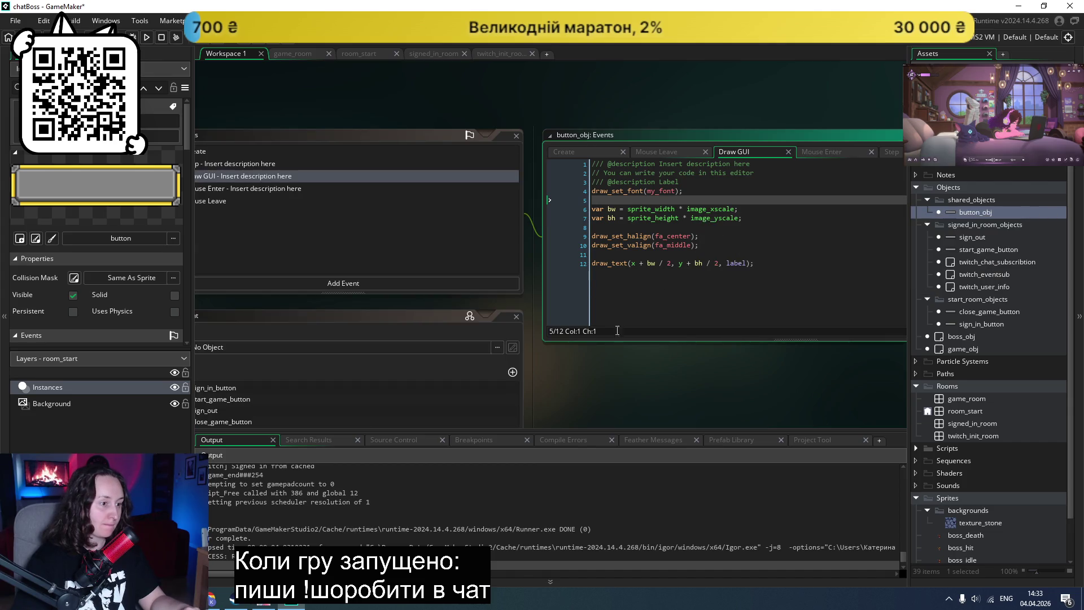
click(585, 152)
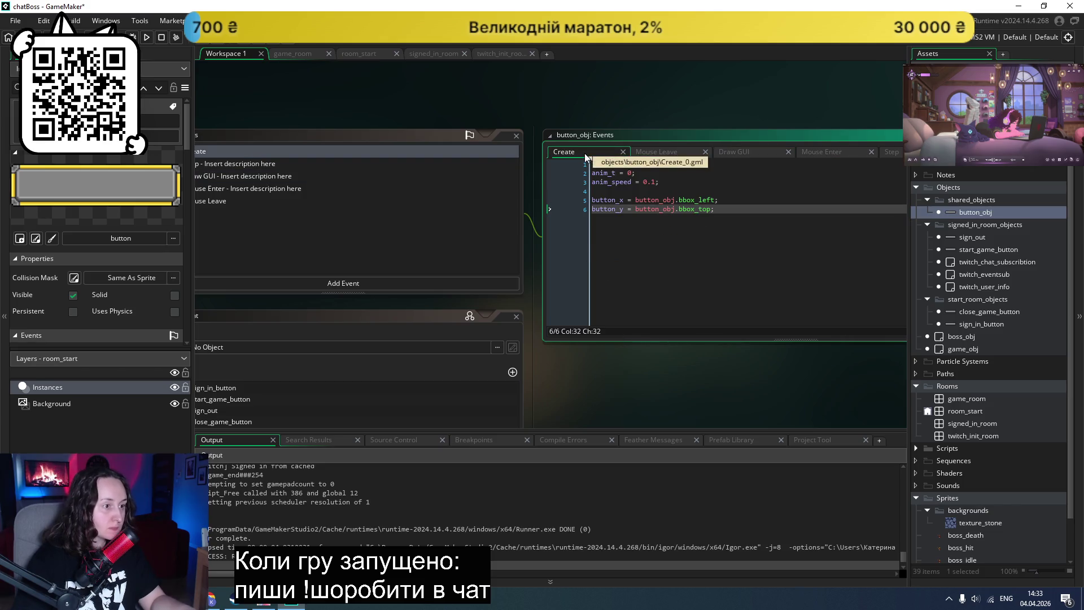
click(750, 154)
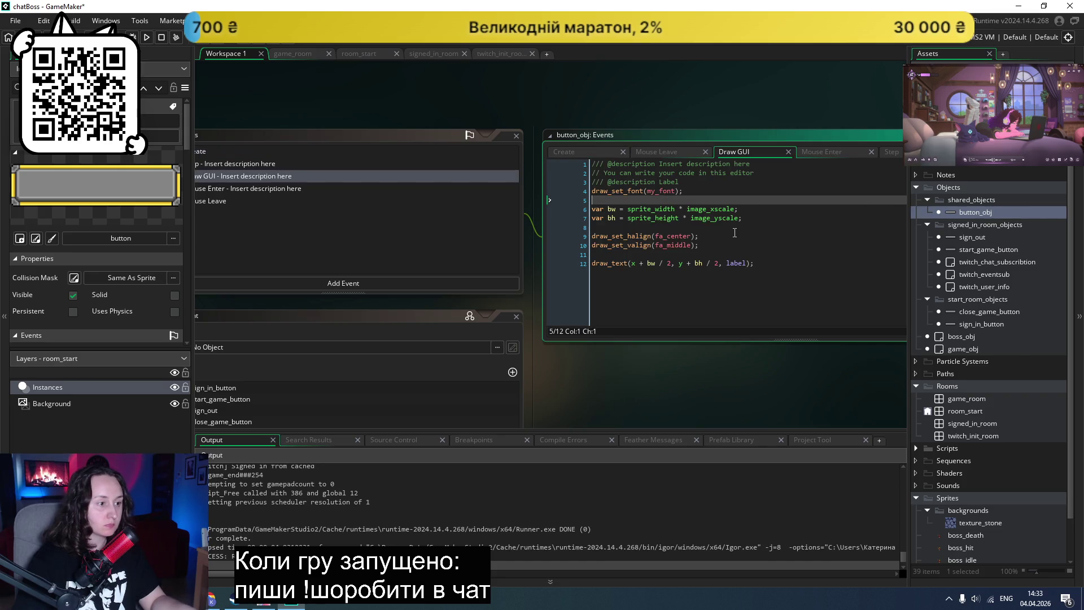
scroll(325, 361, left, 2)
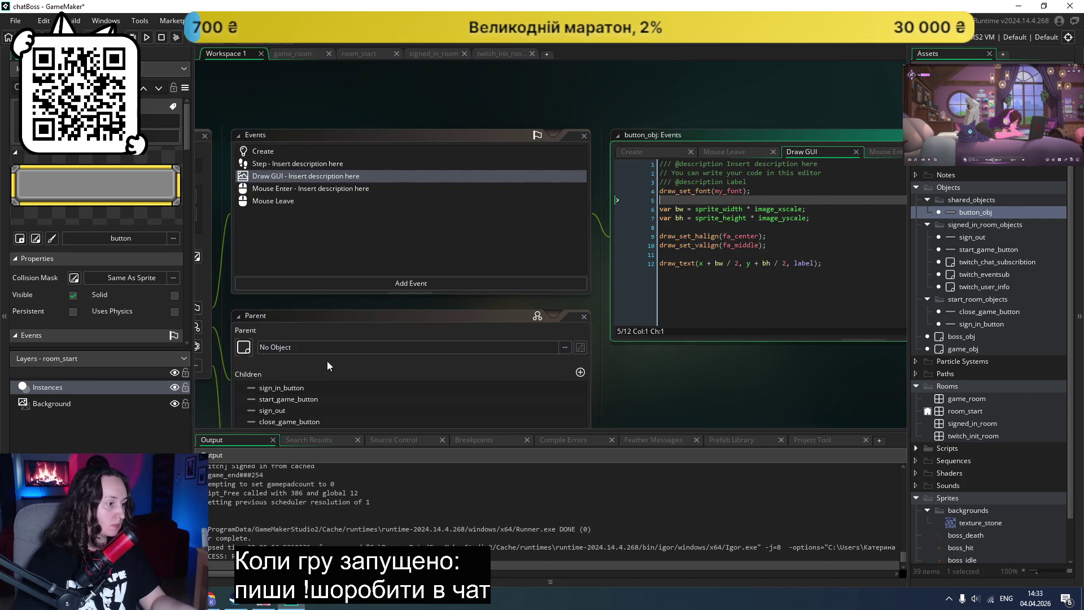
scroll(342, 360, down, 4)
scroll(343, 359, down, 2)
scroll(341, 355, up, 5)
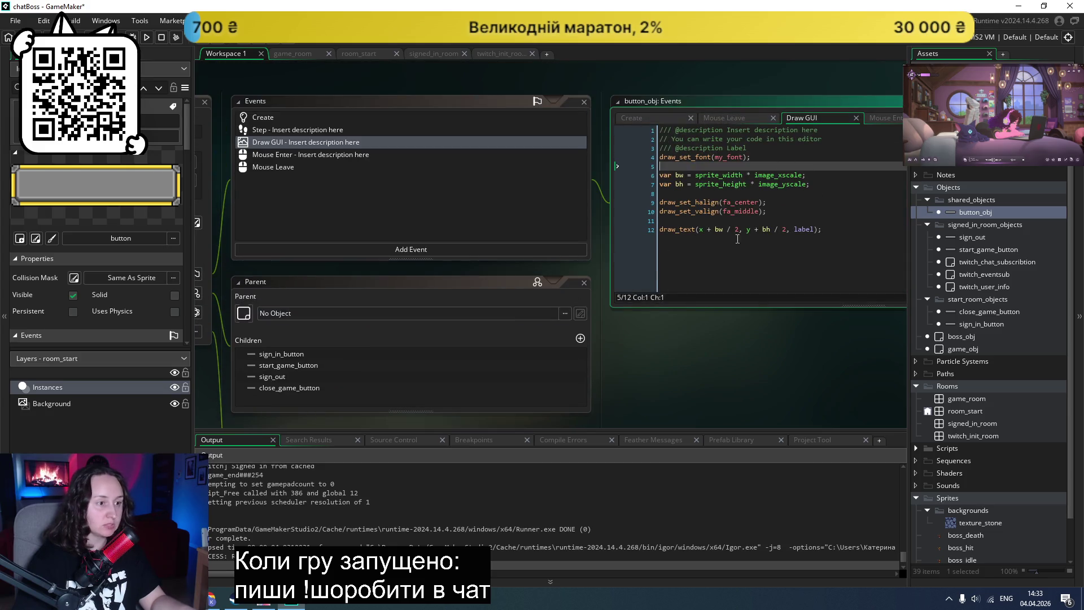
Step: Remove the x + and y + offsets from draw_text, save, and test-run the game
drag(715, 229, 699, 231)
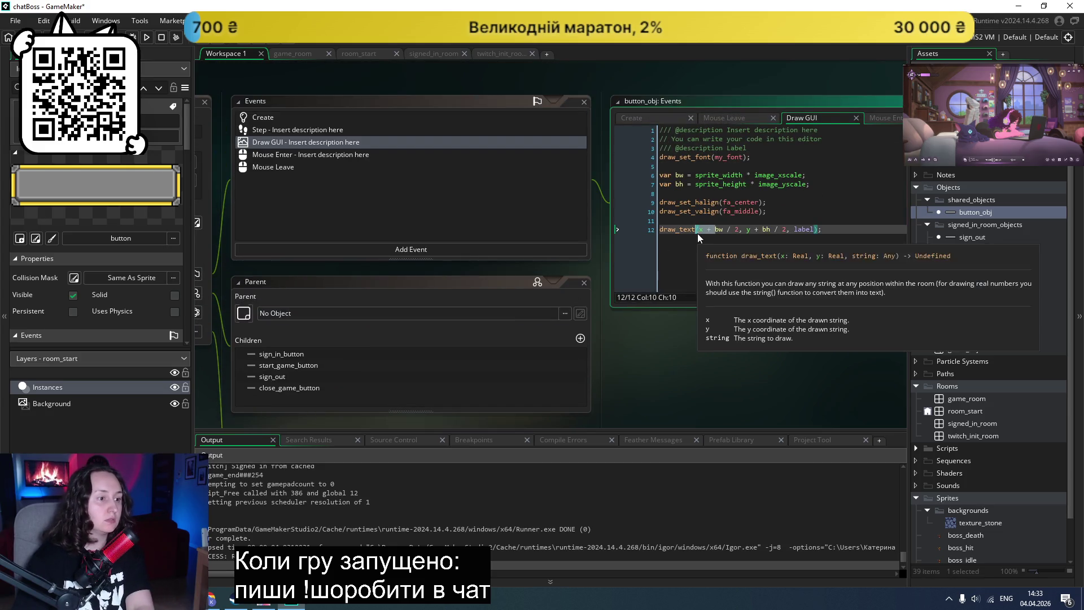
key(BackSpace)
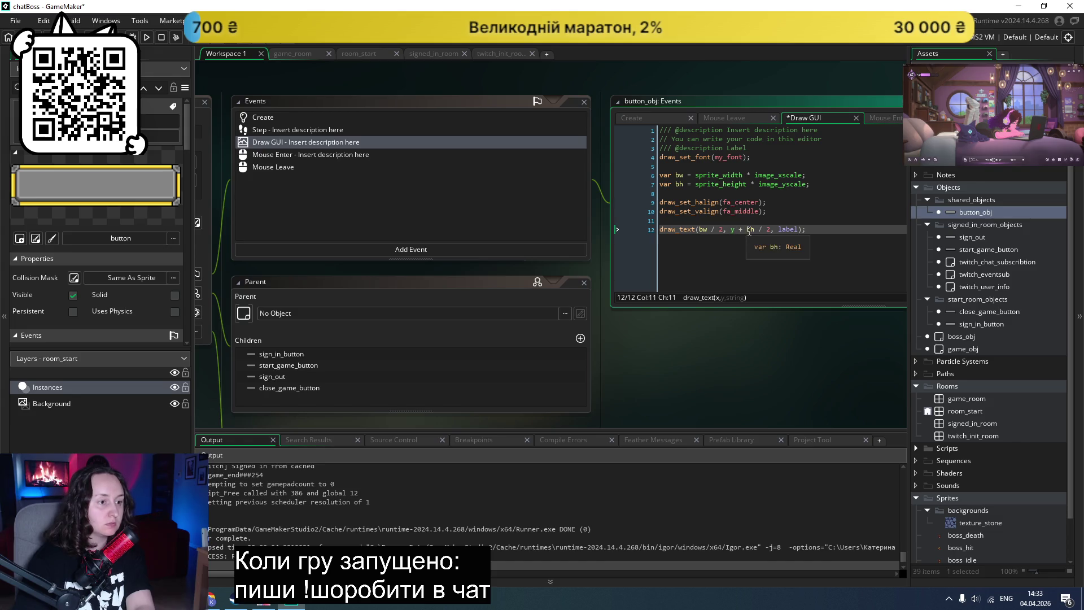
drag(747, 230, 731, 229)
key(BackSpace)
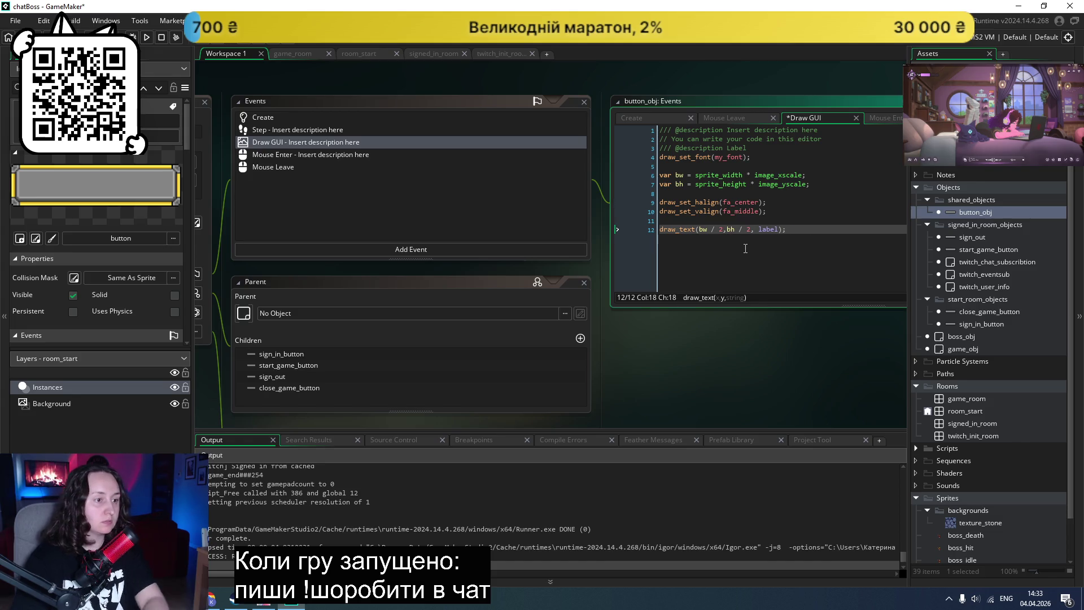
key(ctrl+s)
click(144, 39)
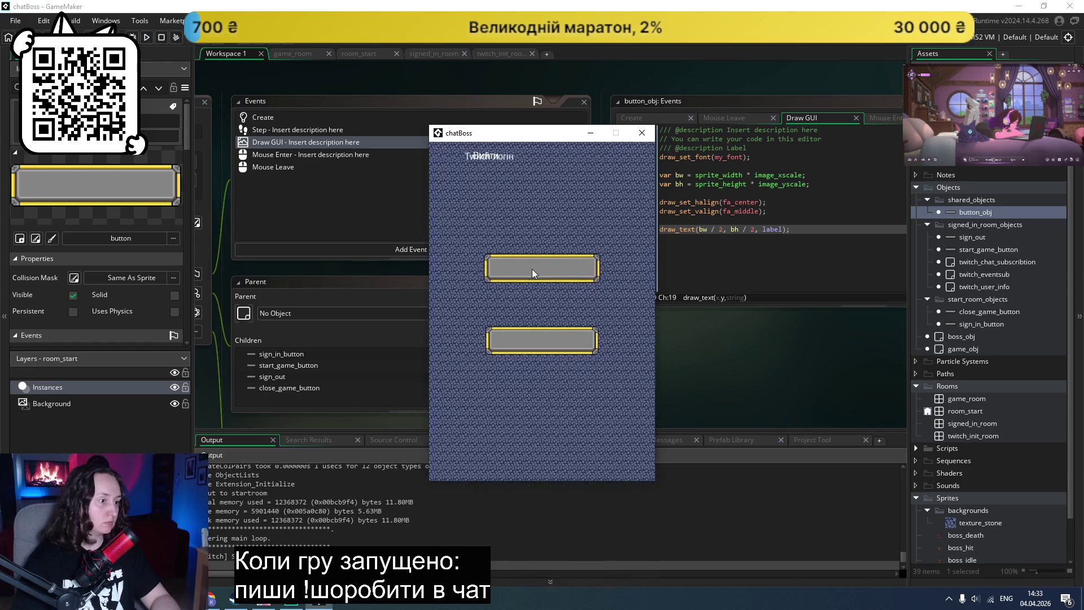
click(642, 133)
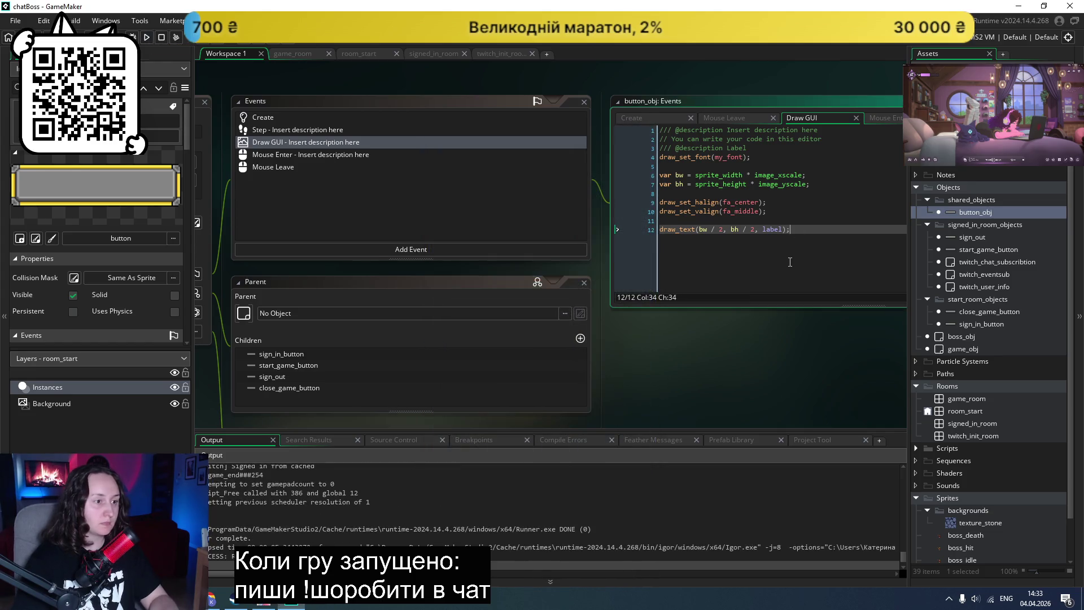
Step: Undo the offset edits and reopen Draw GUI, leaving only its two comment lines
text(y +)
click(699, 229)
text(x +)
key(ctrl+z)
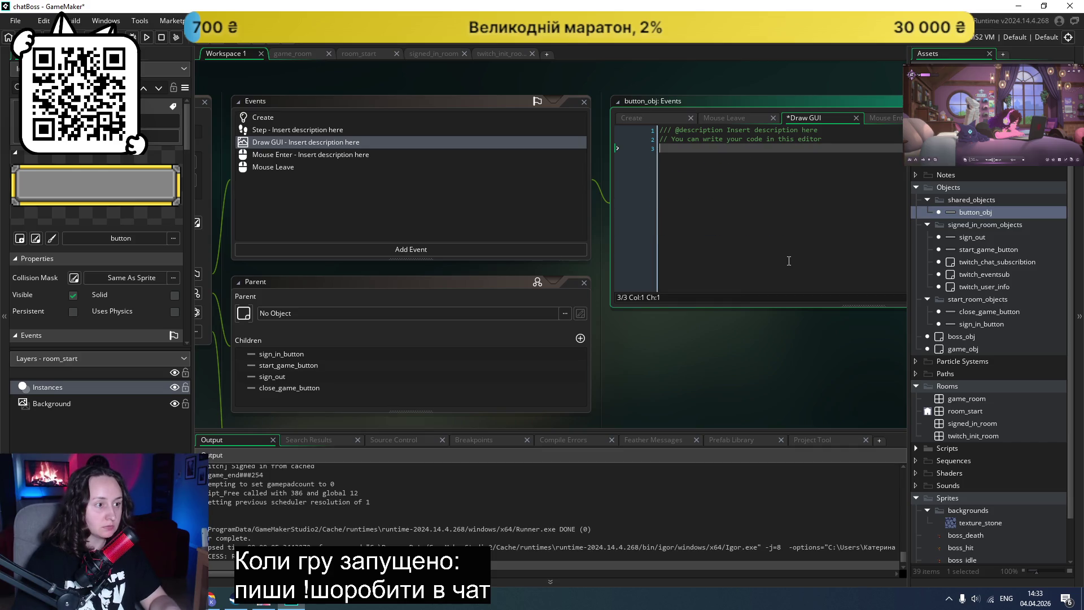
middle_click(803, 117)
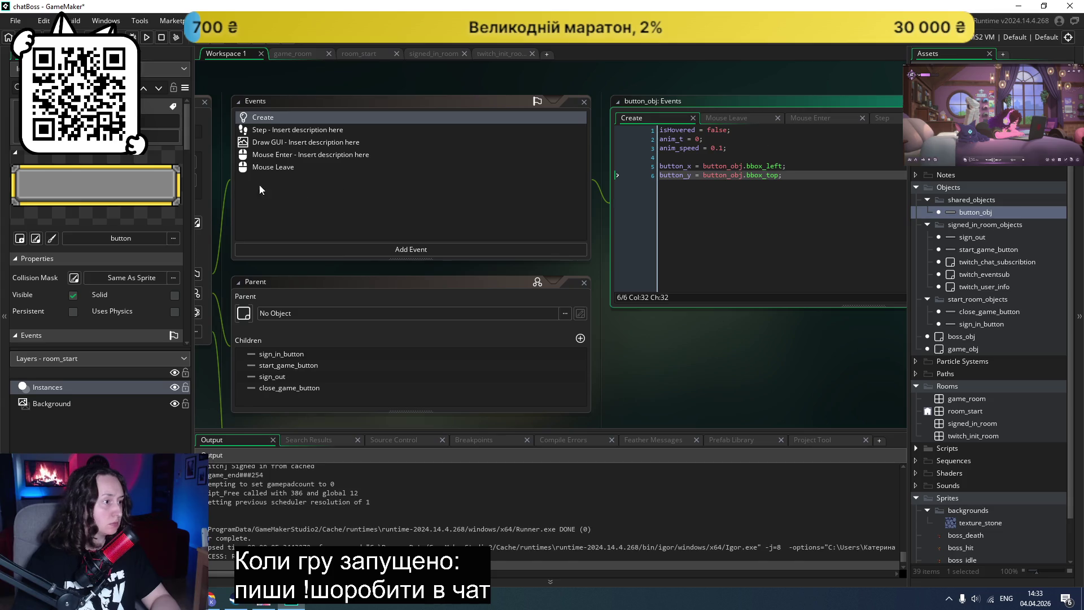
click(277, 142)
scroll(781, 211, up, 1)
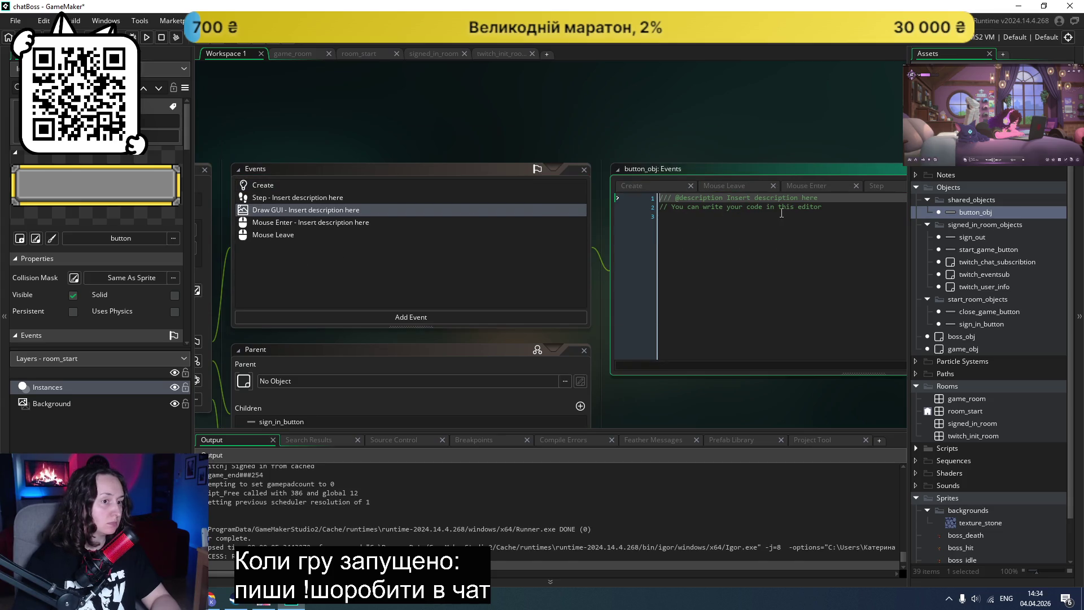
click(608, 243)
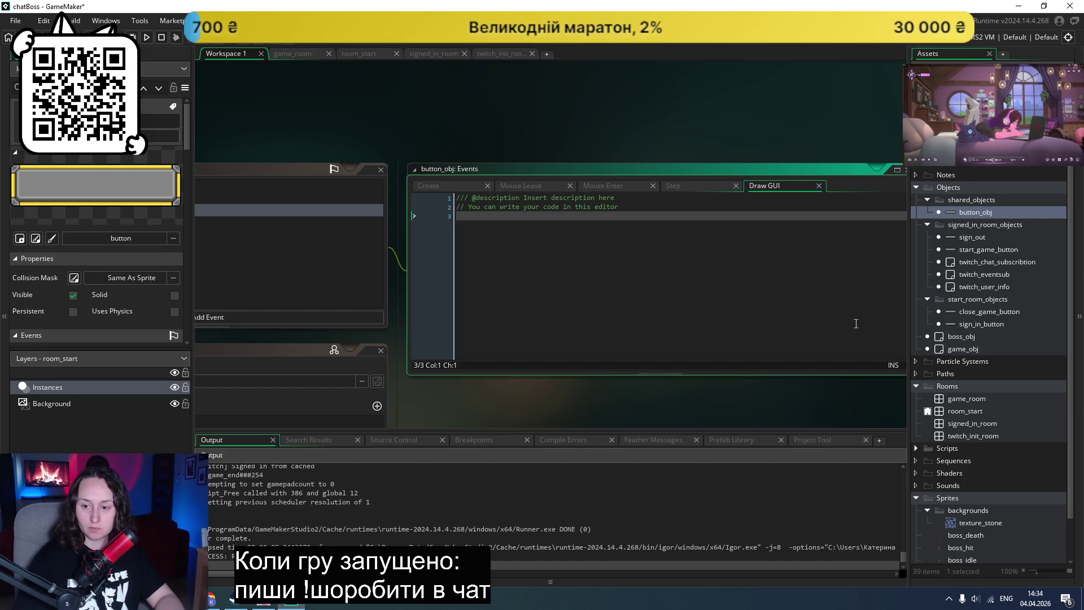
Step: Launch Sourcetree by searching 'sourc' in the Windows Start menu
key(super)
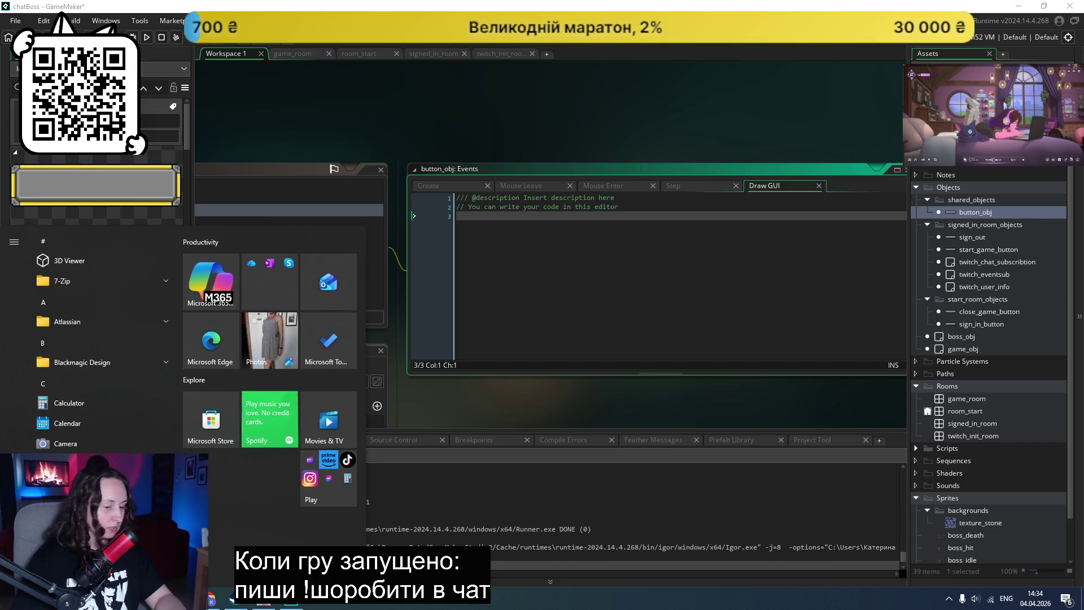
text(sourc)
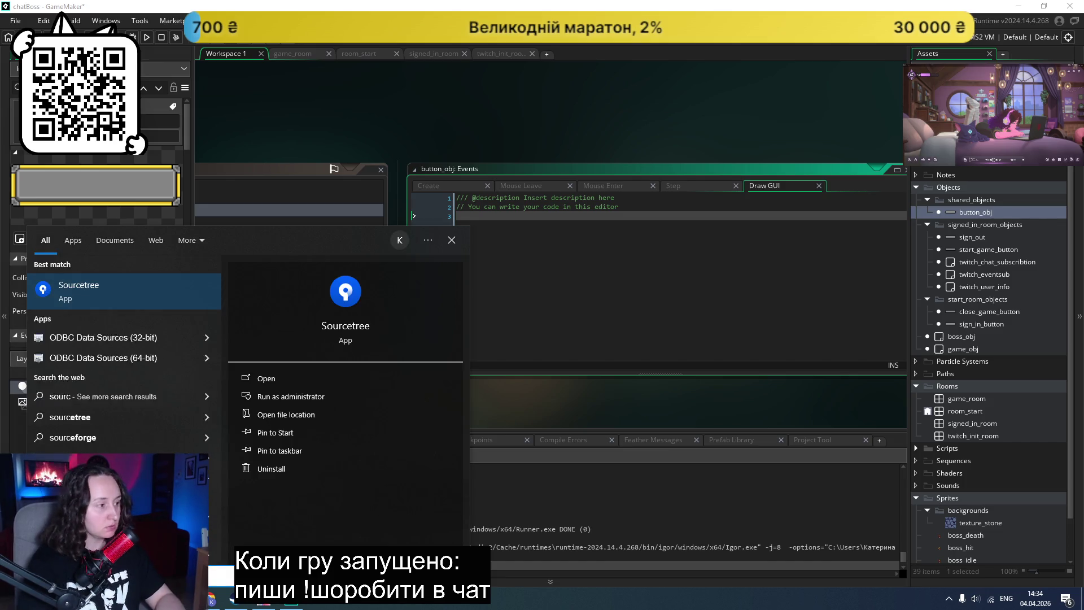
key(Return)
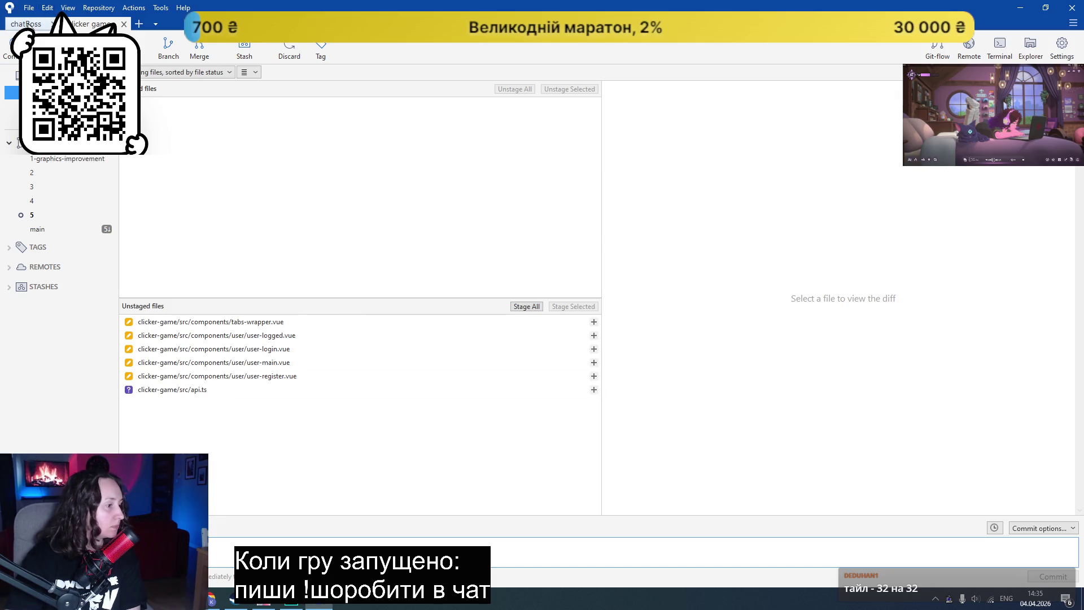
Step: Switch to the chatBoss repository and inspect the unstaged button_obj.yy changes
click(27, 24)
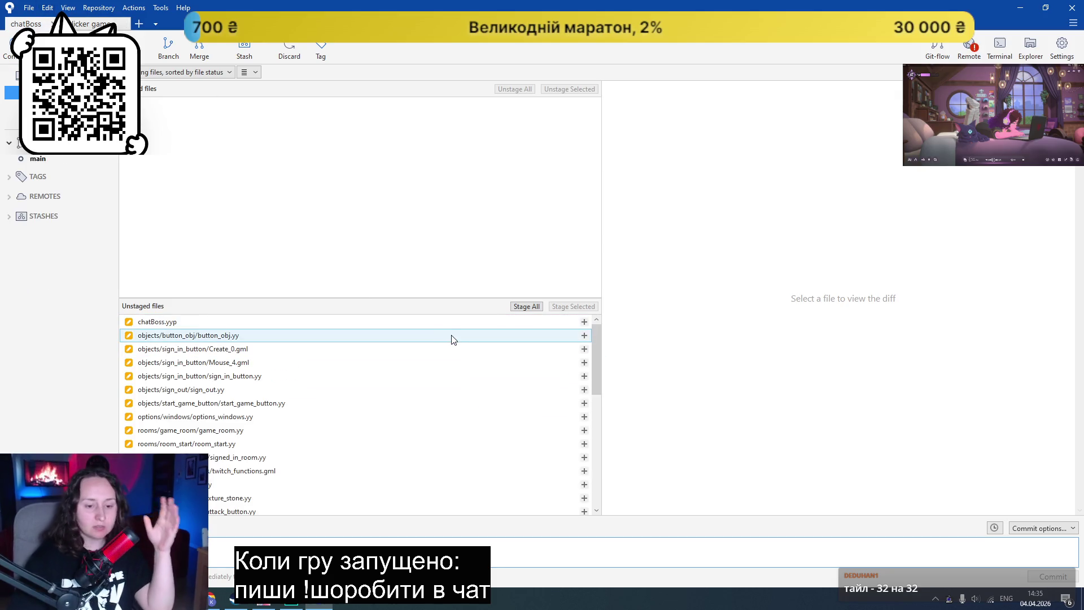
scroll(452, 340, down, 3)
scroll(397, 407, up, 2)
scroll(388, 406, up, 1)
click(315, 336)
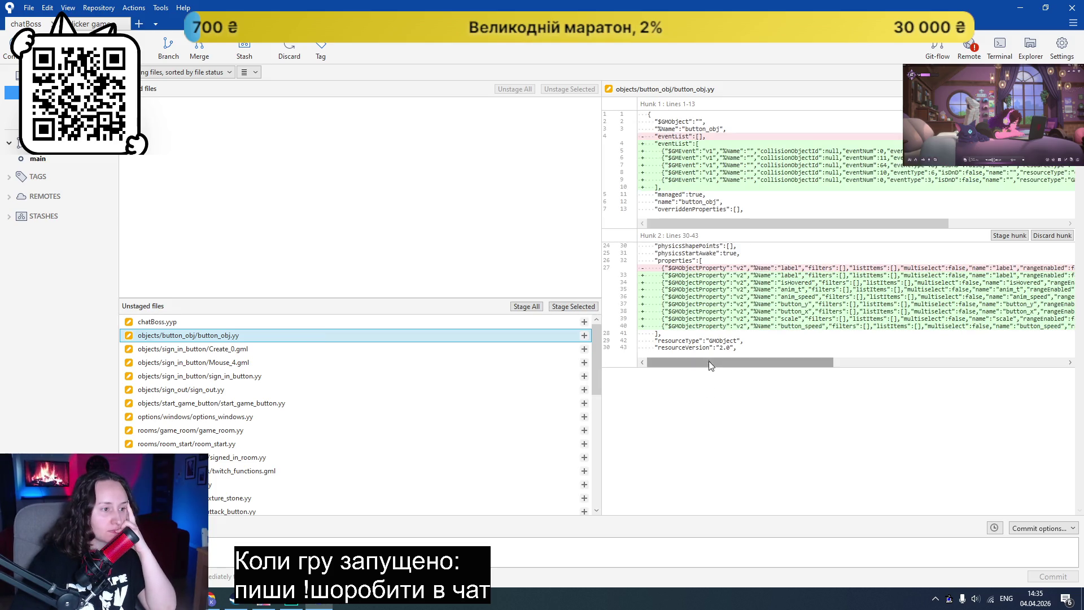
mouse_move(712, 362)
mouse_down()
mouse_move(695, 370)
mouse_move(892, 349)
mouse_move(539, 382)
mouse_up()
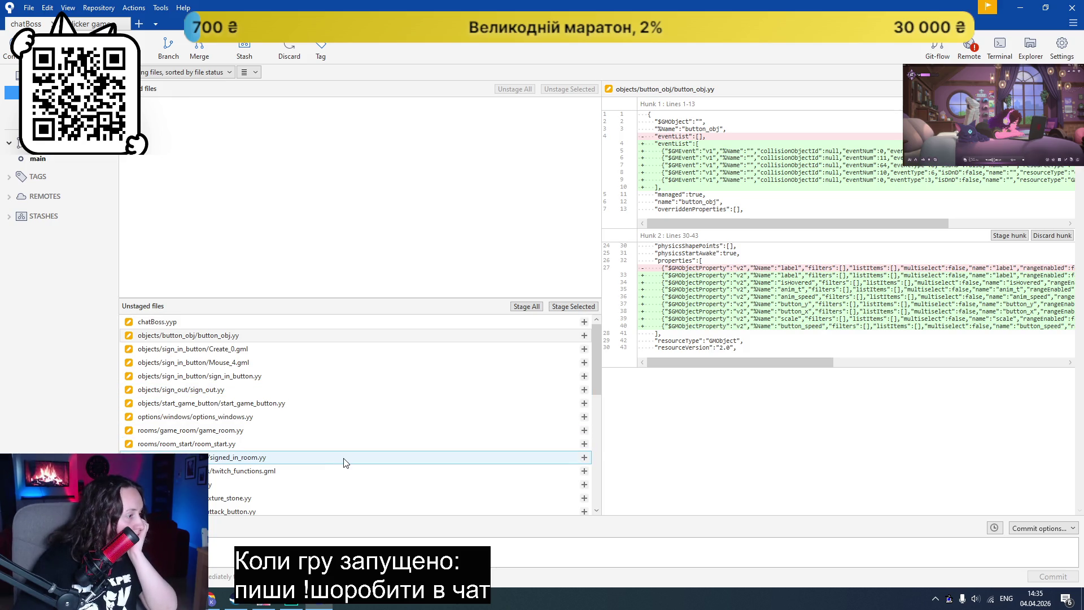
scroll(345, 462, down, 2)
scroll(346, 461, down, 5)
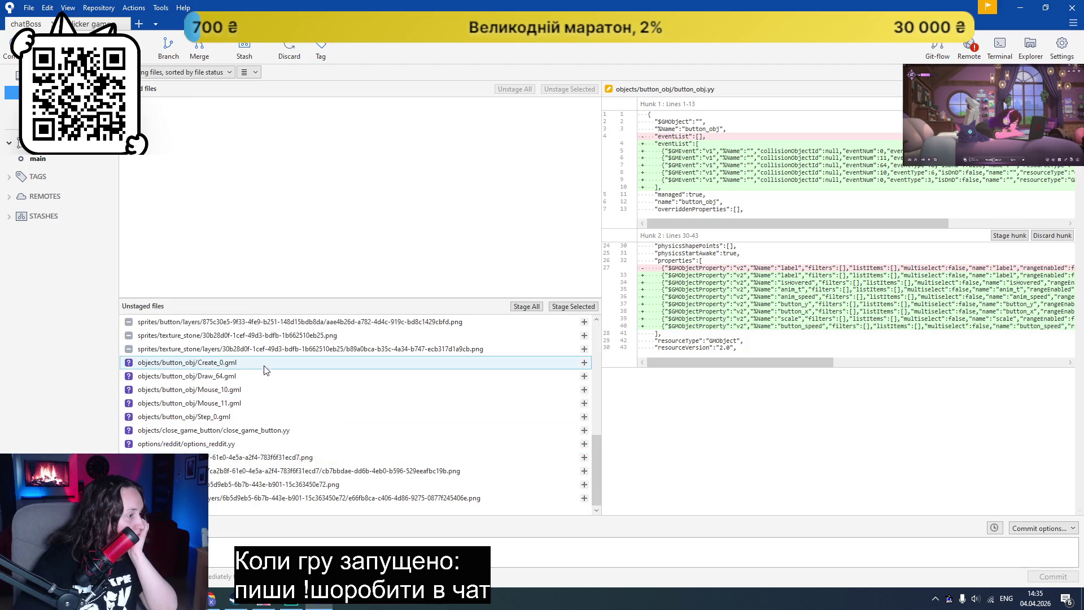
Step: Show objects/button_obj/Draw_64.gml and select its label-drawing code on lines 4–12
click(262, 381)
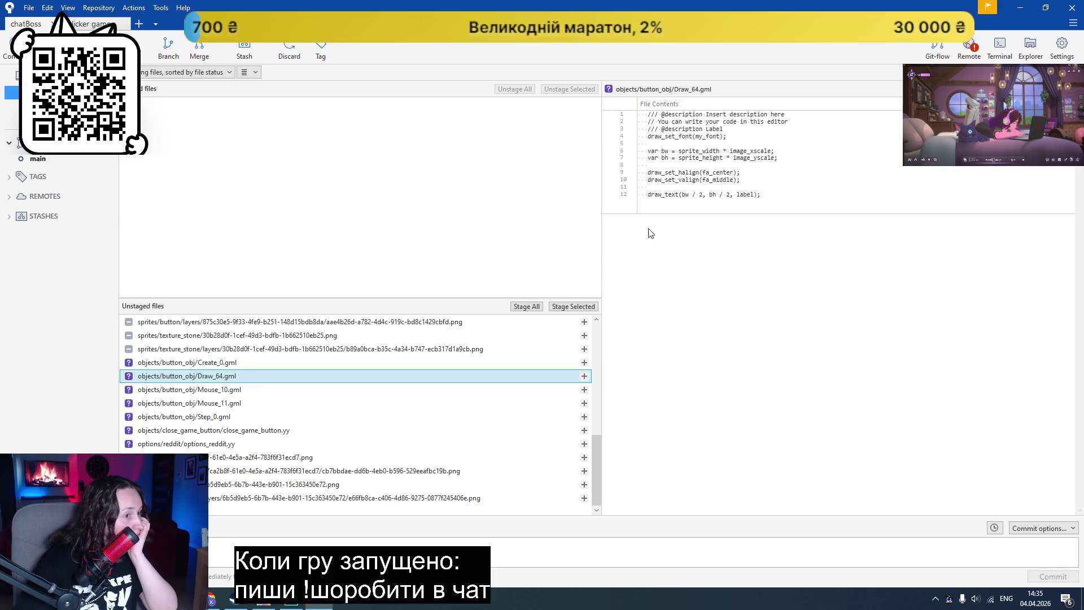
click(770, 196)
click(668, 138)
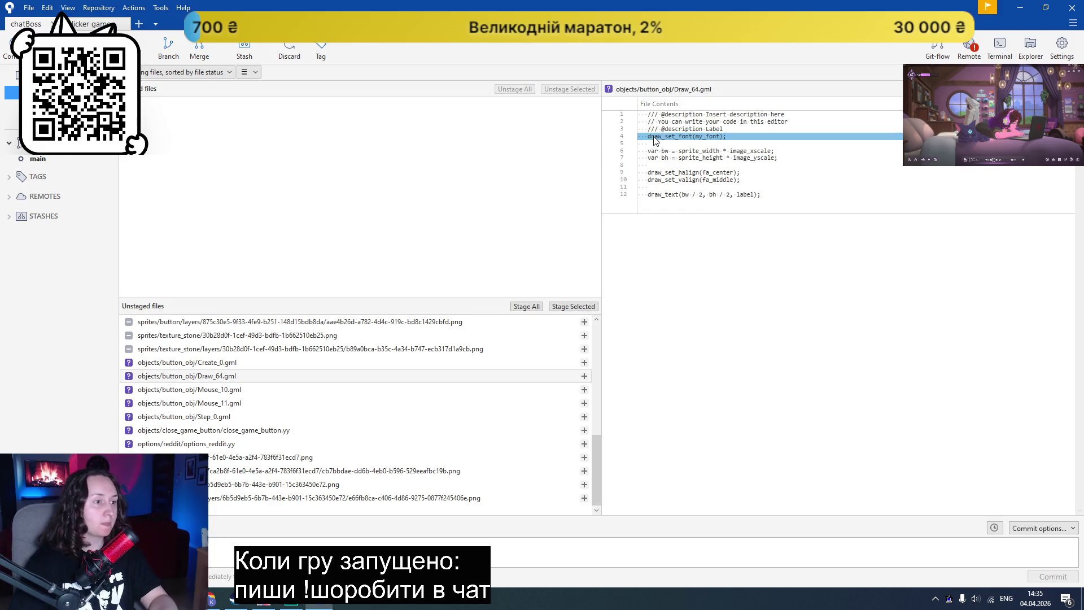
right_click(170, 381)
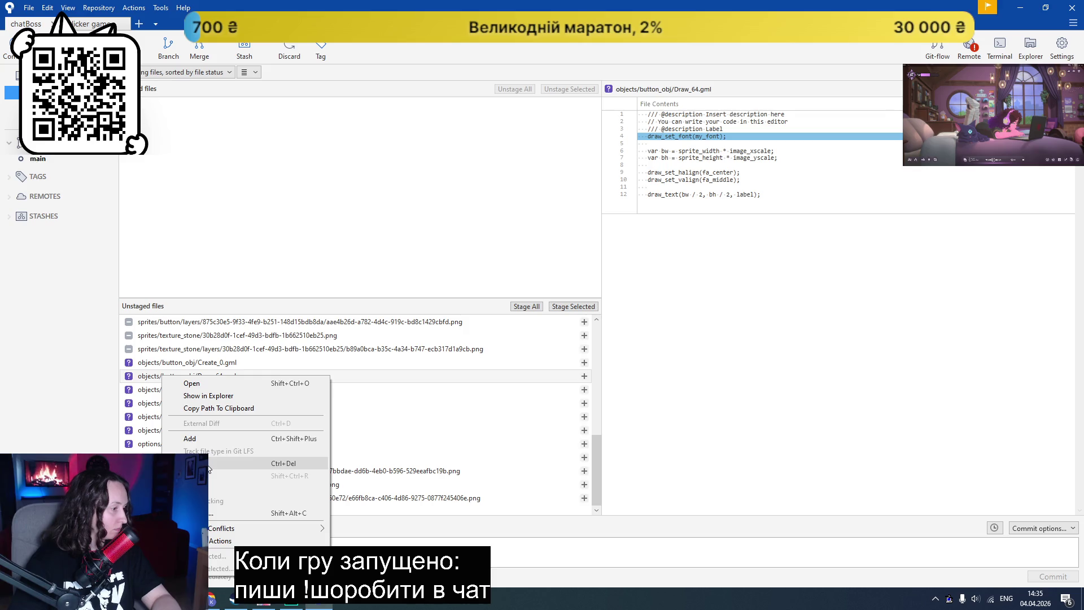
click(802, 361)
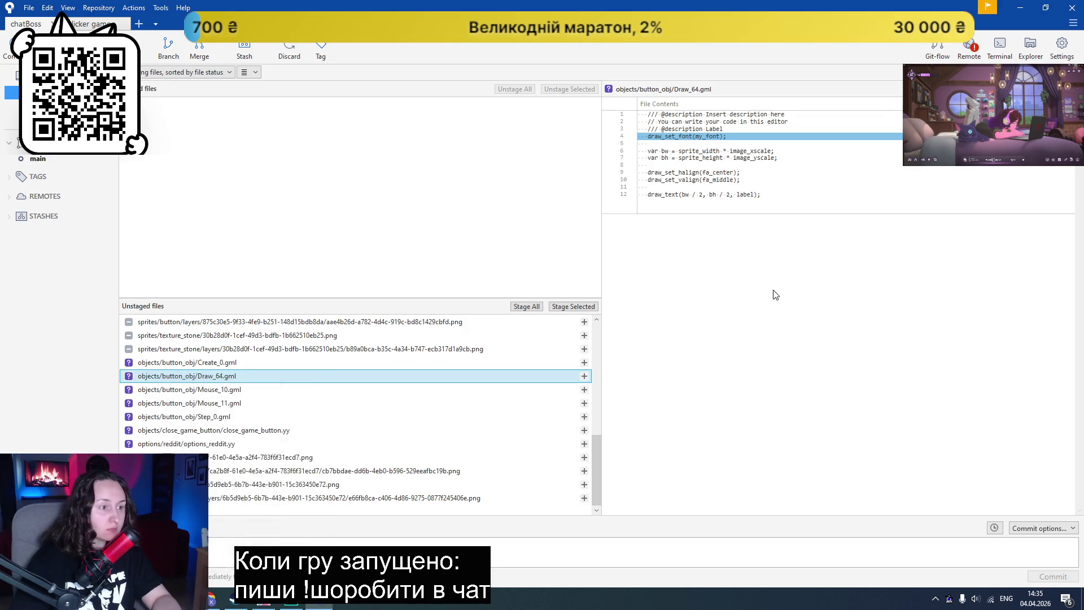
click(767, 195)
click(766, 194)
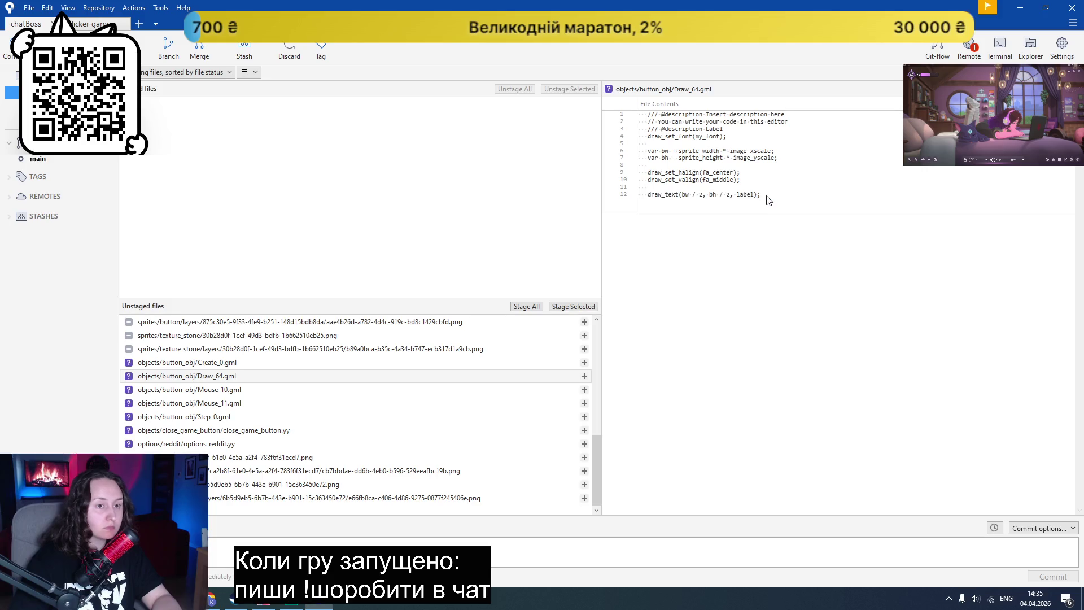
click(714, 136)
shift+click(701, 195)
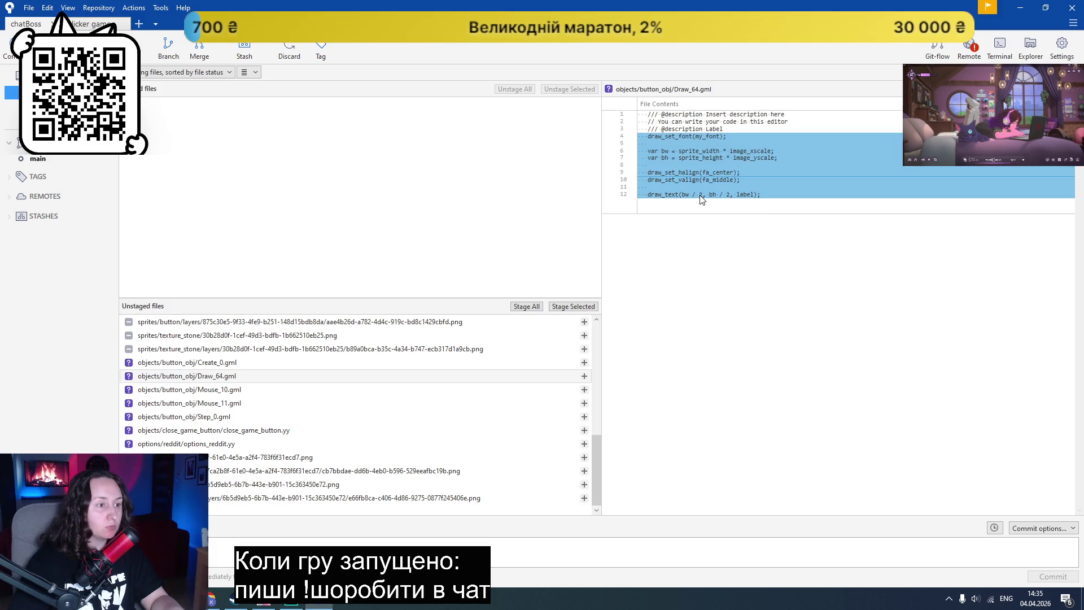
click(291, 599)
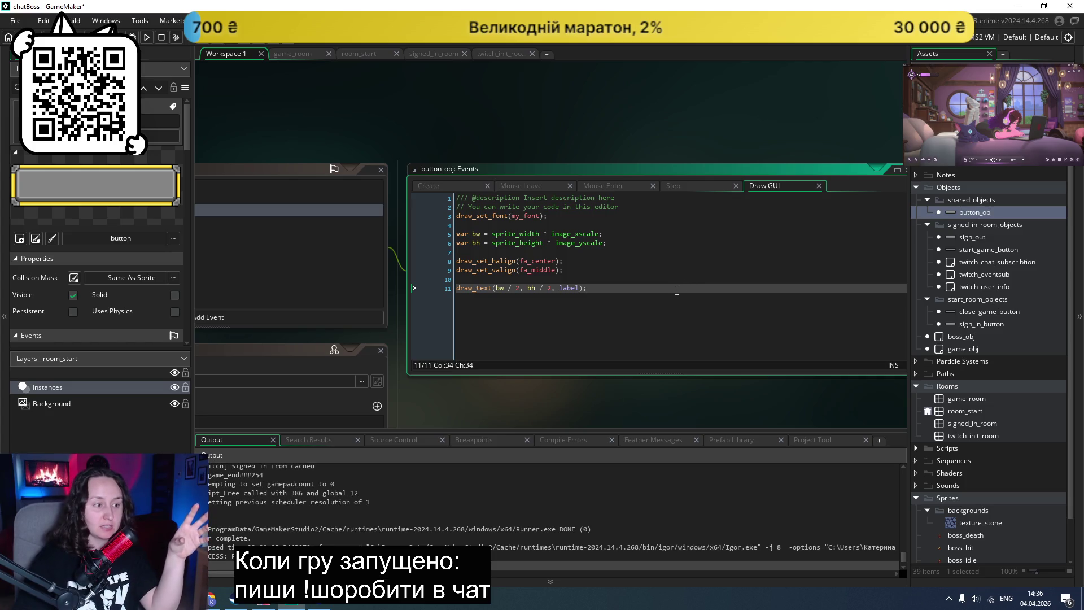
Step: Change draw_text to use x + bw / 2 and y + bh / 2, save, and run
click(678, 261)
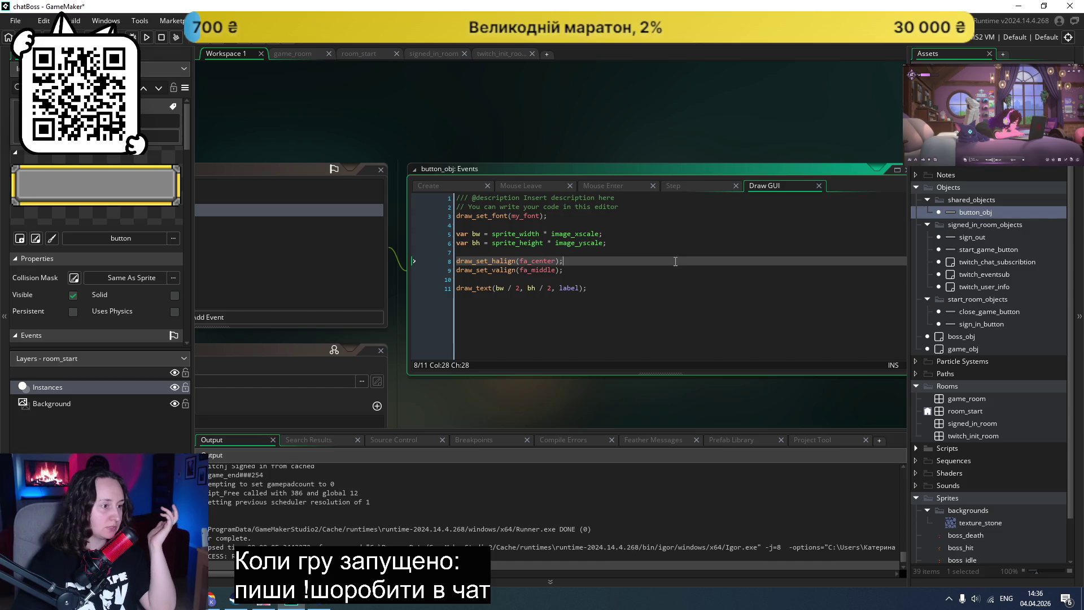
click(650, 287)
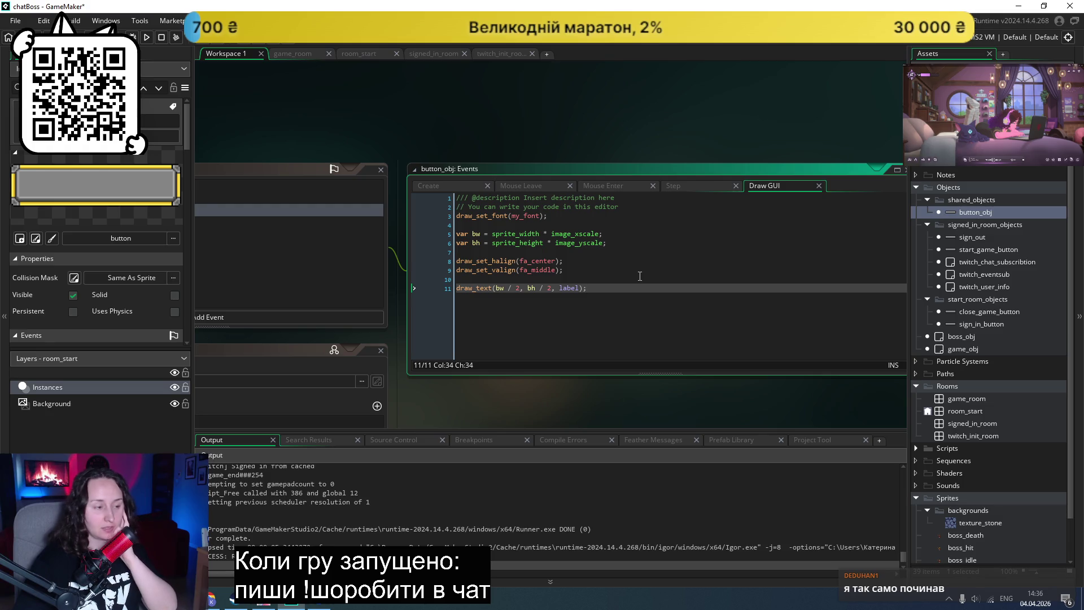
click(495, 287)
text(x)
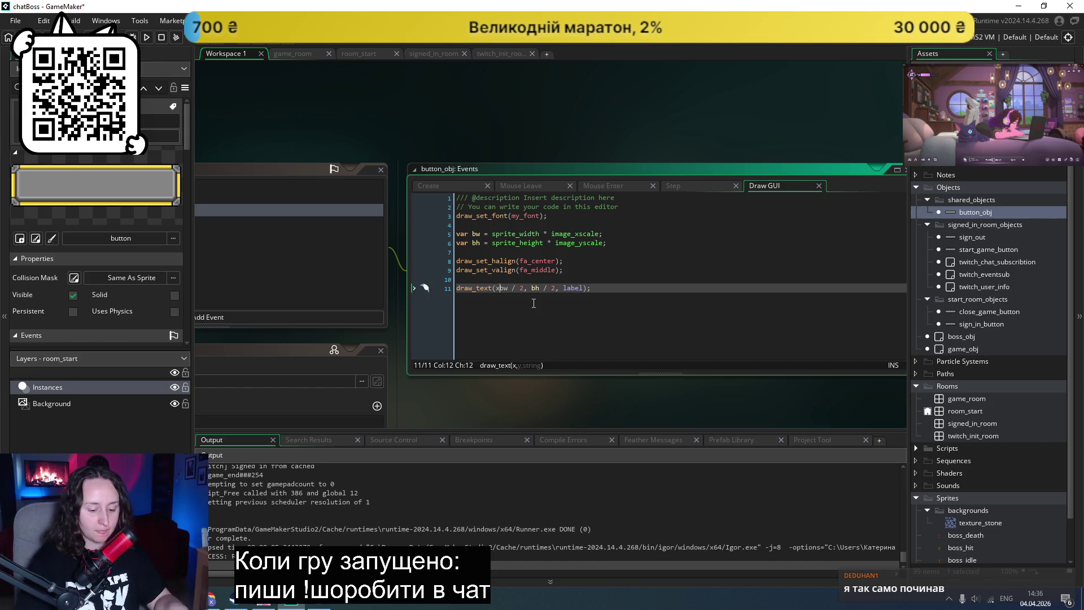
text( +)
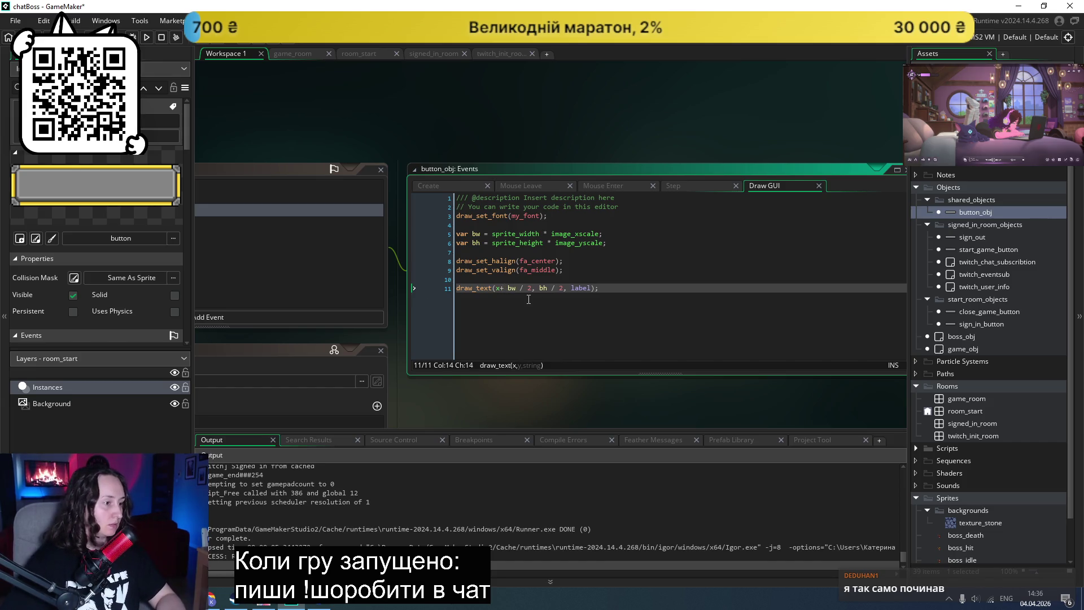
key(Right)
key(Right)
key(Right)
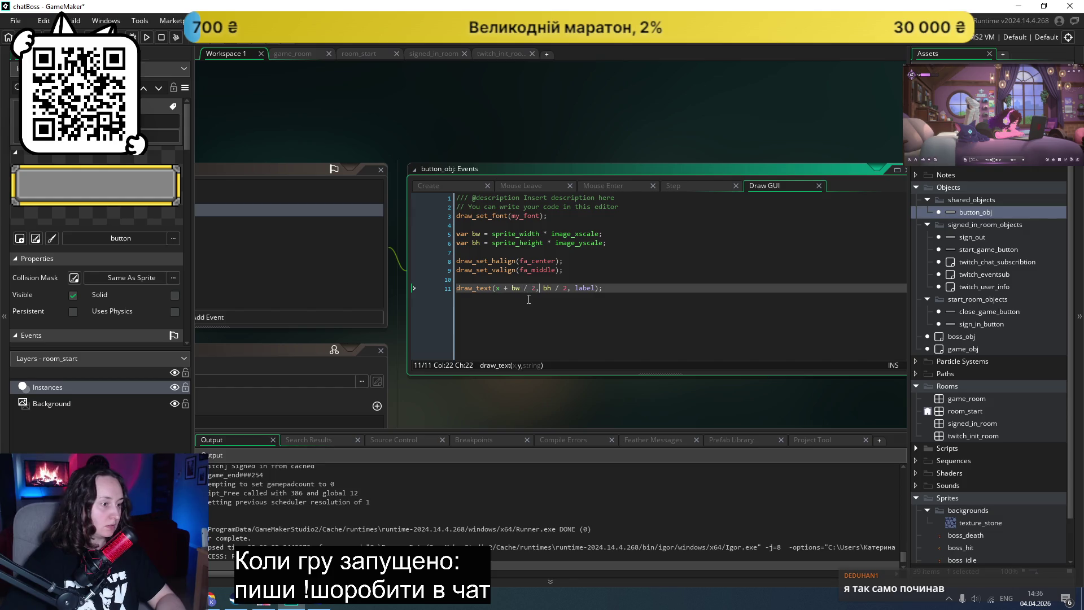
text(y+)
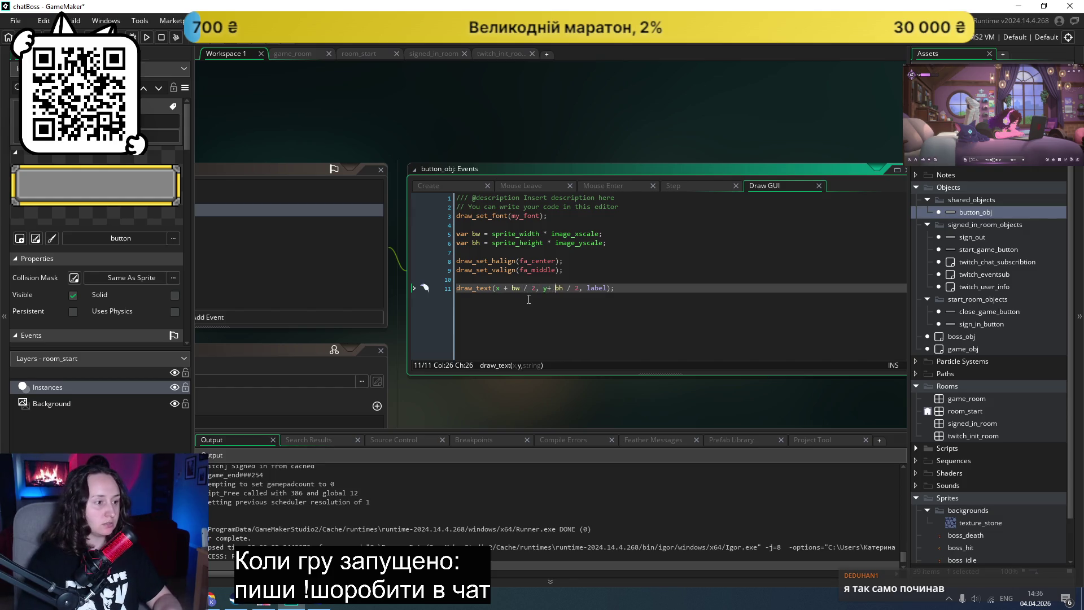
key(Left)
key(Left)
key(ctrl+s)
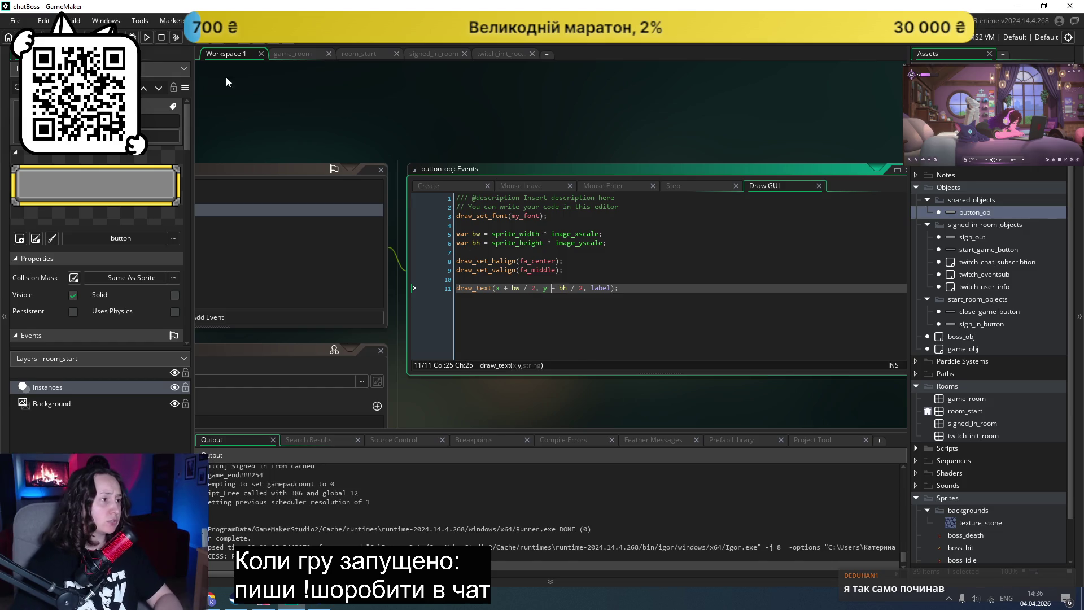
click(146, 38)
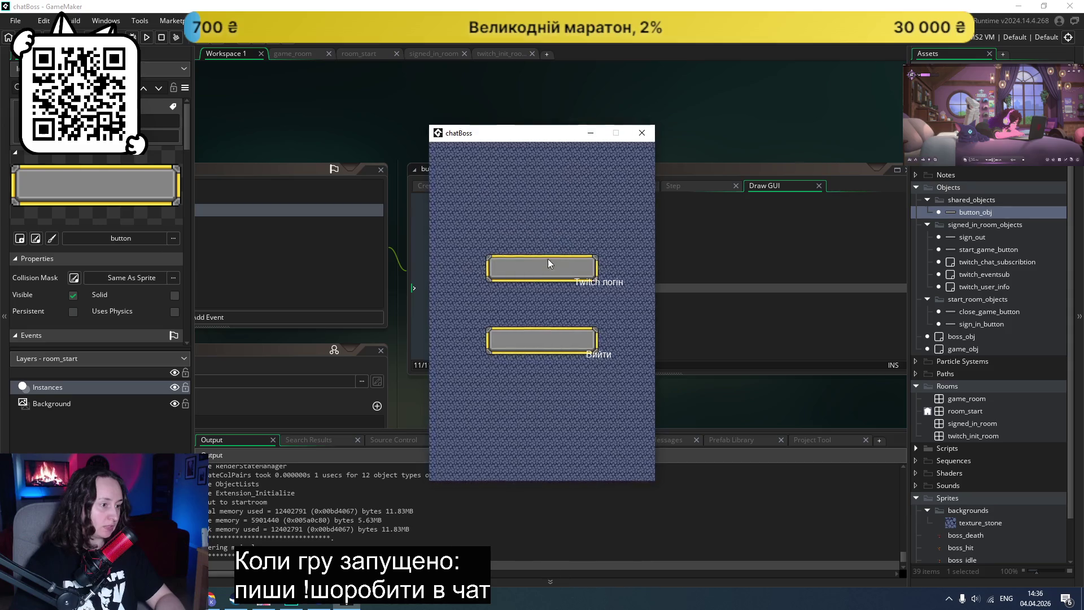
click(642, 132)
click(613, 280)
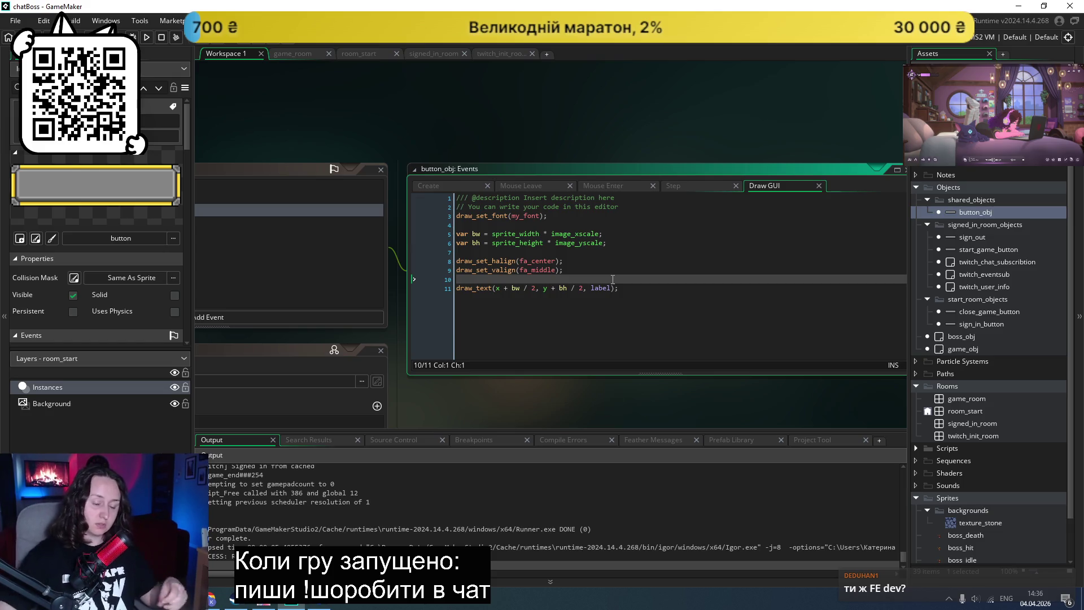
click(690, 304)
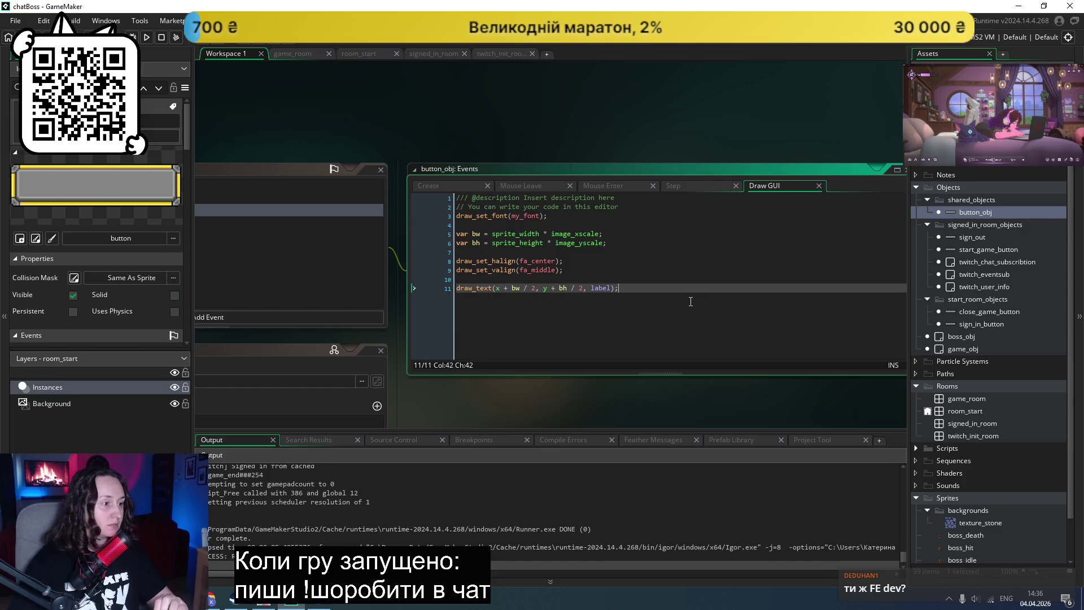
click(688, 282)
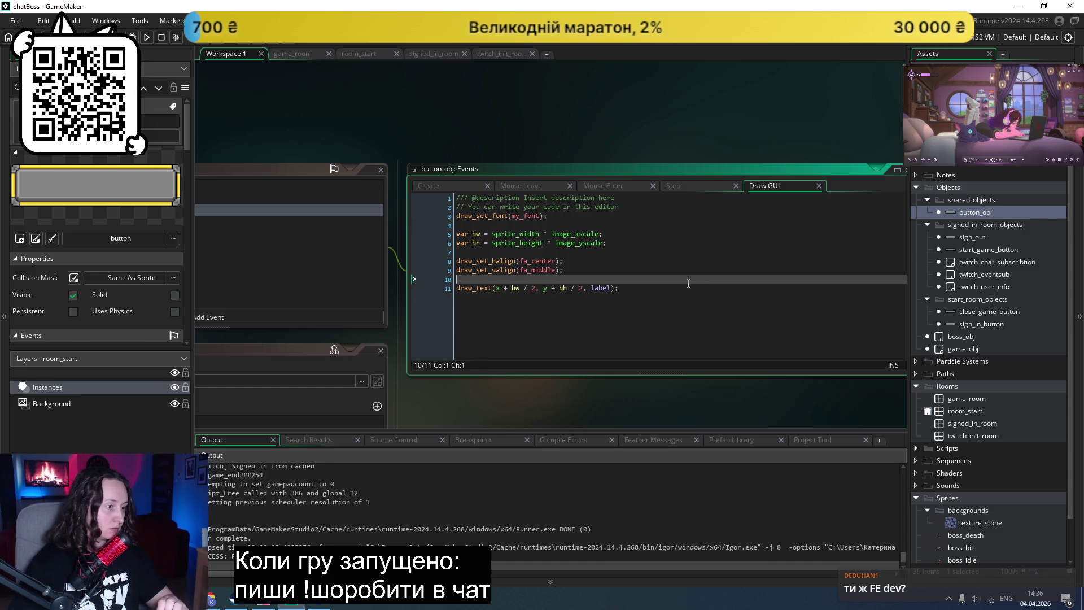
drag(566, 270, 431, 262)
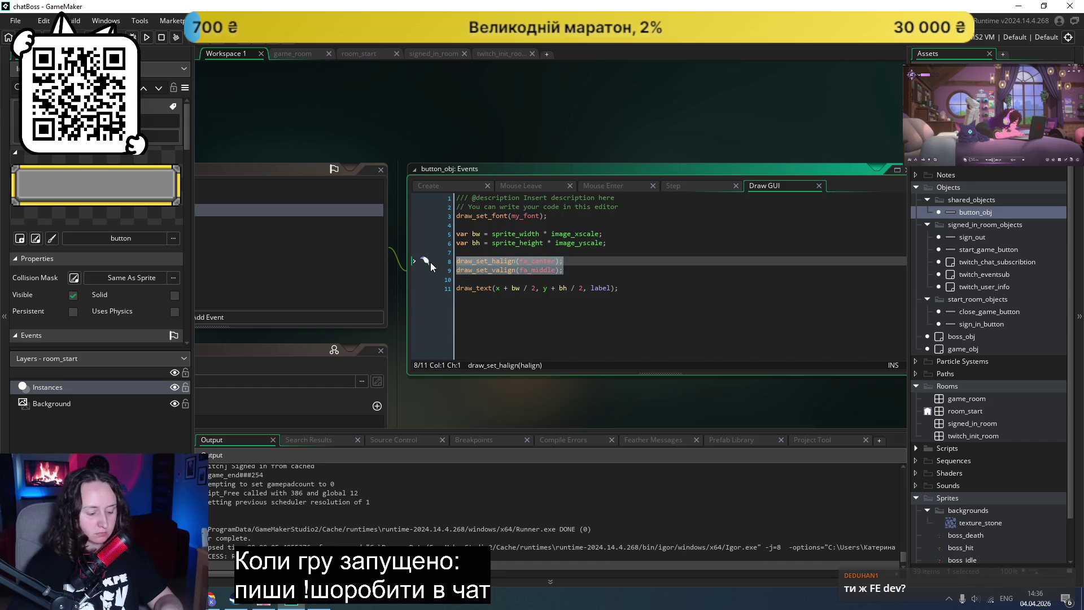
Step: Delete the text alignment lines, save, and test-run the game without them
key(Delete)
key(ctrl+s)
click(148, 36)
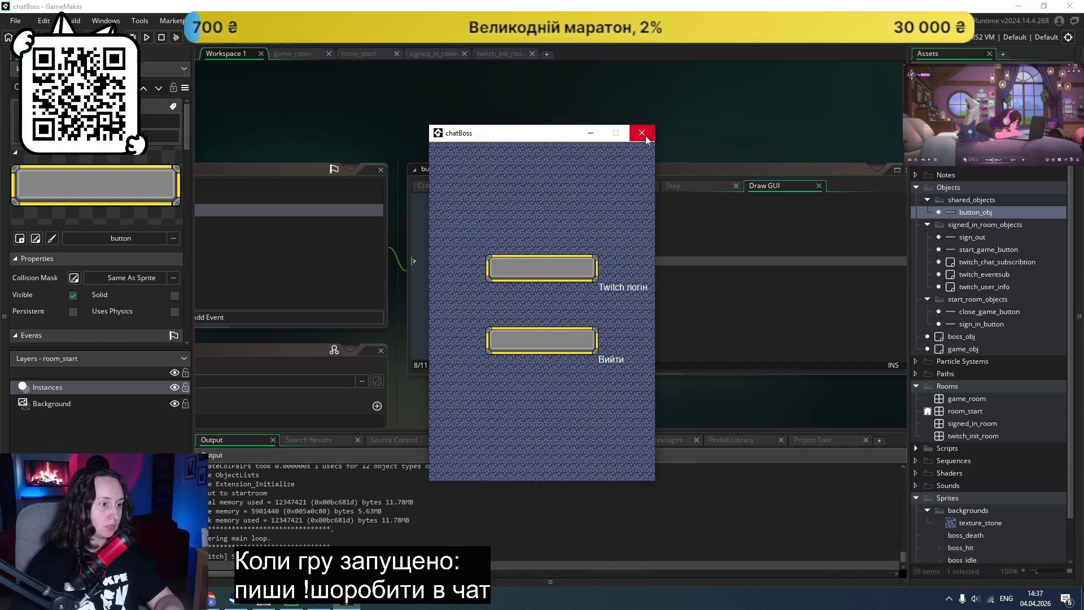
click(642, 132)
Step: Restore the alignment lines, change fa_center to fa_top in draw_set_halign, save, and test-run
click(685, 243)
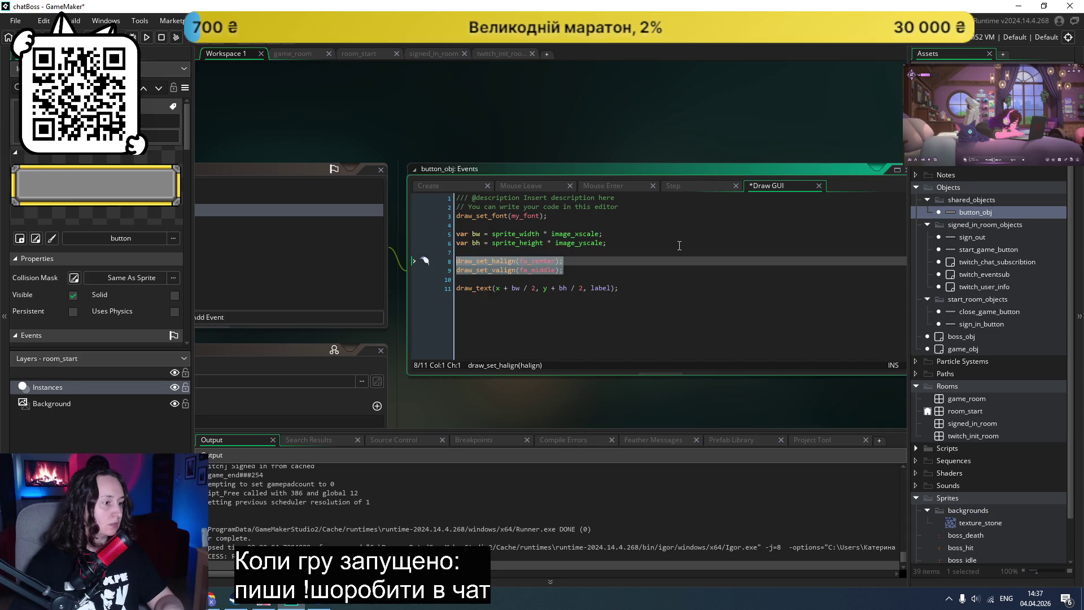
drag(557, 261, 533, 263)
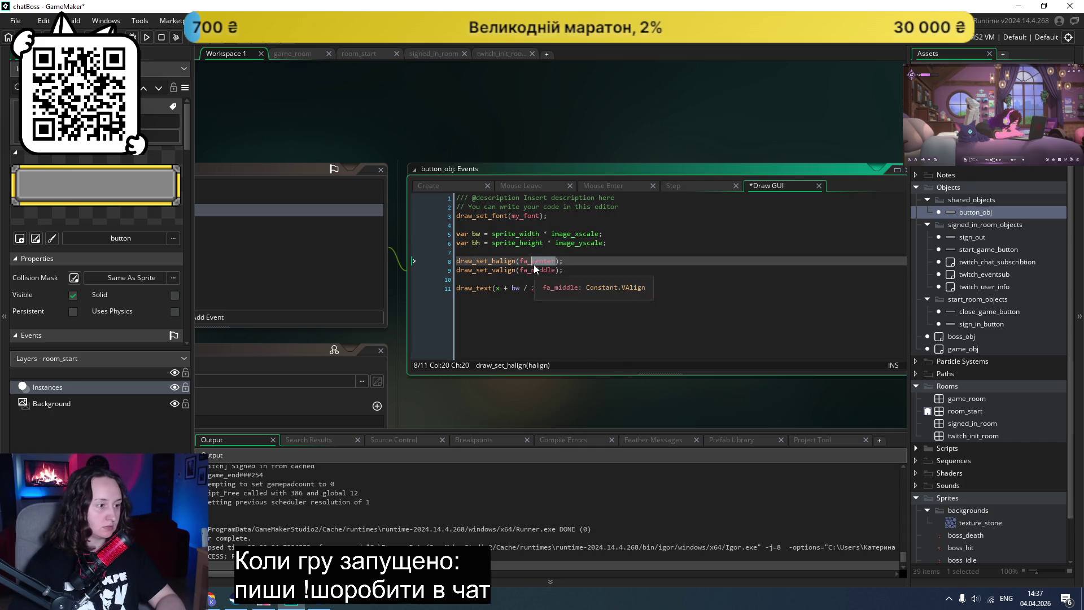
key(BackSpace)
key(BackSpace)
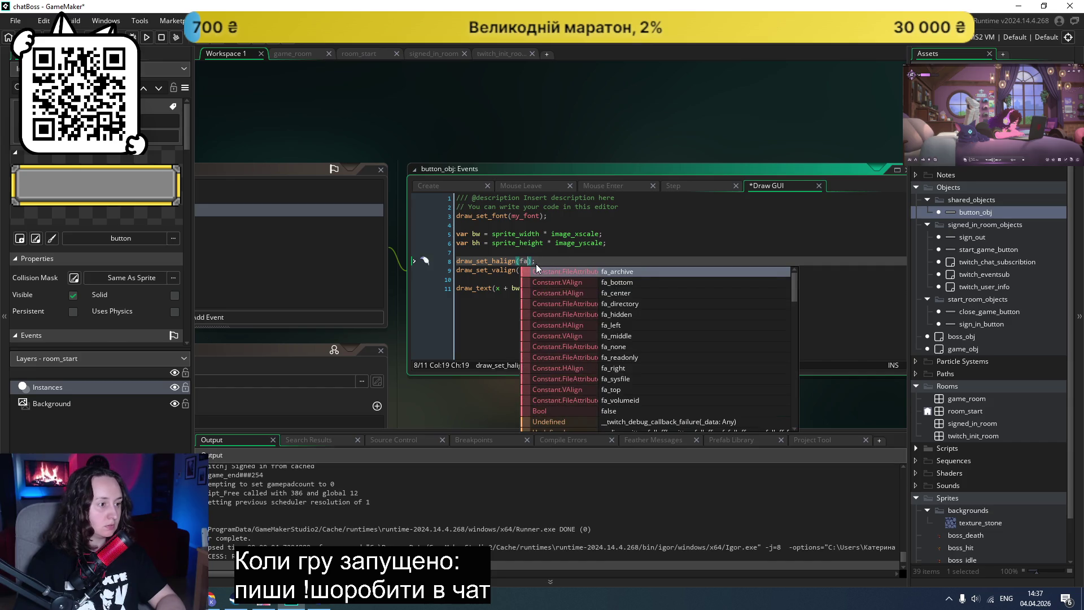
key(Down)
key(Down)
key(Down)
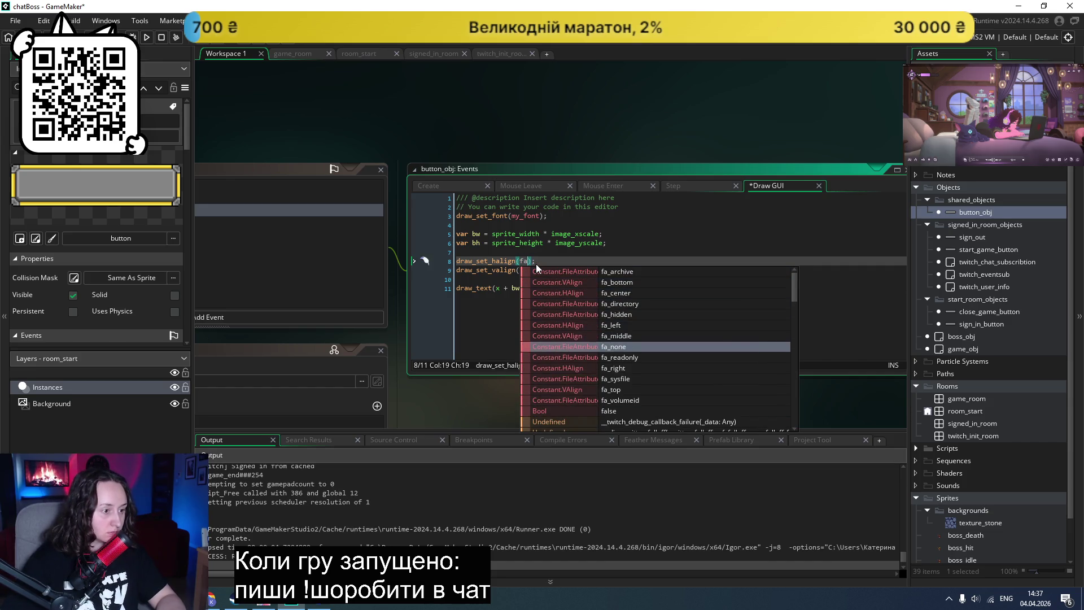
key(Down)
key(Return)
key(ctrl+s)
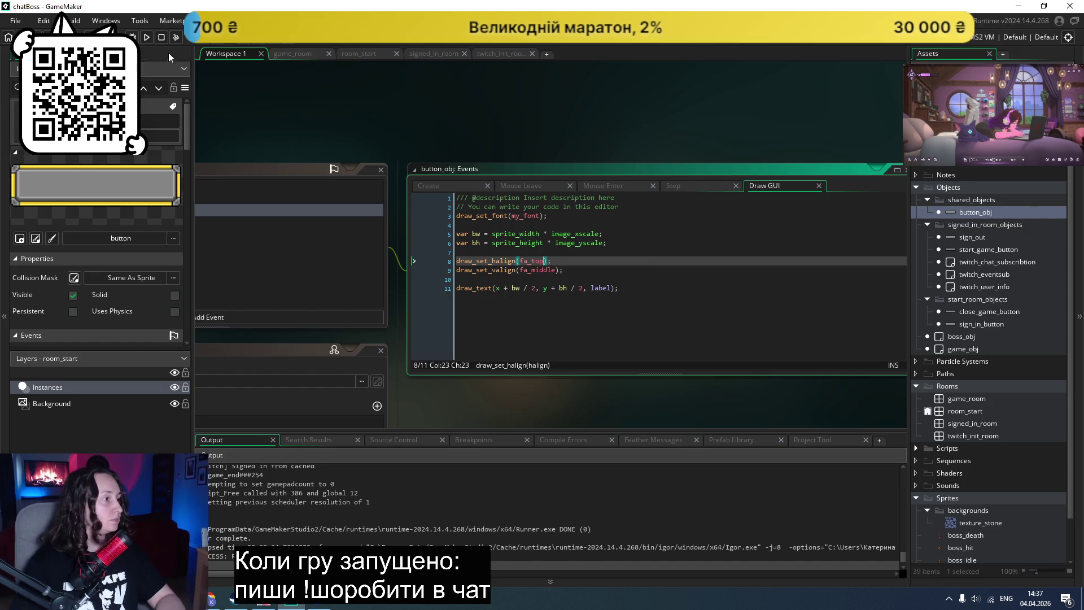
click(146, 38)
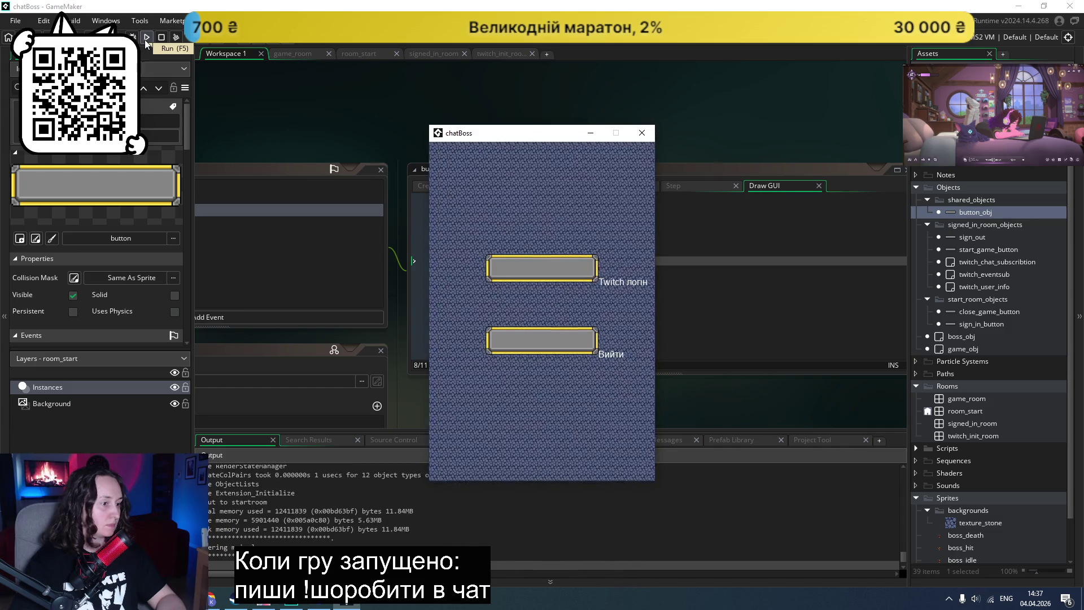
click(642, 132)
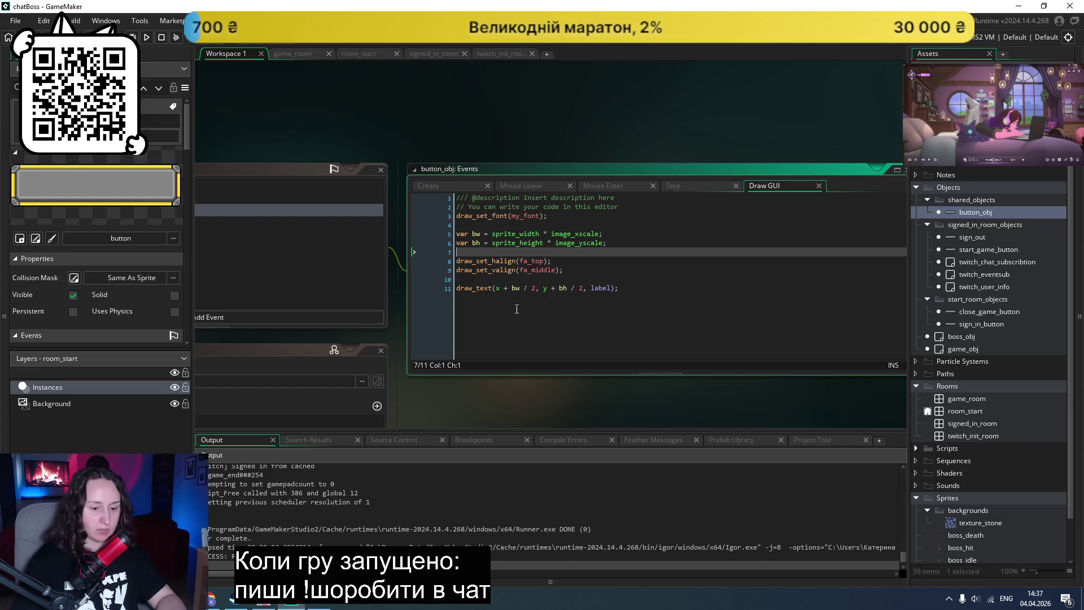
click(595, 274)
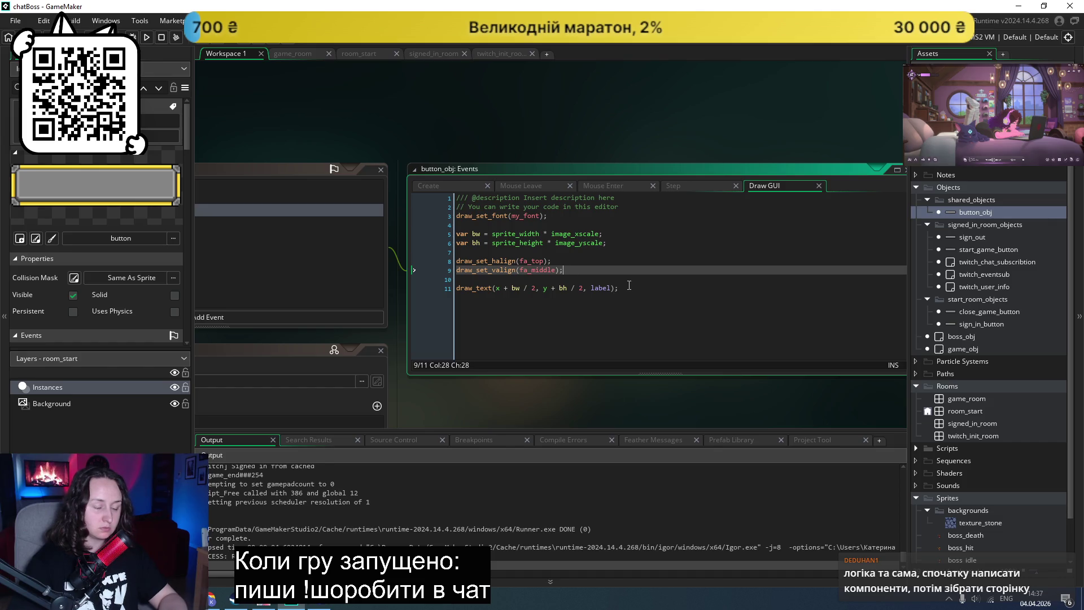
Step: Look over the draw_text lines in Draw GUI, then switch to the Claude chat in Chrome
key(Down)
click(645, 290)
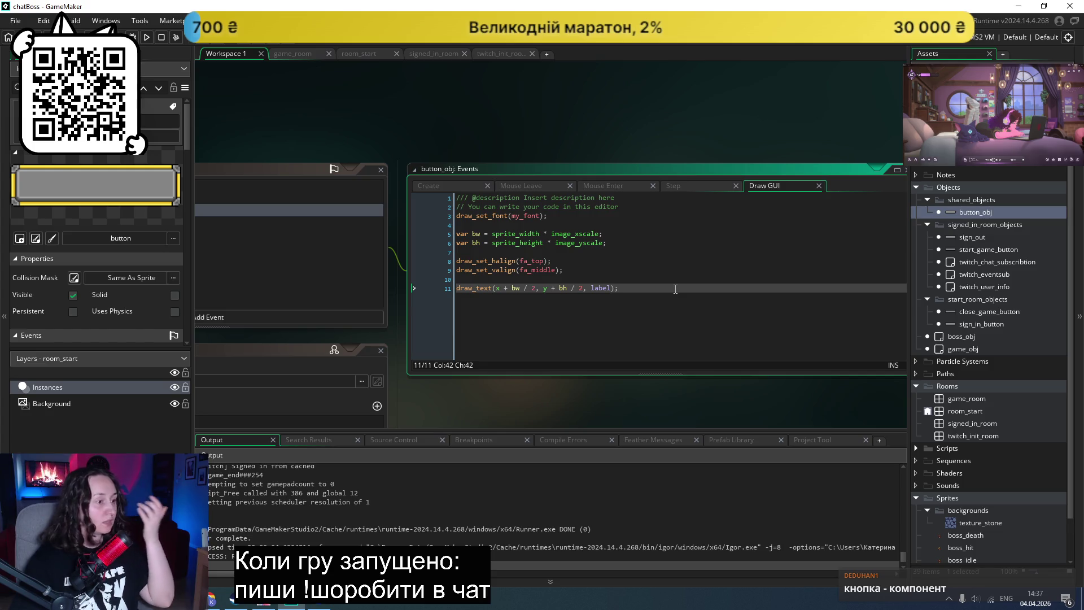
click(664, 277)
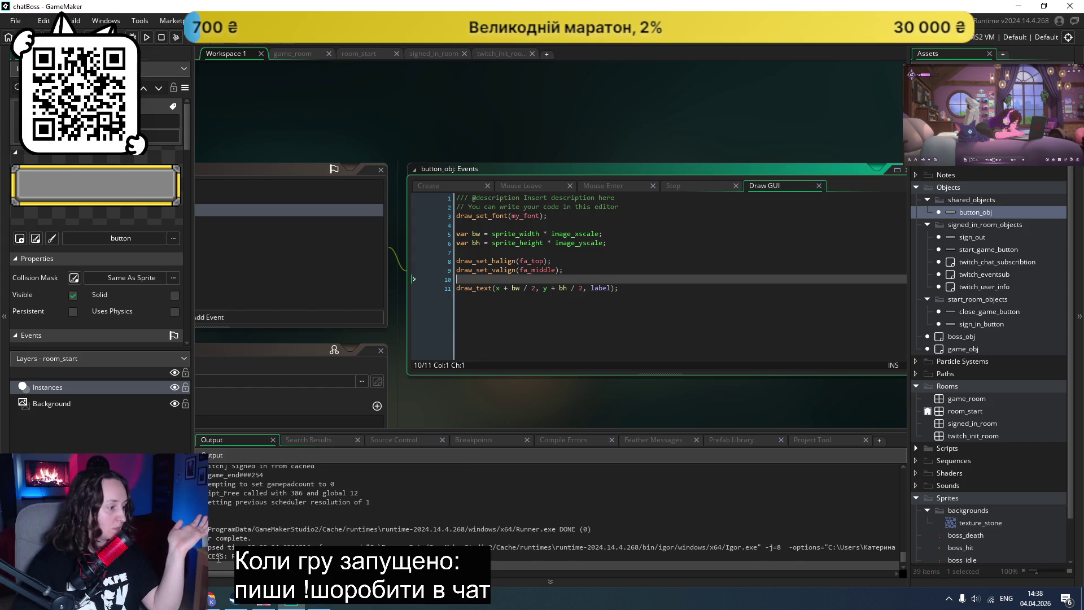
click(214, 600)
scroll(442, 357, down, 1)
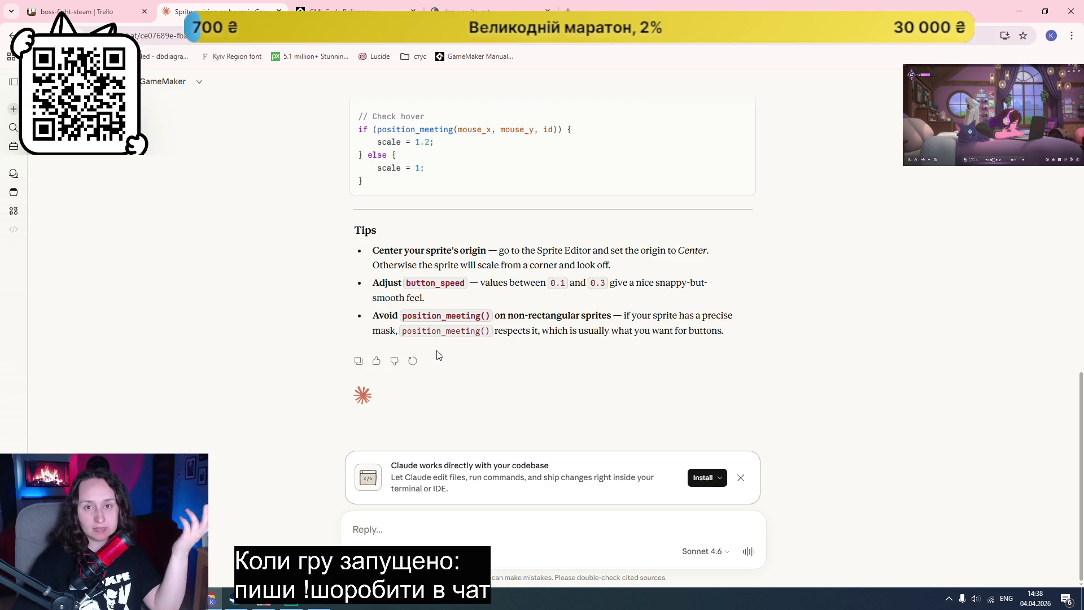
Step: Start a new Claude chat and type 'gamemaker' into the message box
scroll(281, 405, up, 1)
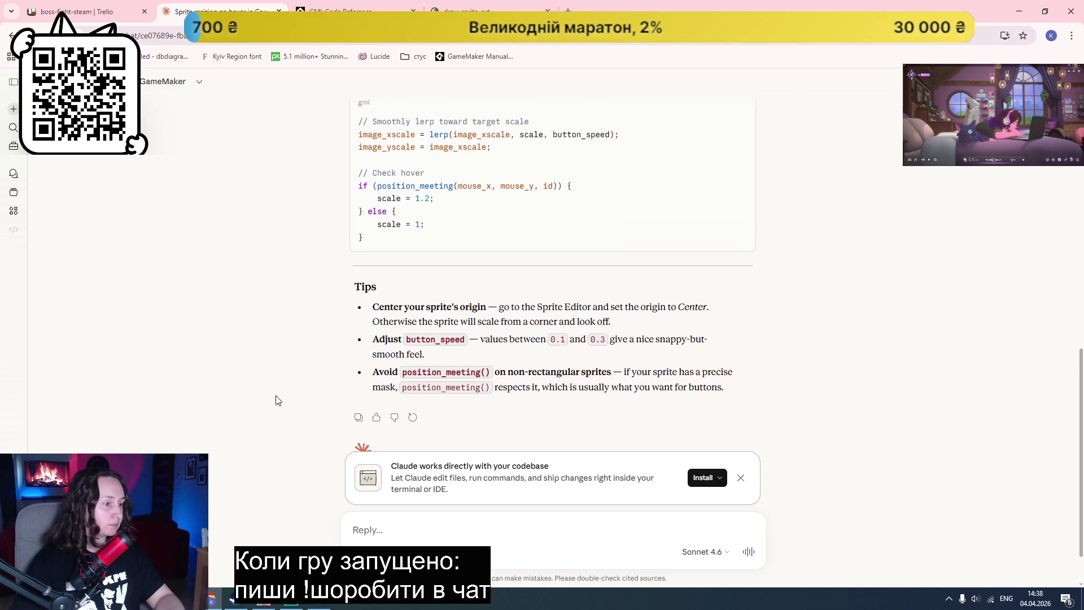
click(14, 109)
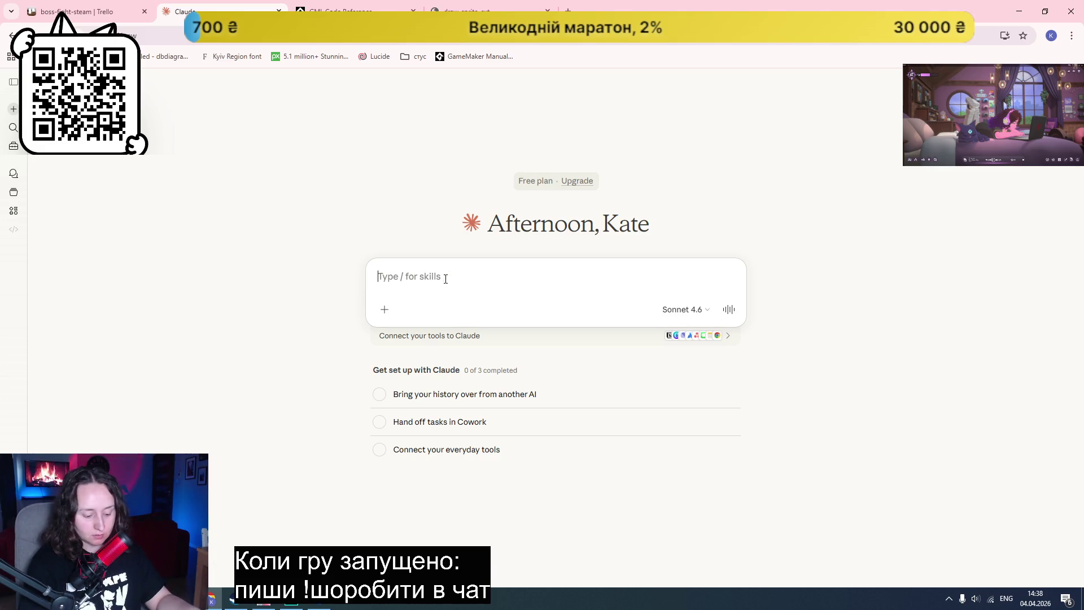
text(gamemaker draw text on center of spri)
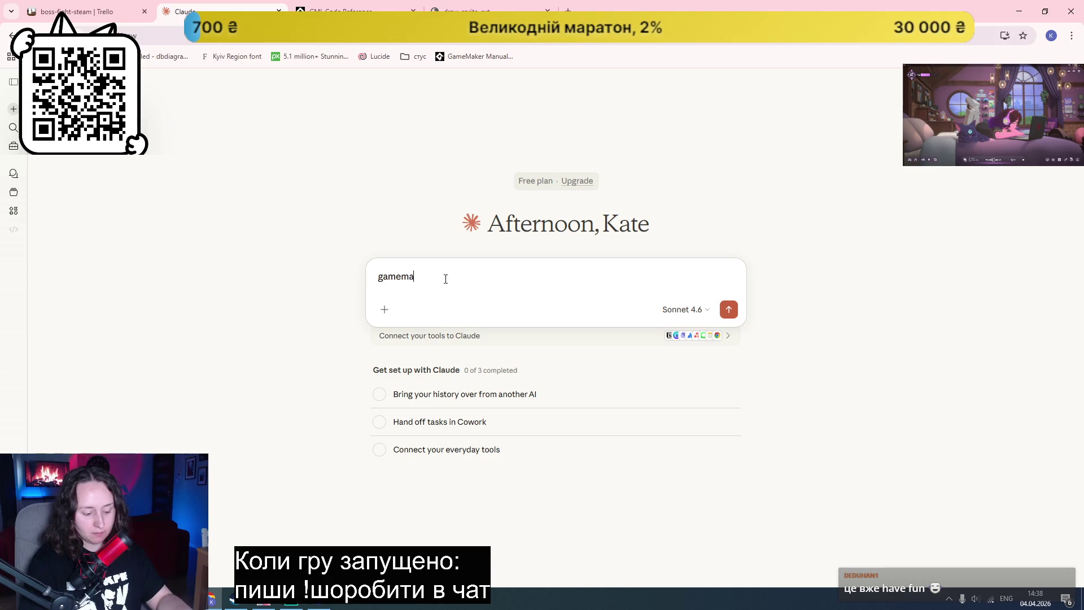
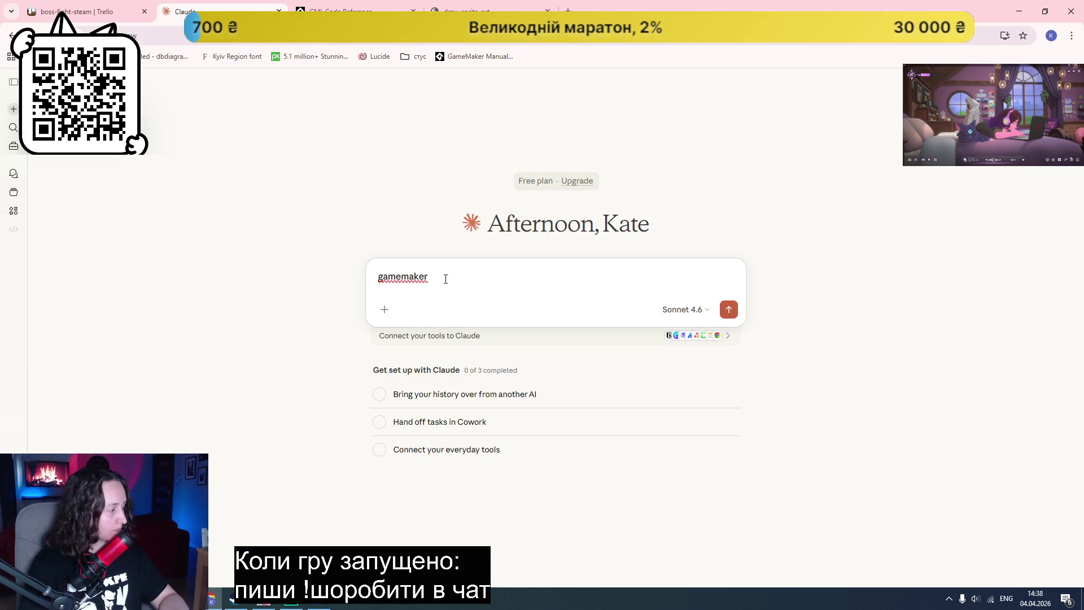
Step: Ask Claude 'draw text on center of sprite', select the suggested alignment lines, and return to GameMaker
text(draw text on center of sprite)
key(Return)
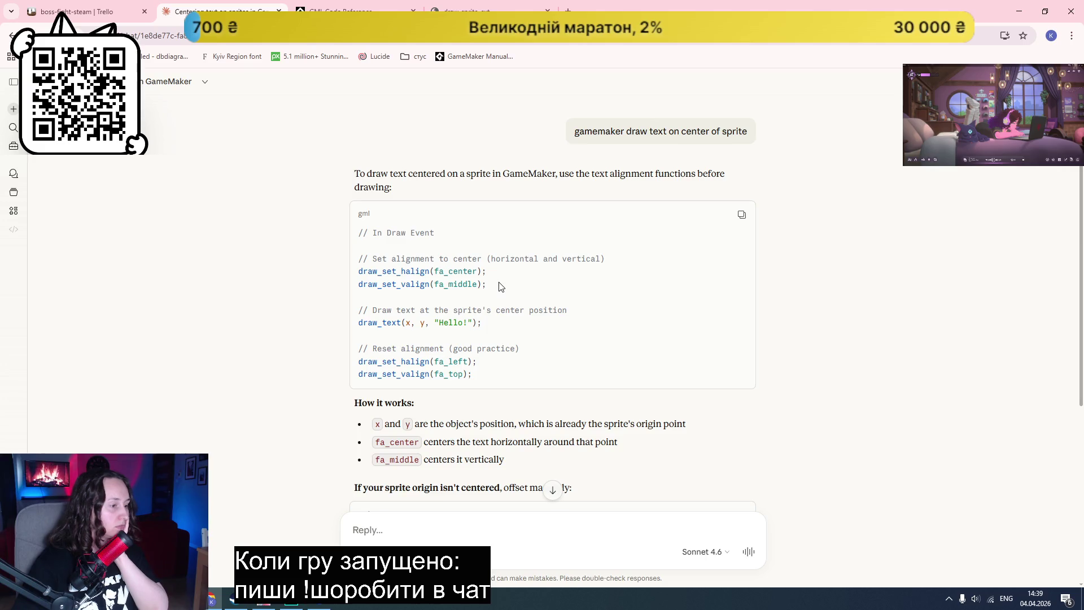
mouse_move(497, 287)
mouse_down()
mouse_move(360, 264)
mouse_move(354, 276)
mouse_up()
key(ctrl+c)
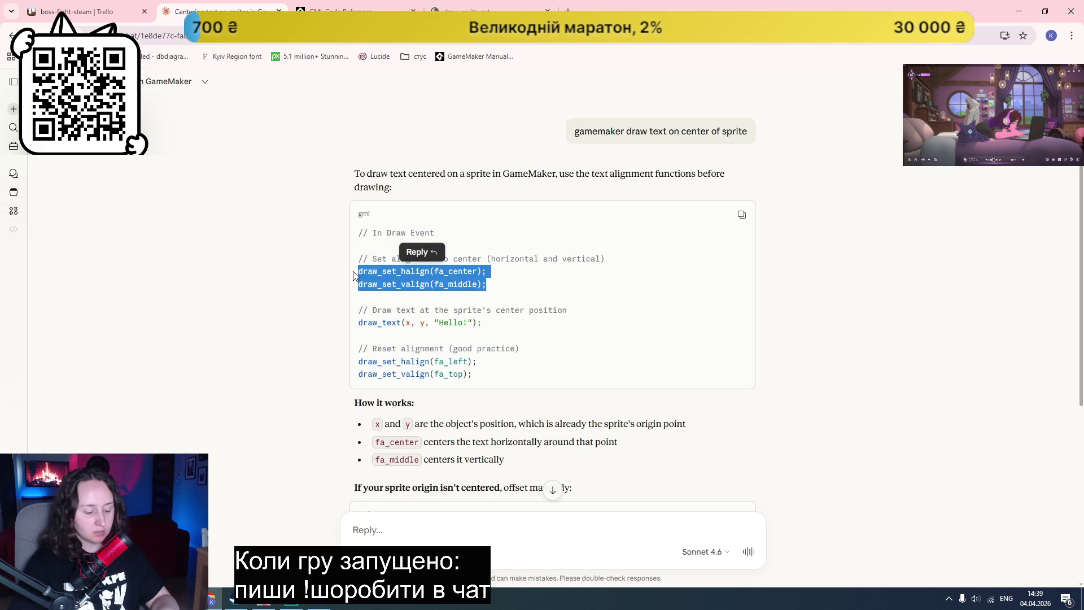
click(291, 603)
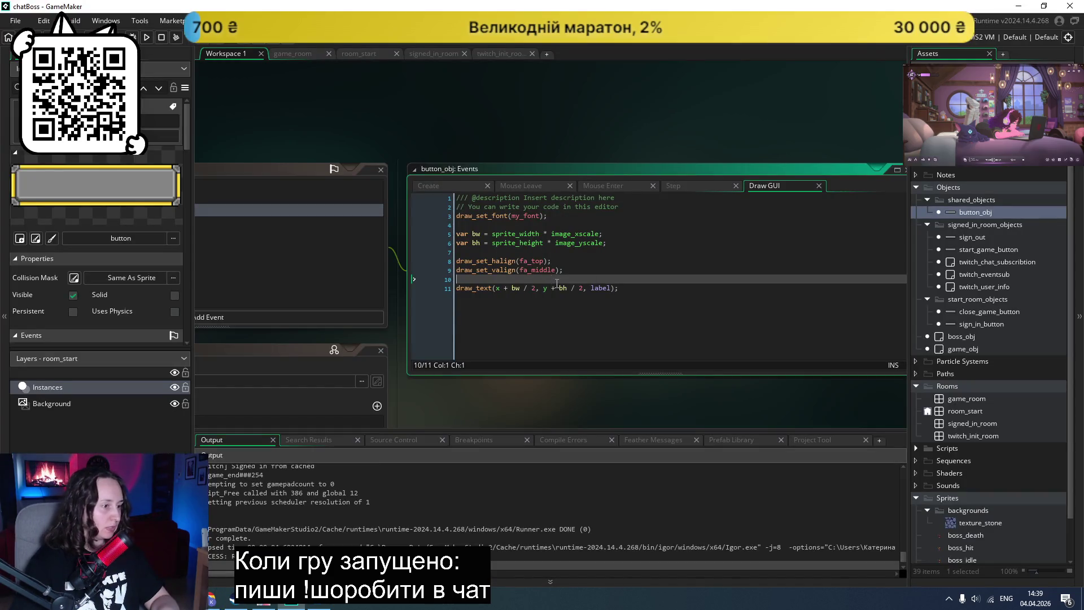
Step: Set halign to fa_center, draw the label at (x, y), test-run, and delete the unused bw/bh variables
drag(587, 276, 456, 261)
key(ctrl+v)
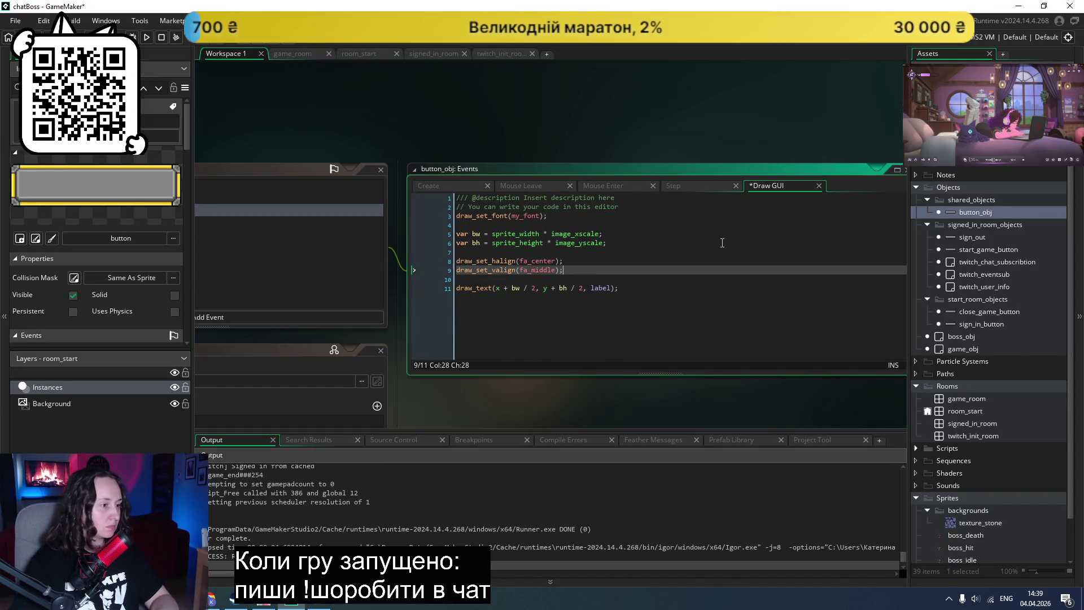
click(536, 288)
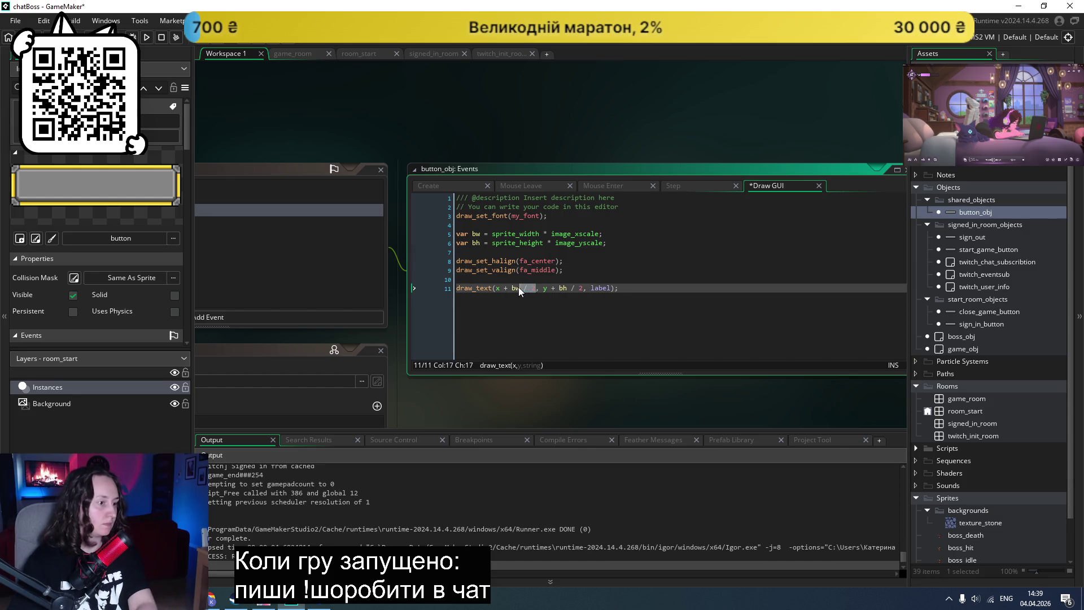
key(BackSpace)
key(BackSpace)
key(BackSpace)
key(BackSpace)
click(519, 289)
key(Delete)
key(Delete)
key(Delete)
key(BackSpace)
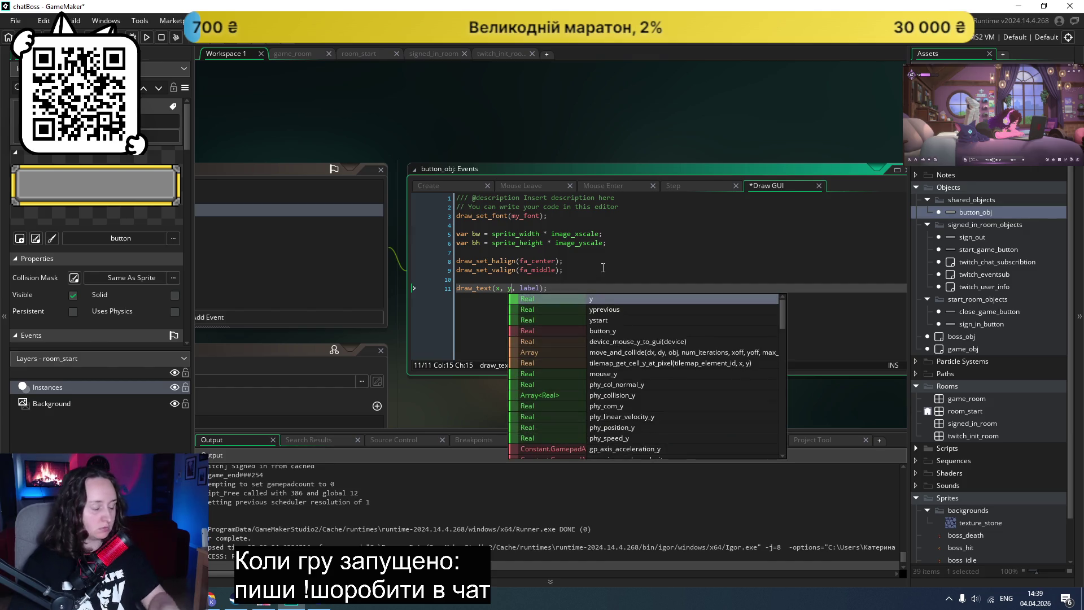
click(147, 37)
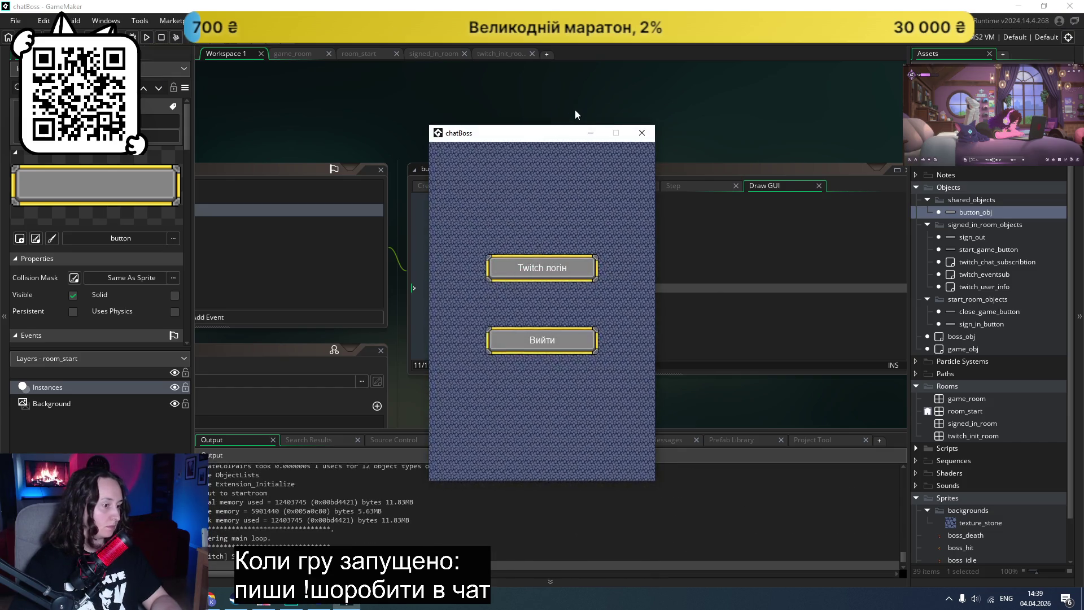
click(642, 133)
mouse_move(609, 244)
mouse_down()
mouse_move(398, 246)
mouse_move(391, 226)
mouse_up()
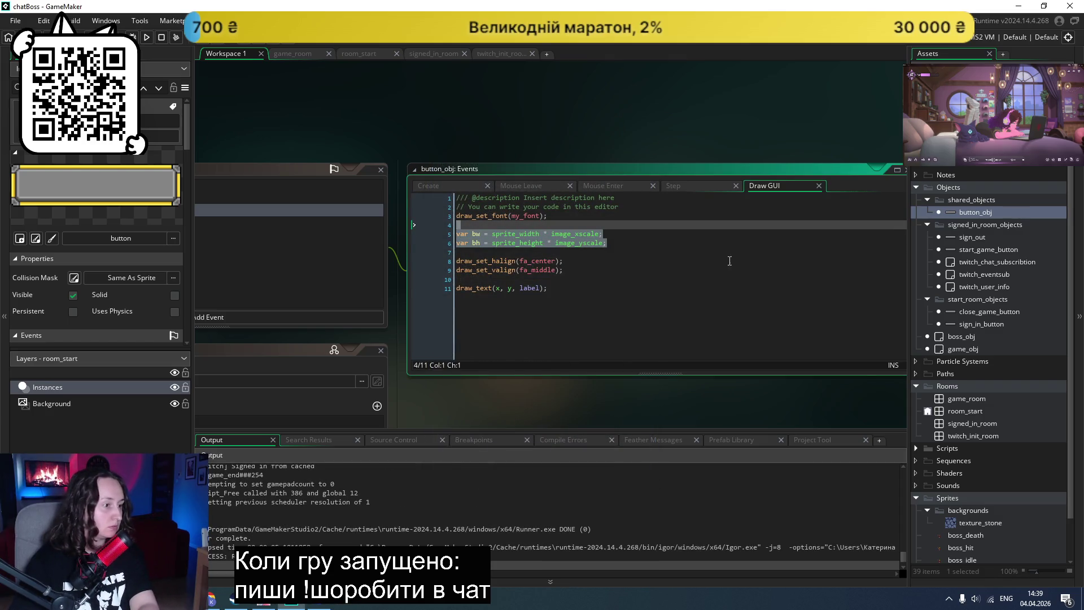
key(BackSpace)
key(BackSpace)
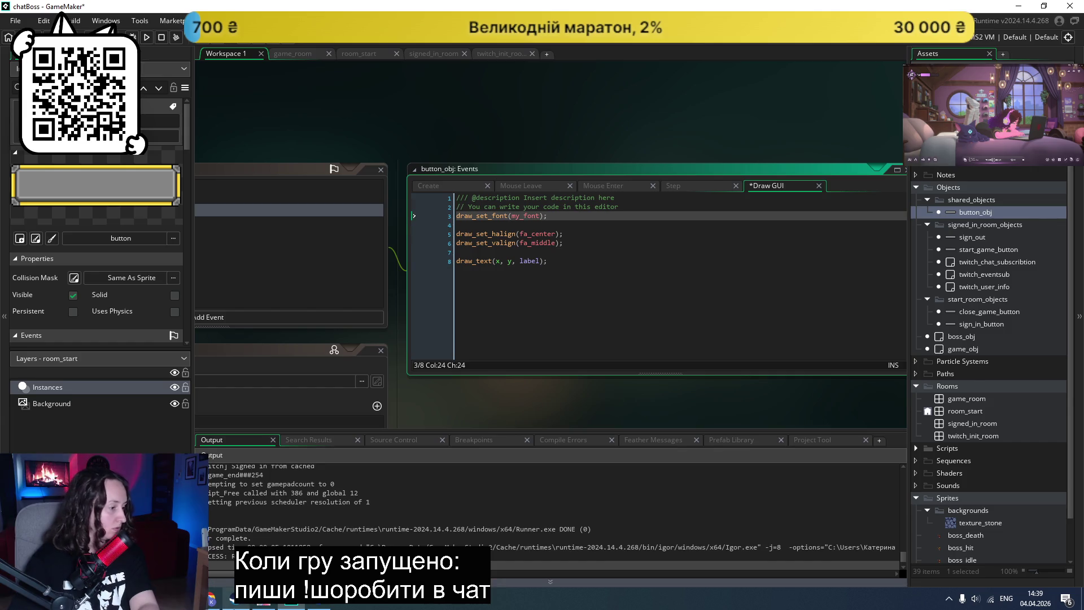
Step: Paste the fa_left/fa_top alignment reset lines after draw_text, save, and test-run again
key(alt+Tab)
drag(474, 375, 346, 358)
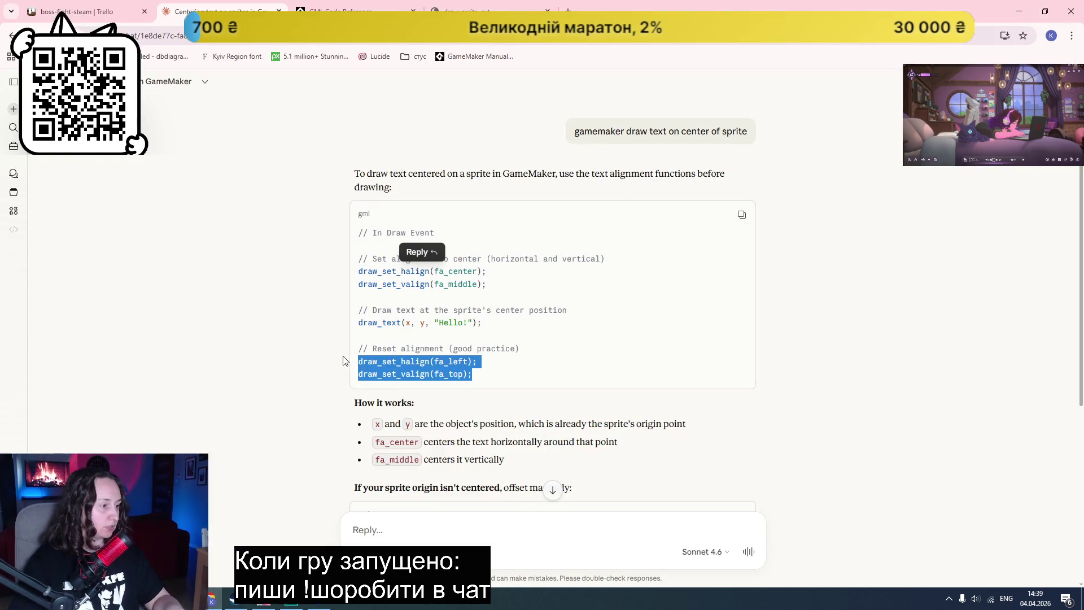
key(alt+Tab)
click(570, 288)
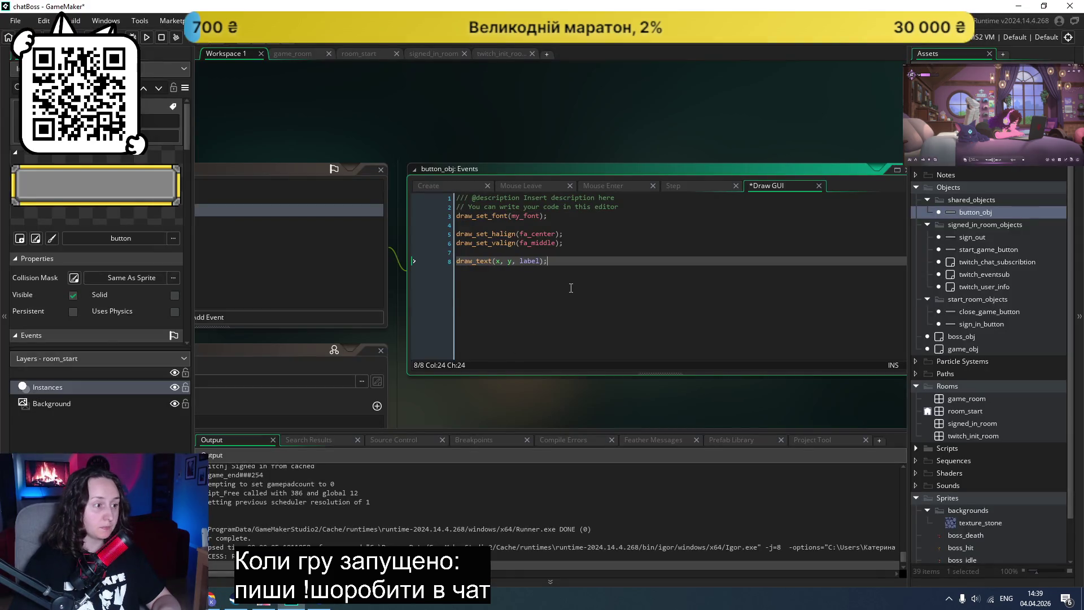
key(Return)
key(Return)
text(draw_set_halign(fa_left); draw_set_valign(fa_top);)
key(ctrl+s)
click(145, 37)
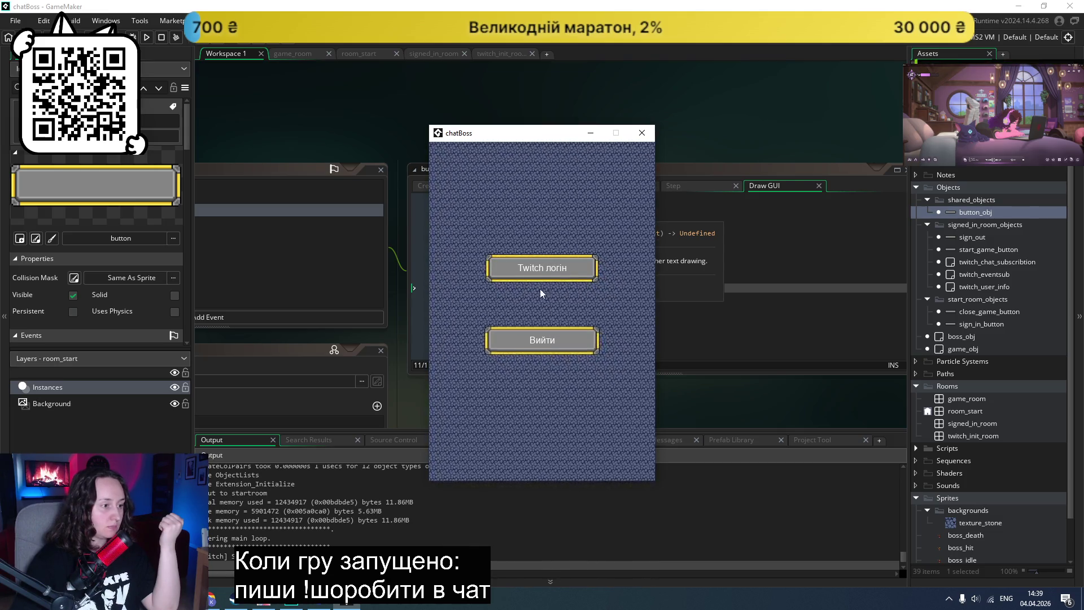
click(642, 133)
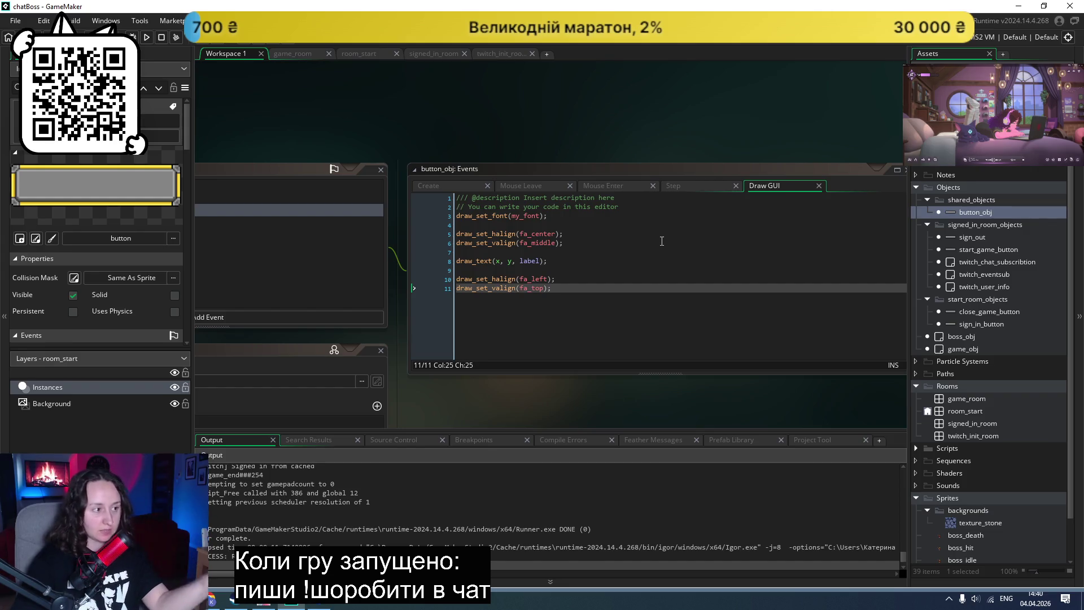
scroll(580, 139, up, 1)
scroll(574, 157, down, 1)
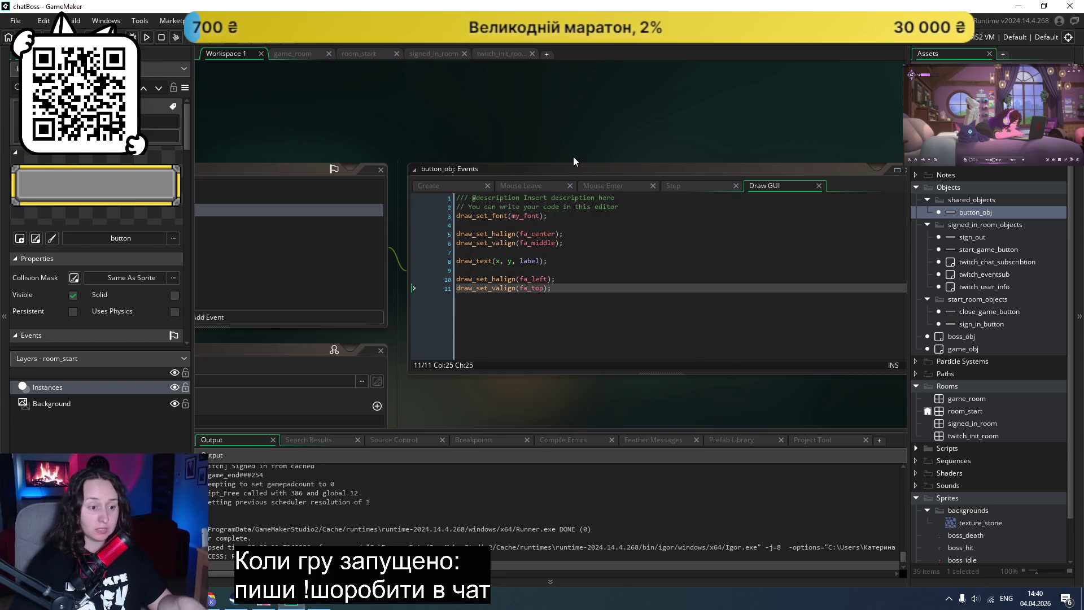
scroll(574, 156, left, 5)
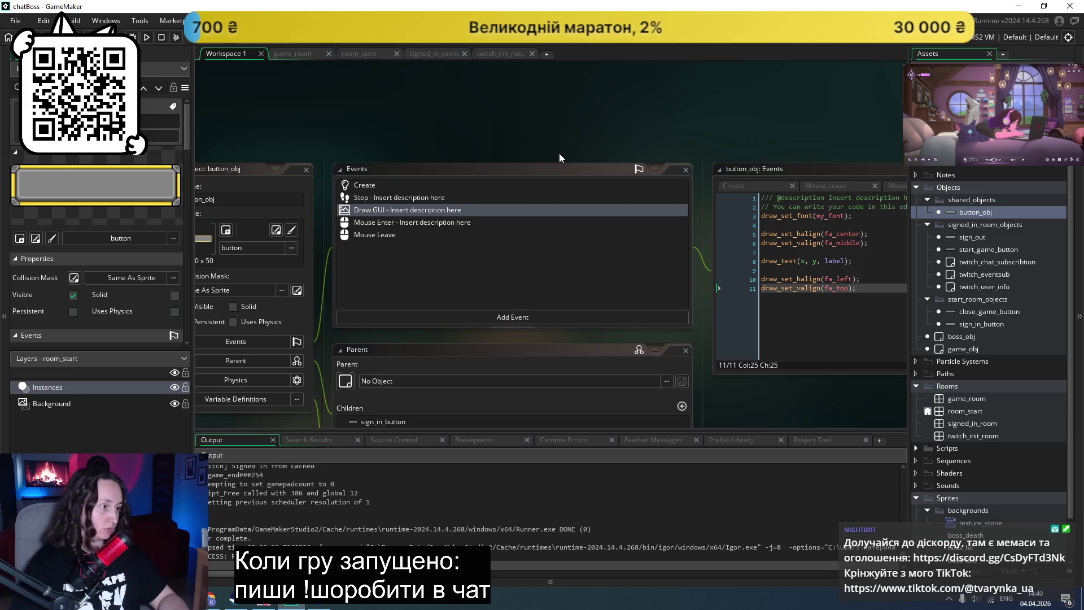
scroll(432, 195, right, 4)
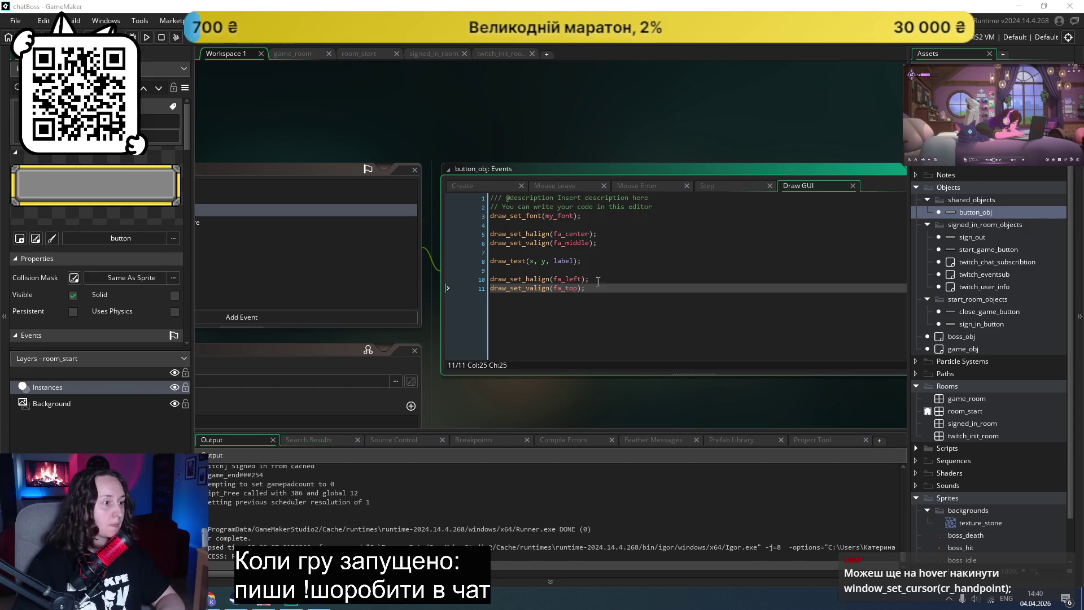
Step: Add window_set_cursor(cr_handpoint) to the hovered branch of button_obj's Step event and test it
click(709, 191)
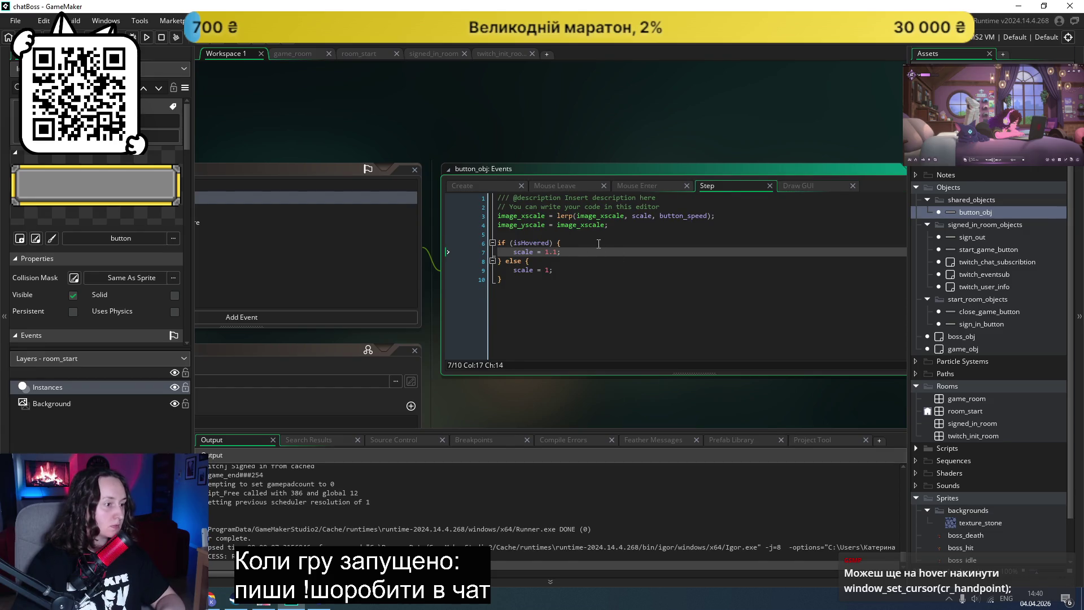
key(Return)
text(window_set_cursor(cr_handpoint);)
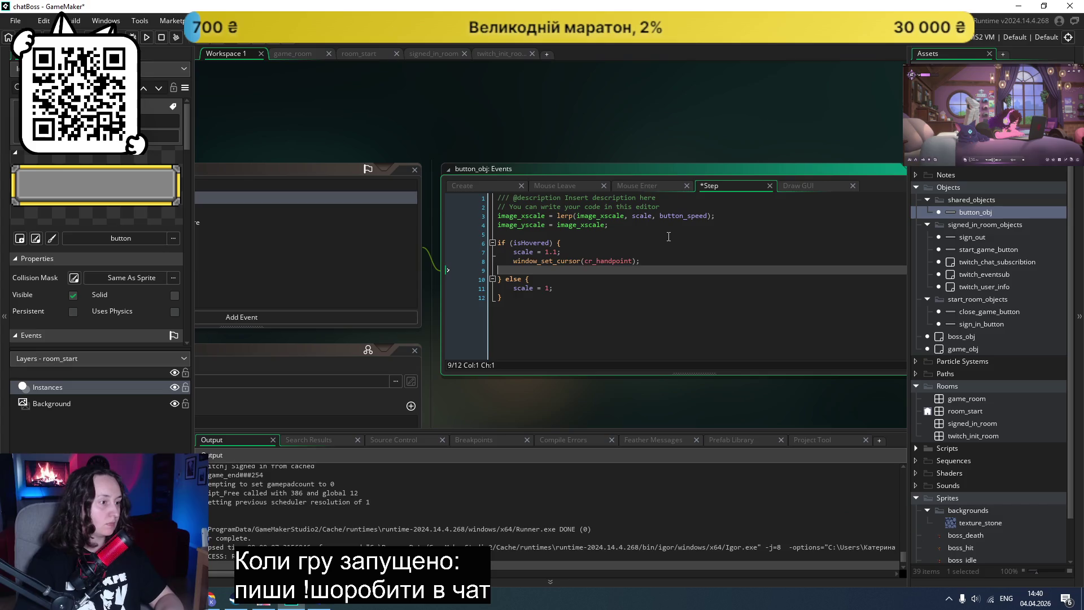
key(BackSpace)
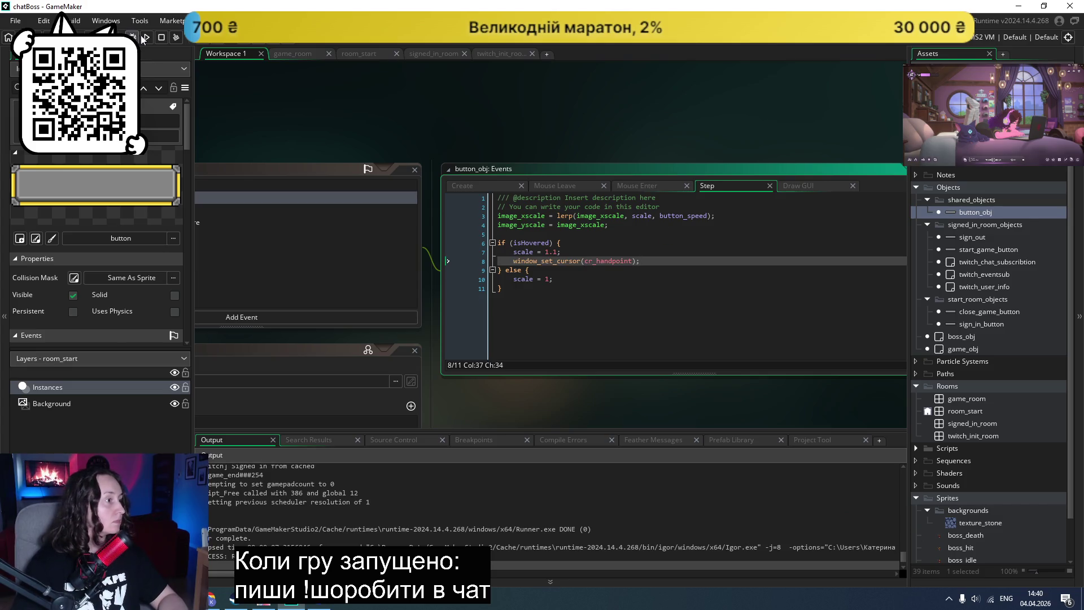
click(142, 37)
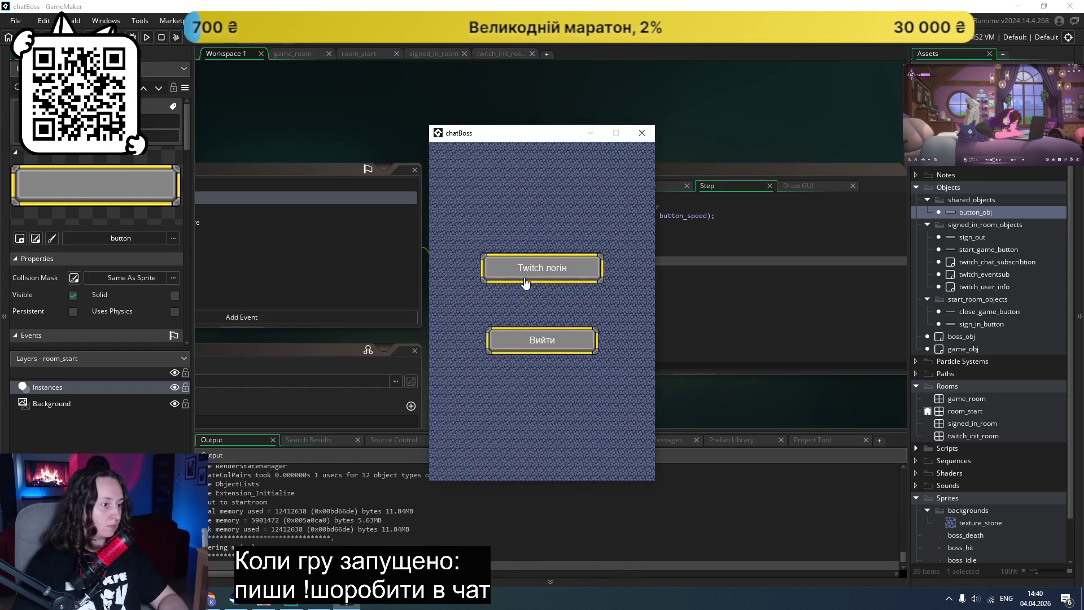
click(545, 267)
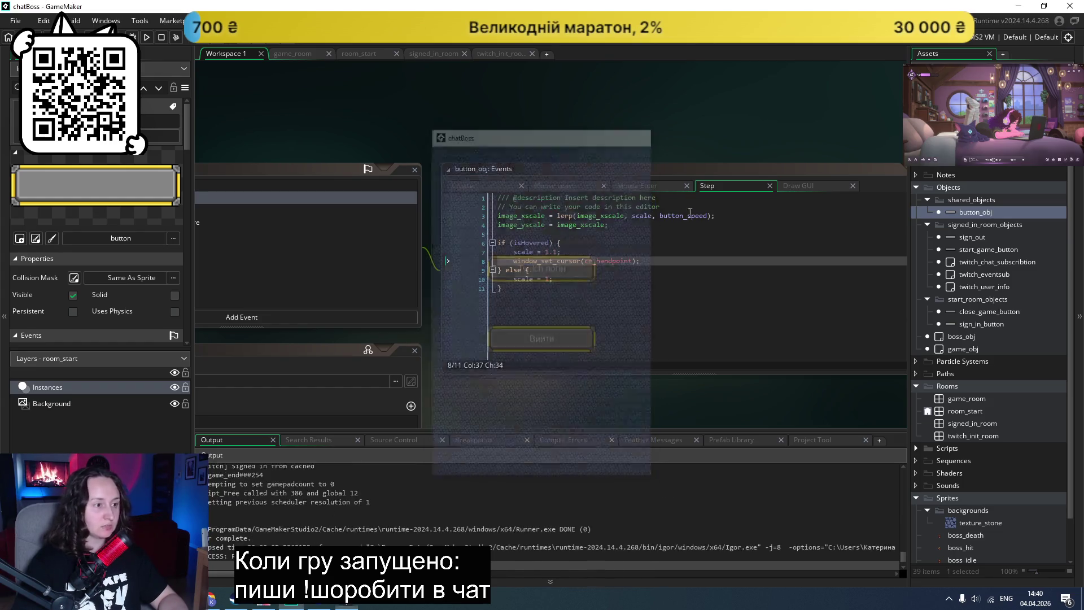
Step: Add window_set_cursor(cr_arrow) to the else branch and run with F5 to test both cursors
click(609, 279)
key(Return)
key(ctrl+v)
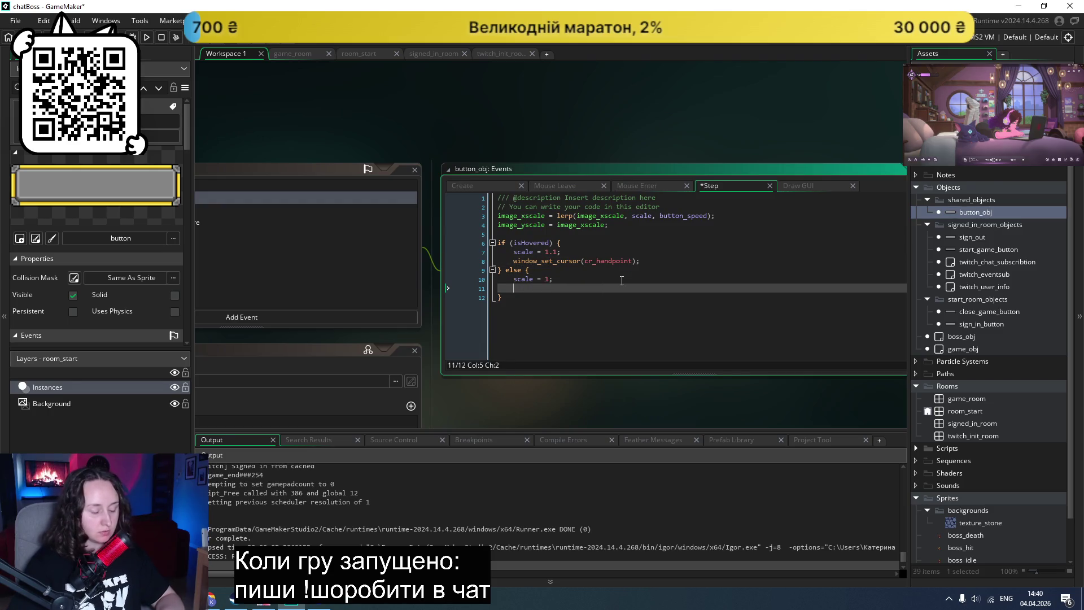
key(Return)
key(BackSpace)
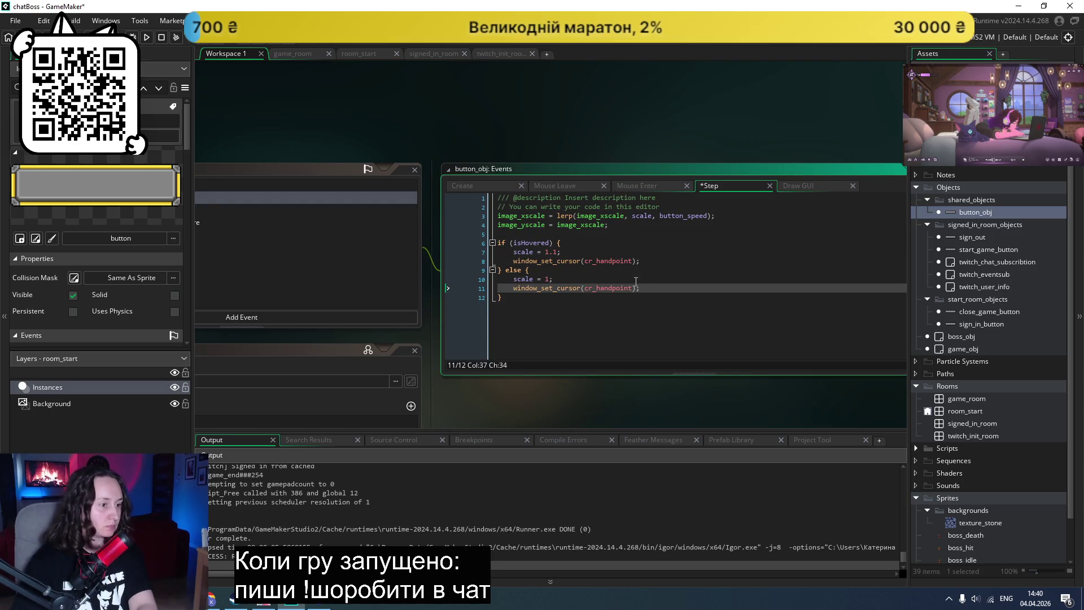
drag(637, 288, 585, 288)
key(BackSpace)
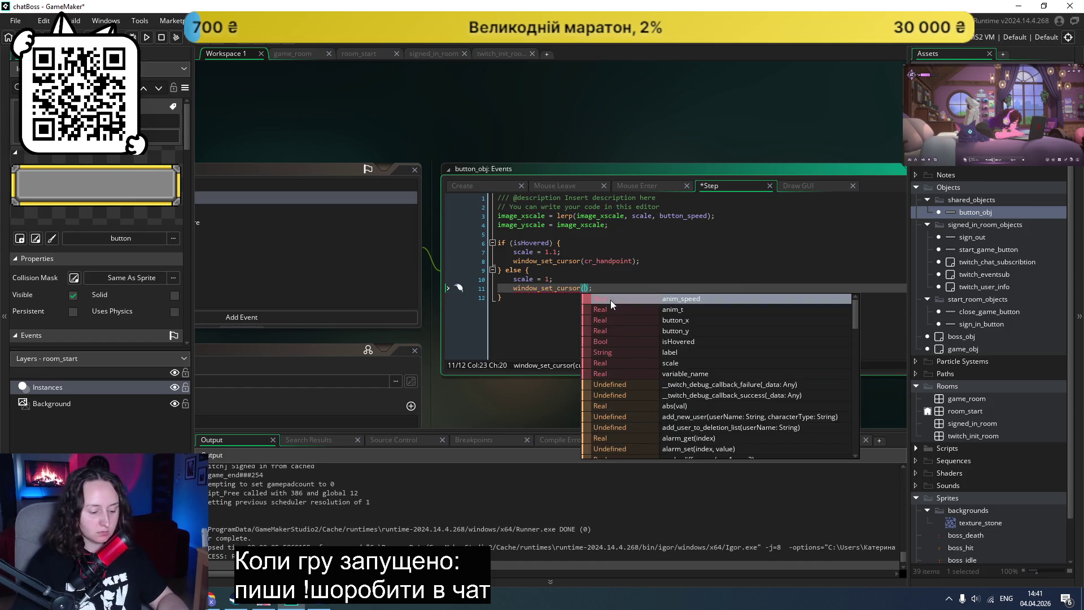
text(cr)
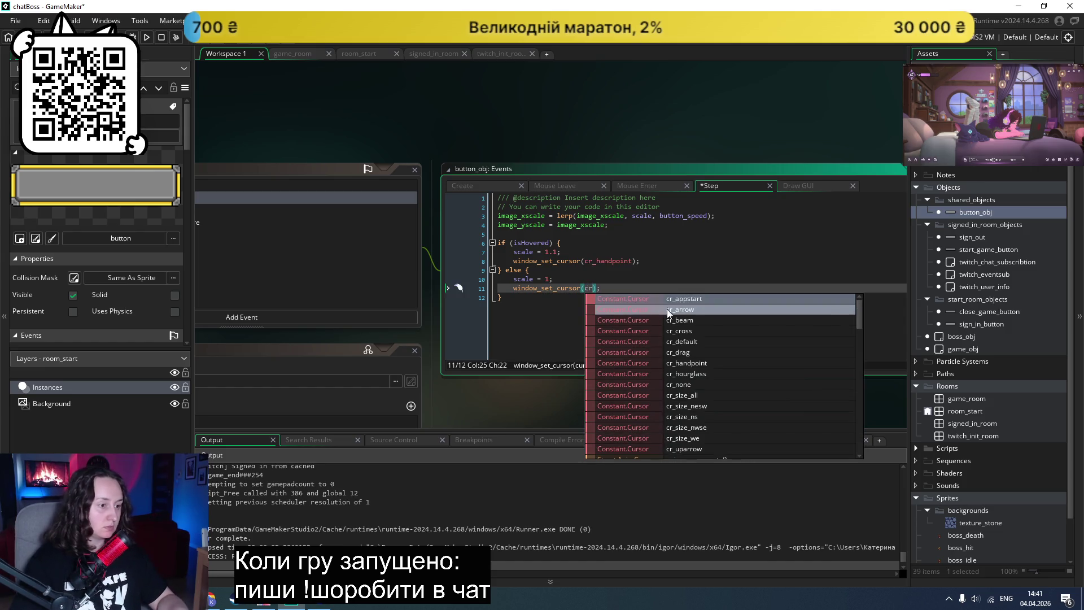
click(687, 309)
key(F5)
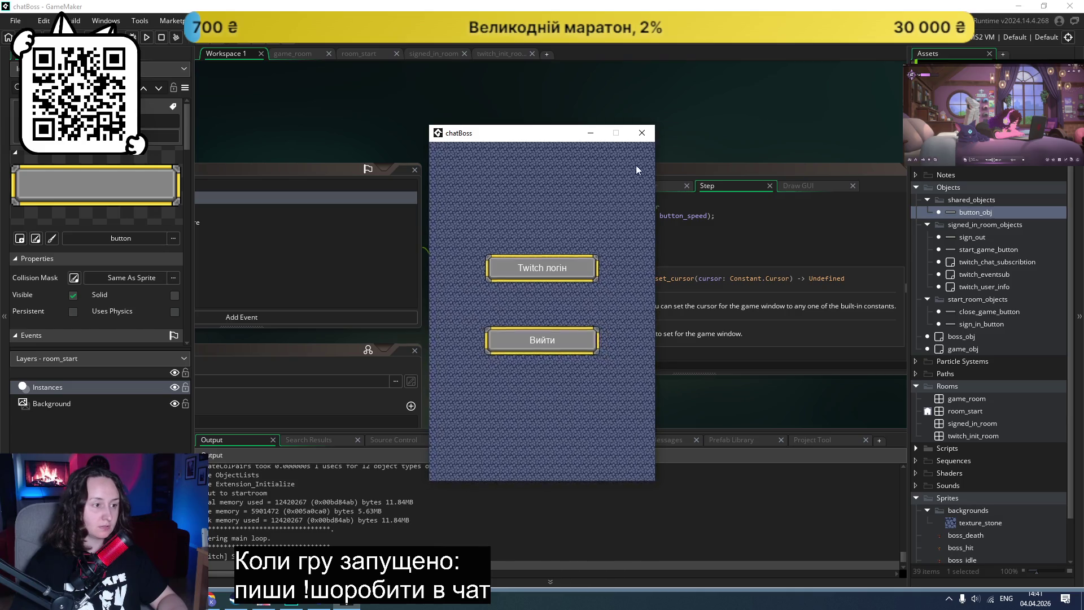
click(642, 132)
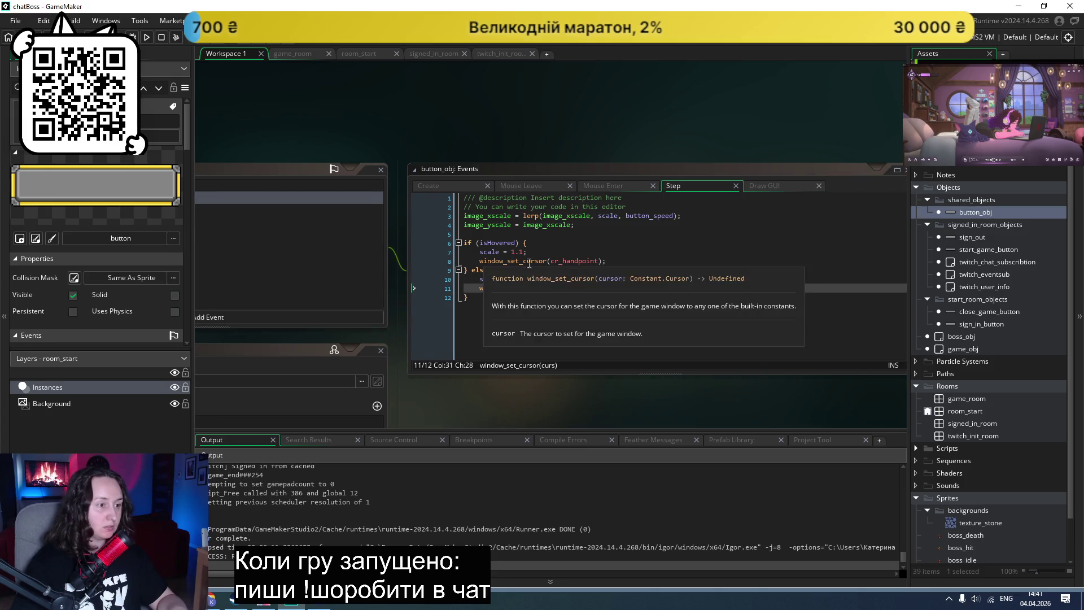
click(632, 262)
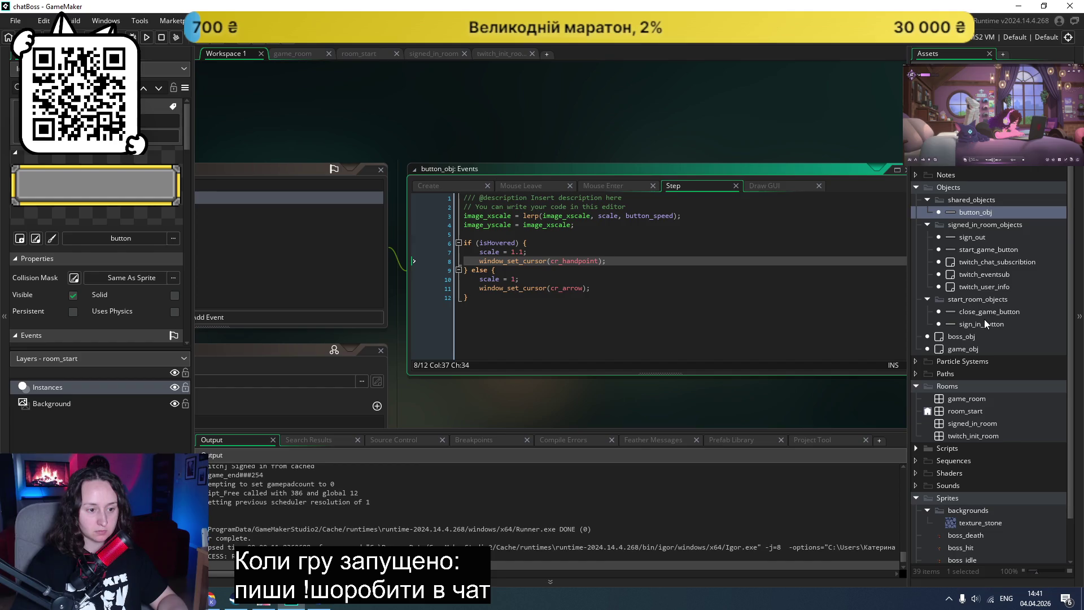
Step: Switch briefly to Claude, then bring up the browser and close the draw_sprite_ext manual page
click(593, 340)
key(alt+Tab)
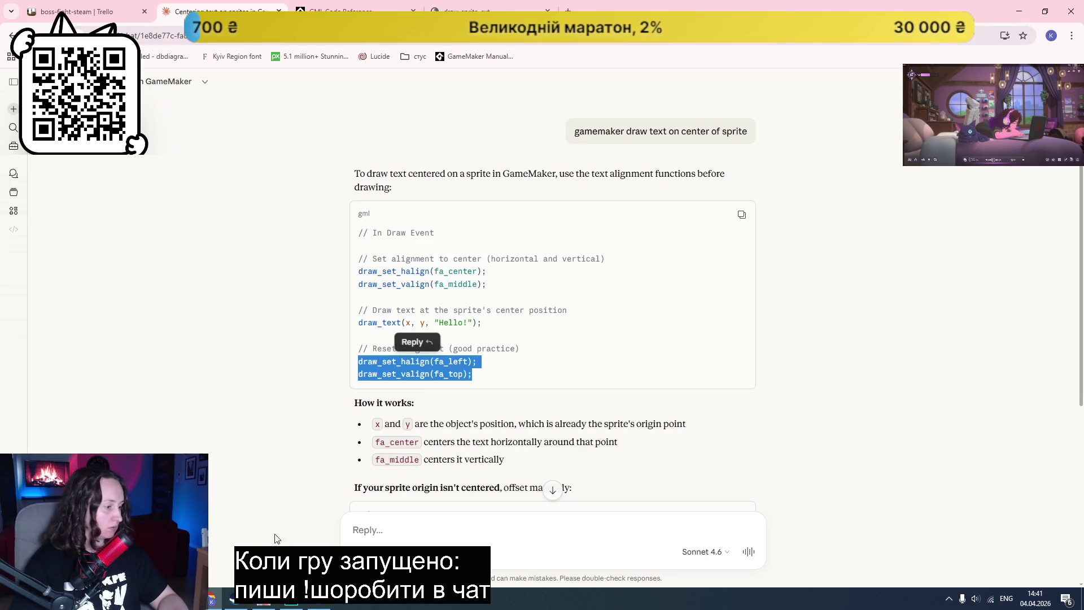
key(alt+Tab)
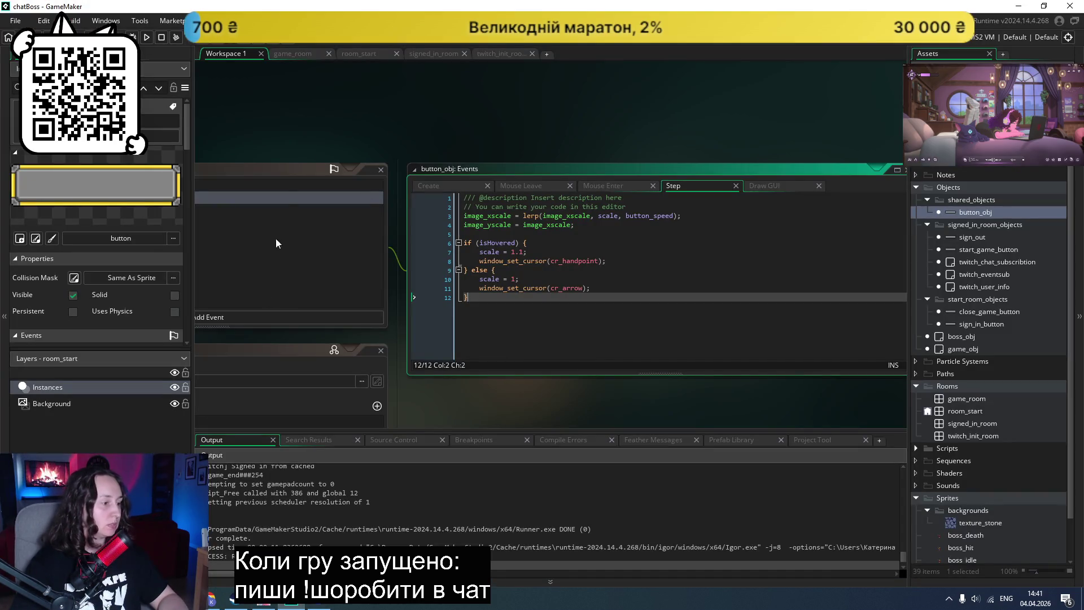
click(213, 600)
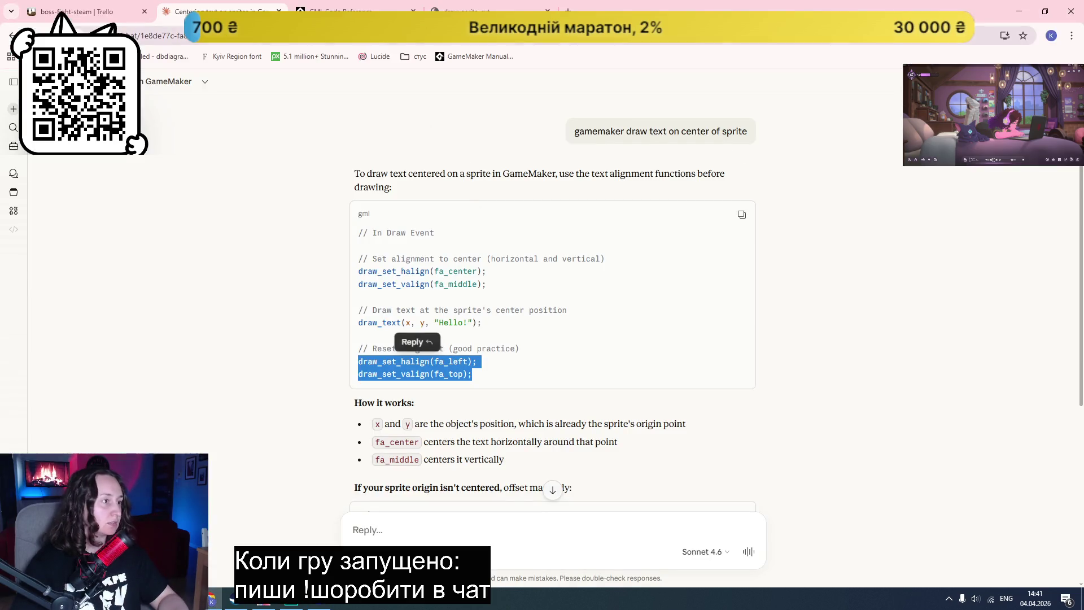
click(487, 10)
key(ctrl+w)
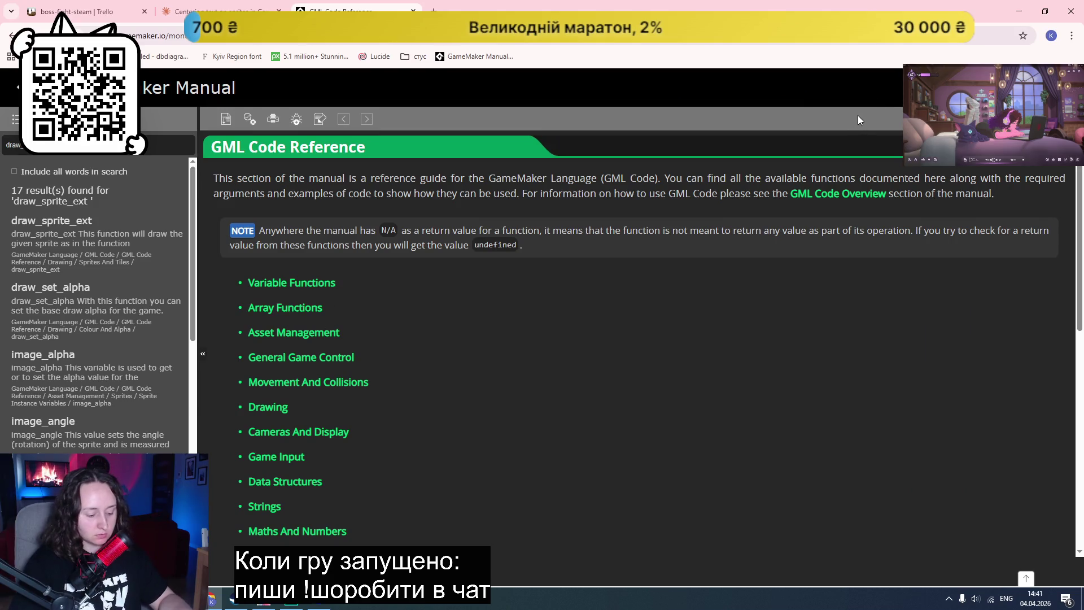
Step: Search the manual for 'scale', read draw_text_transformed's xscale/yscale arguments, then return to the Claude chat
text(scale)
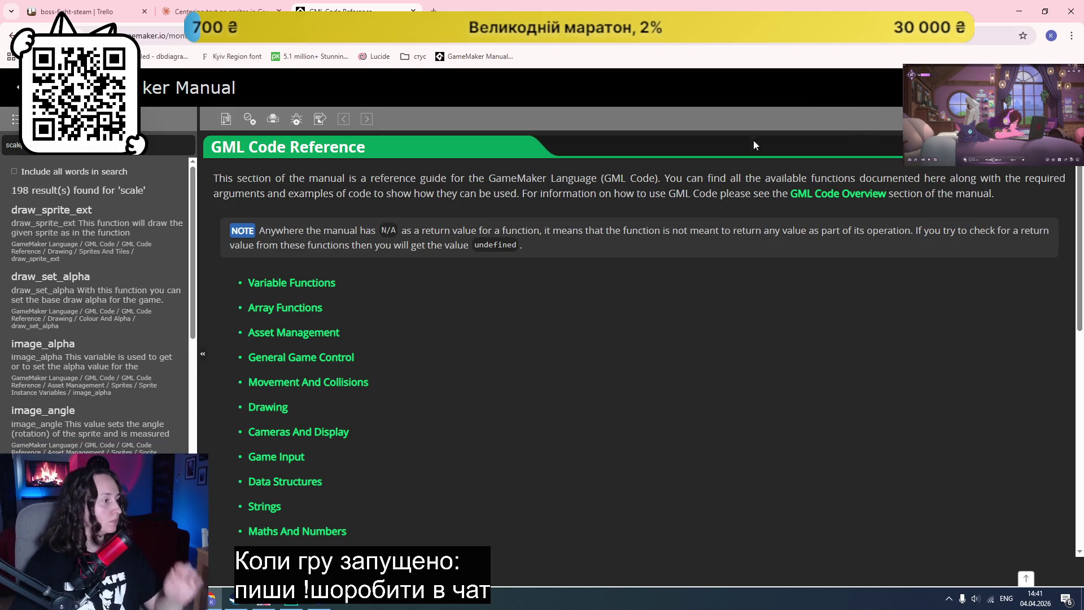
key(Return)
scroll(113, 265, down, 1)
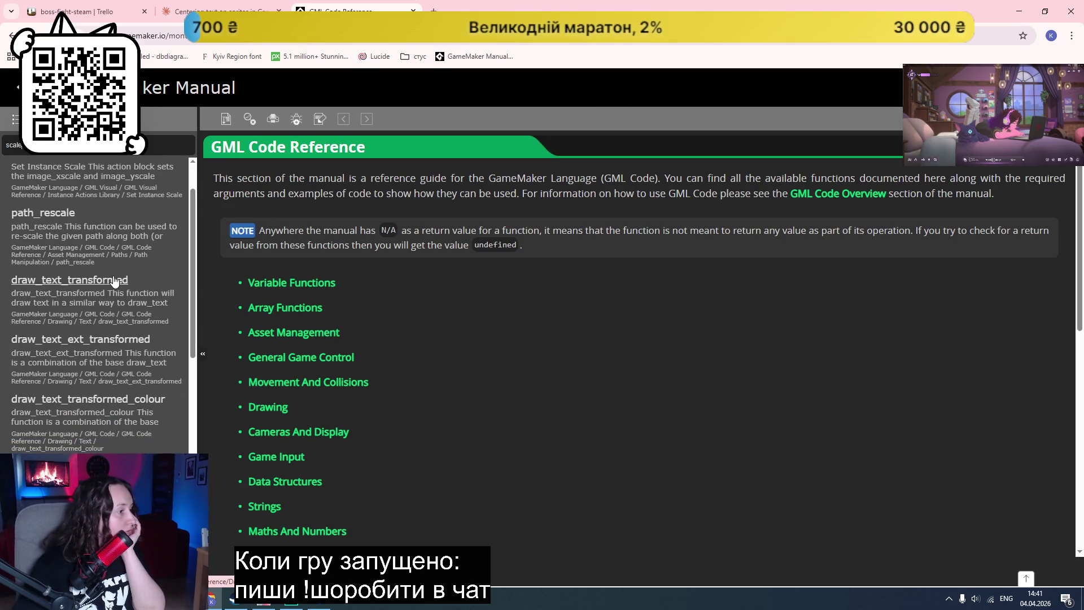
click(115, 281)
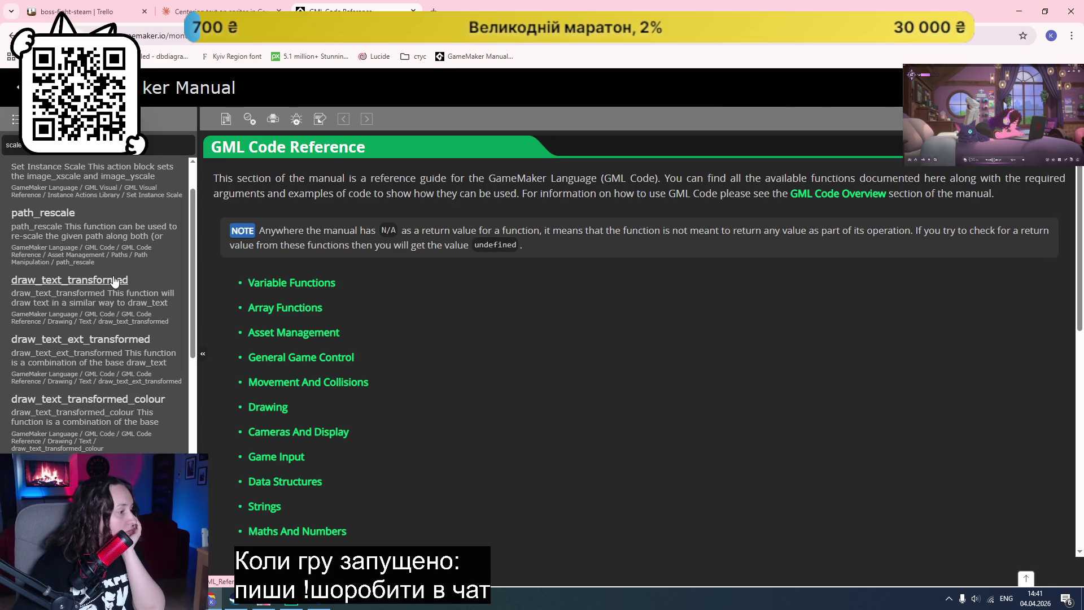
key(ctrl+Tab)
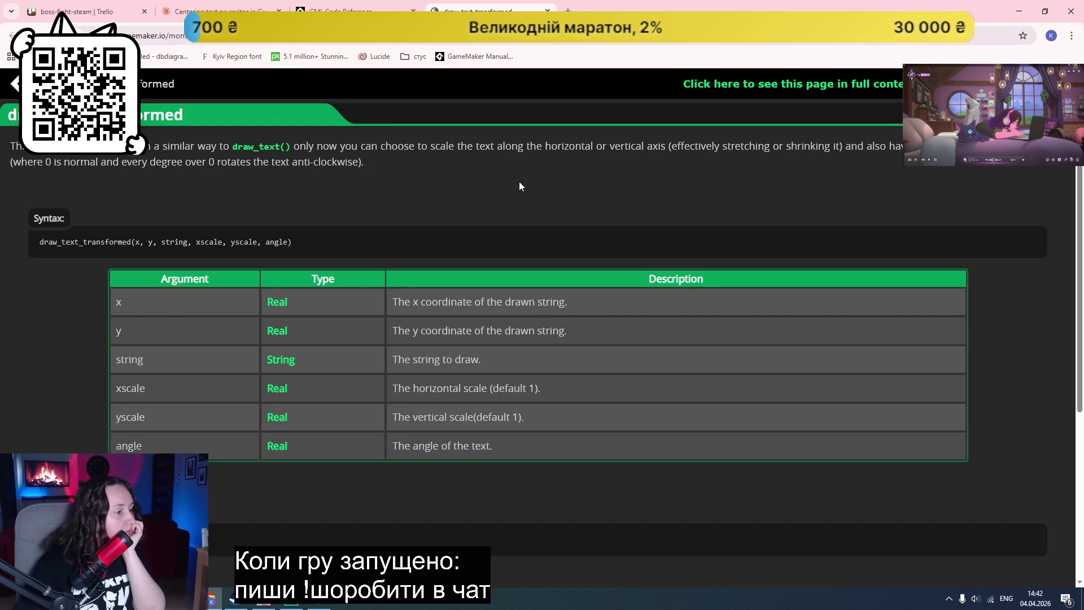
scroll(519, 187, down, 5)
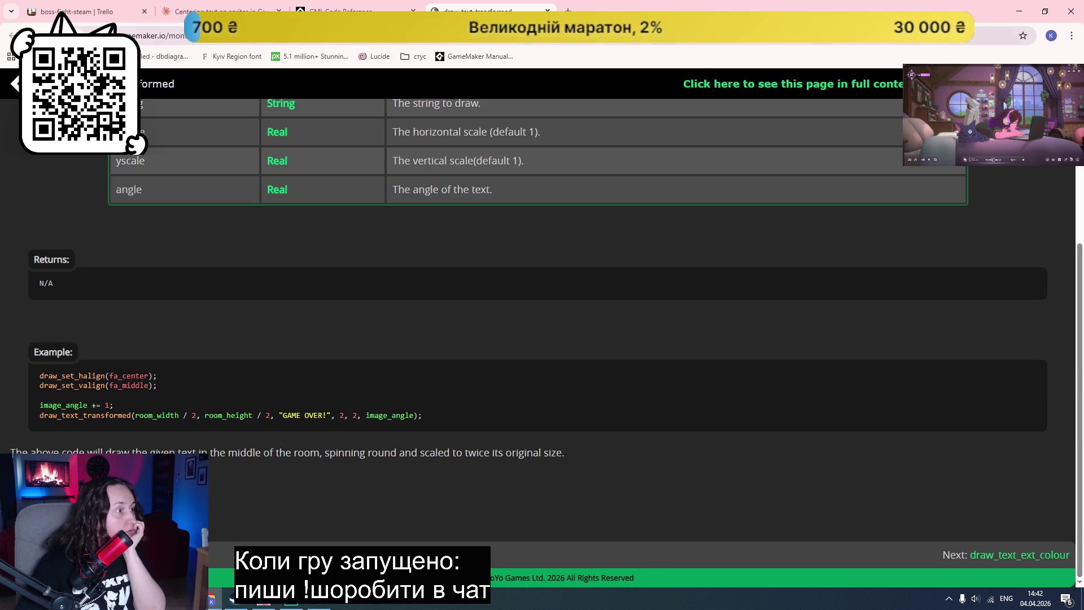
click(220, 11)
scroll(504, 385, down, 5)
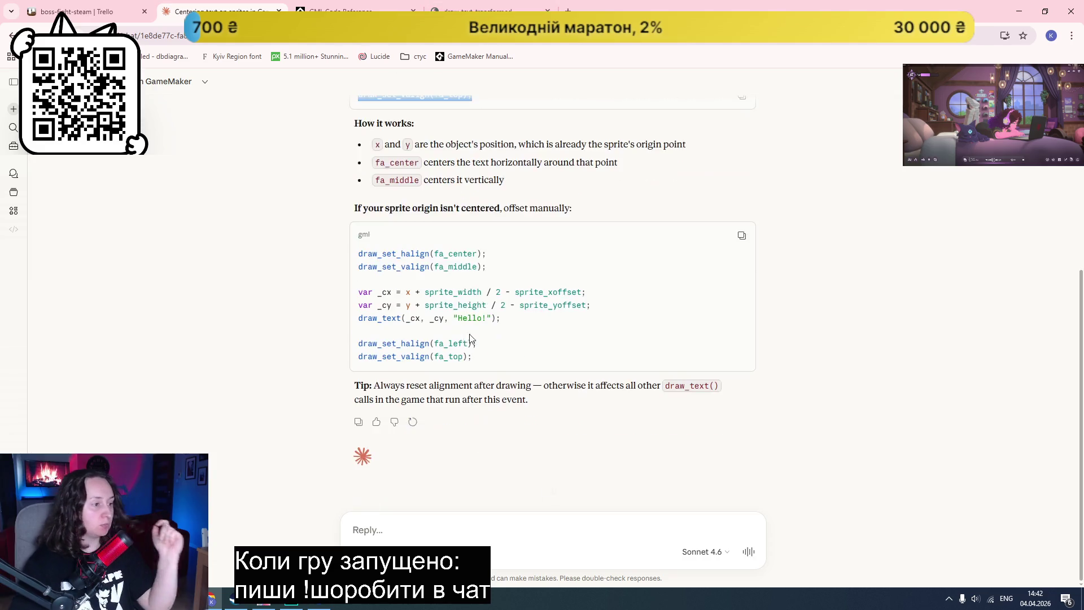
Step: Ask Claude 'scale text', select its draw_text_transformed example line, and switch back to GameMaker
click(466, 531)
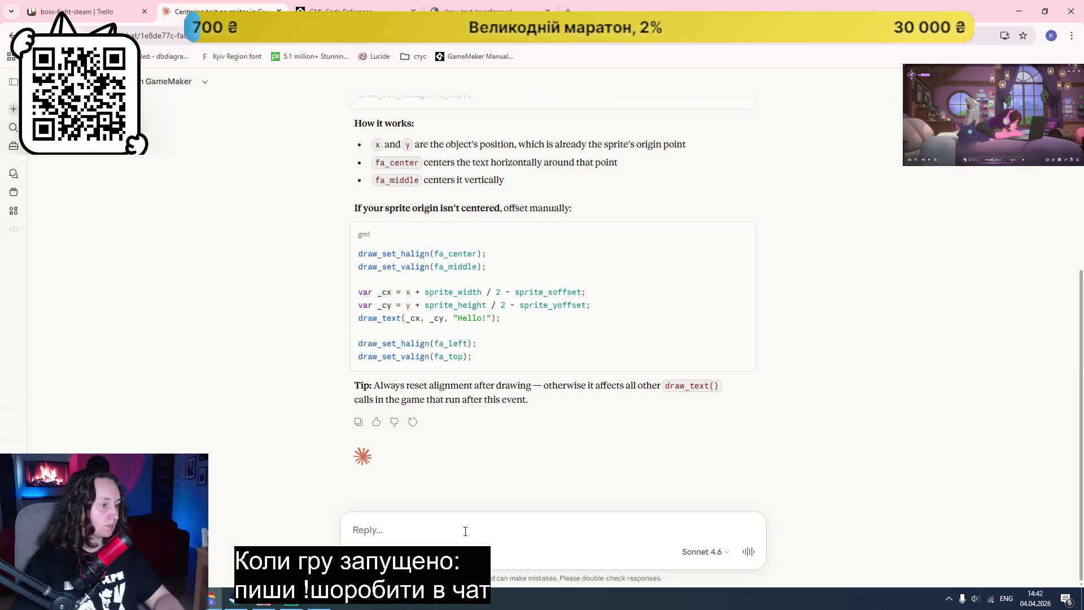
text(scale text)
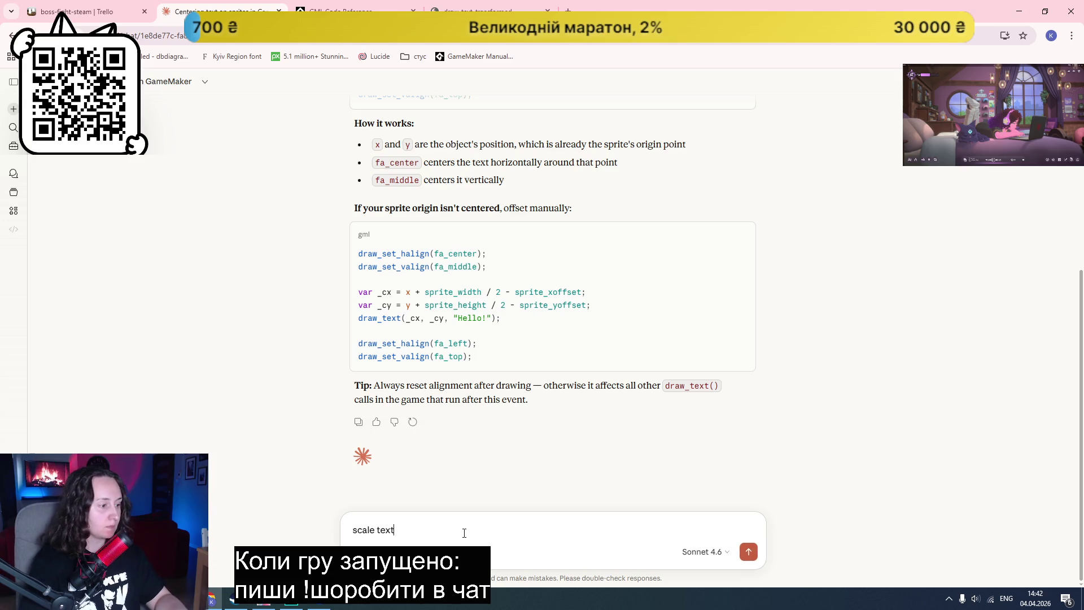
key(Return)
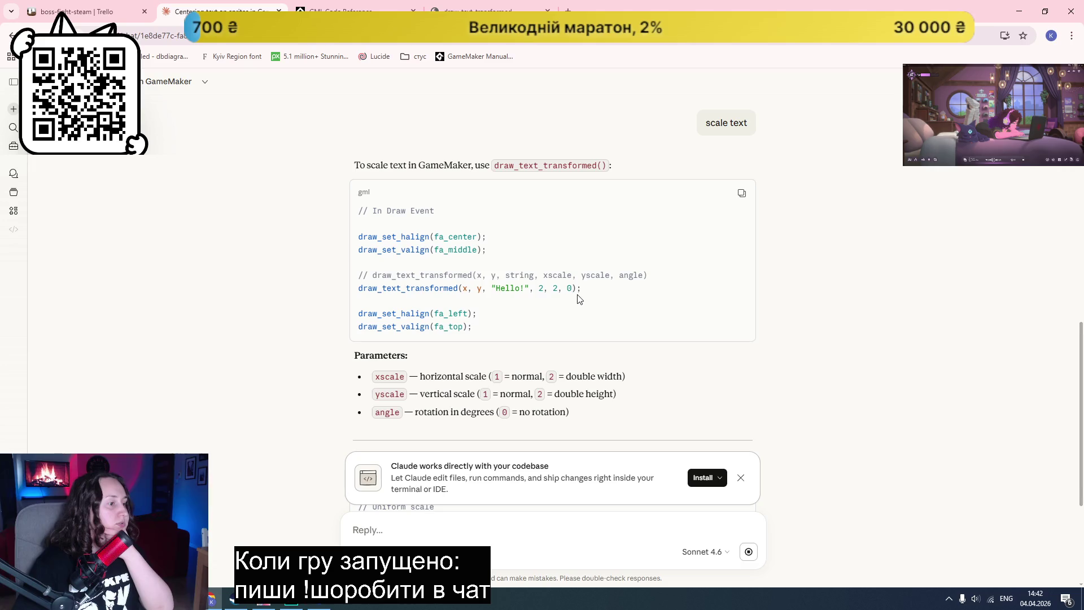
drag(586, 289, 353, 293)
scroll(266, 304, down, 3)
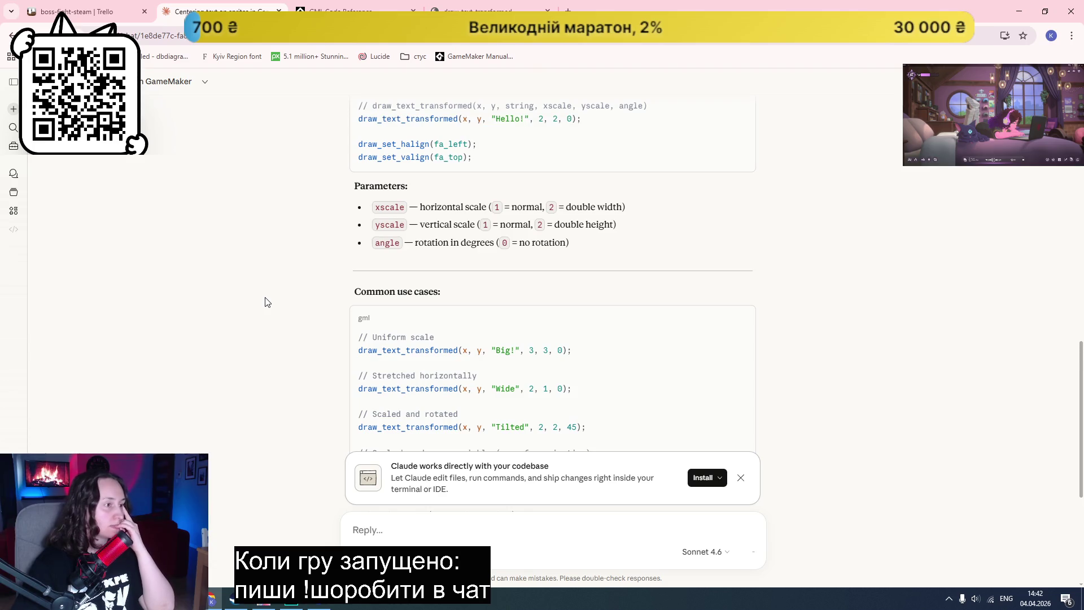
scroll(266, 302, up, 2)
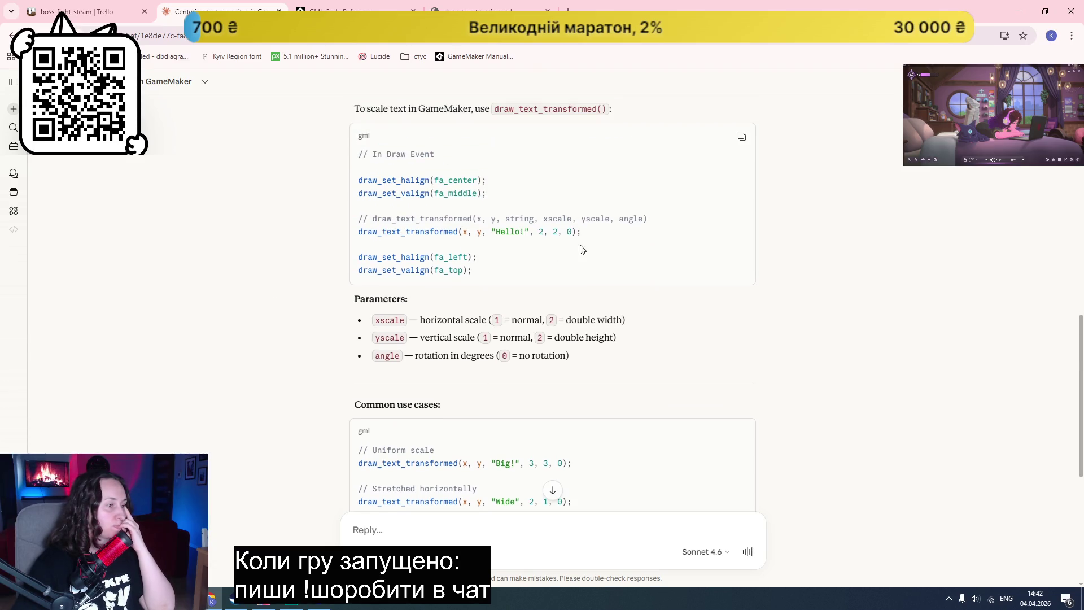
click(291, 599)
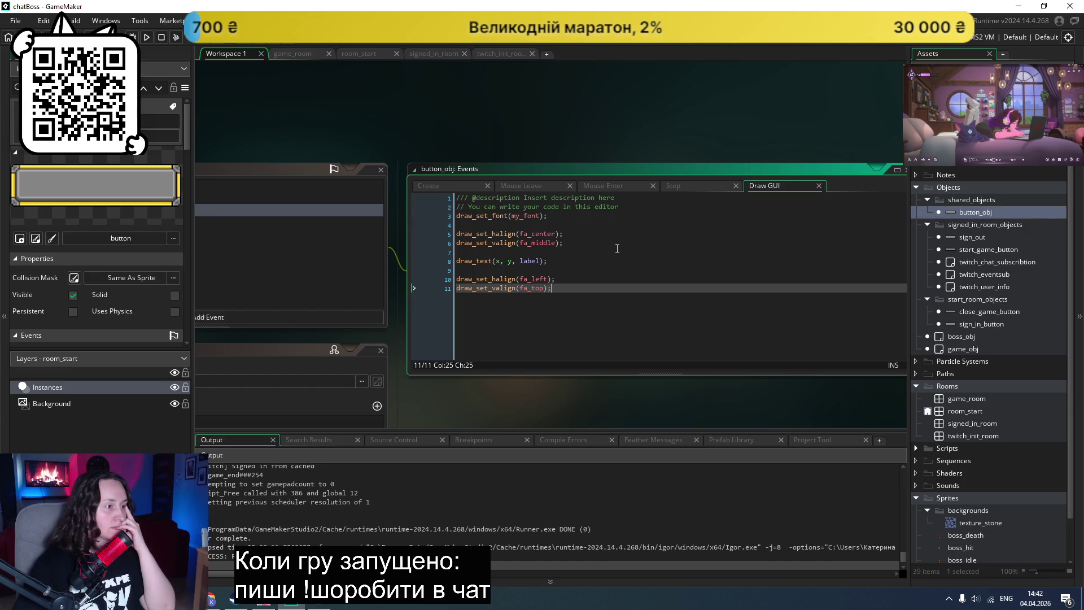
Step: Bring up button_obj's Step event and select its hover-scaling code from line 3 to the end
click(540, 186)
click(603, 184)
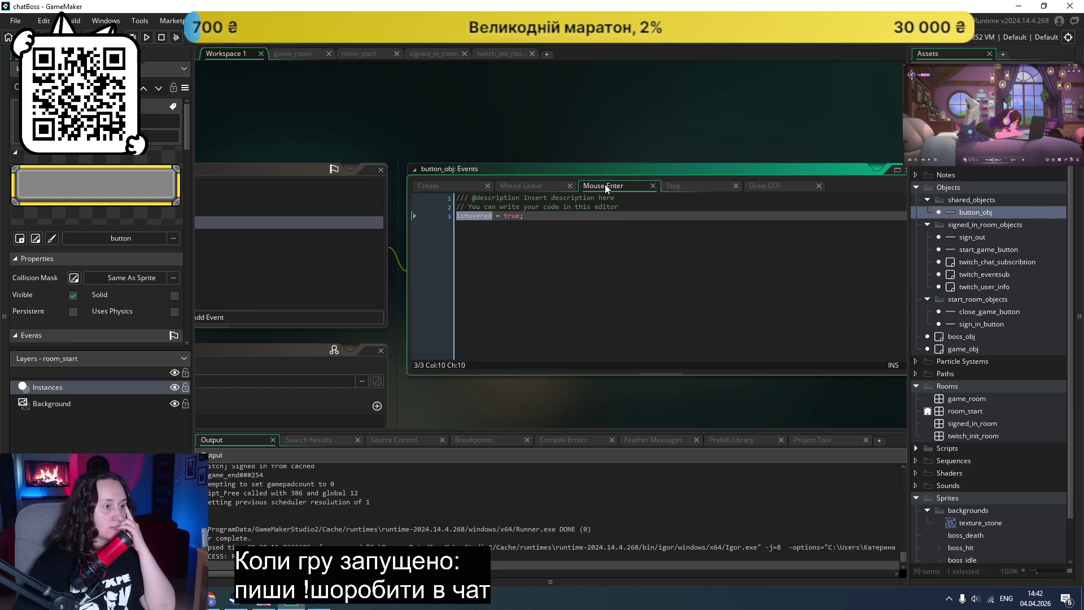
click(682, 188)
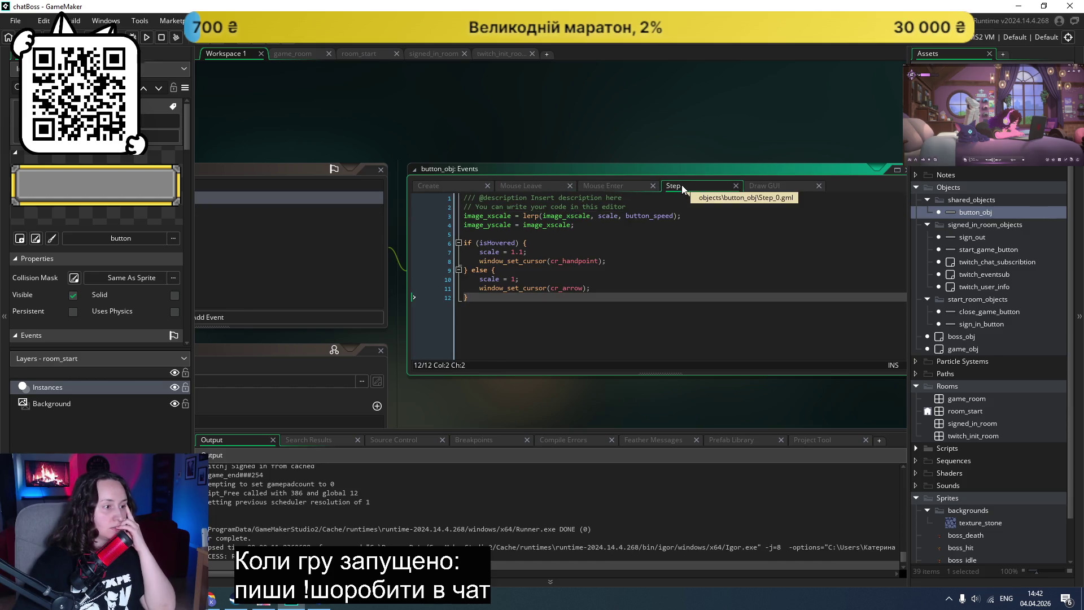
mouse_move(547, 251)
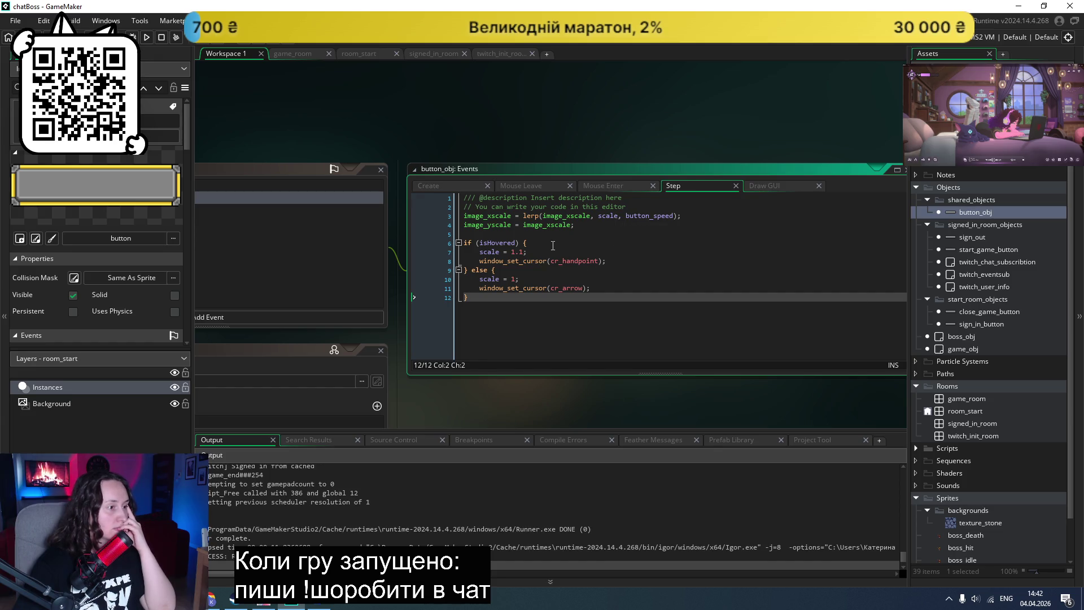
drag(569, 237, 429, 216)
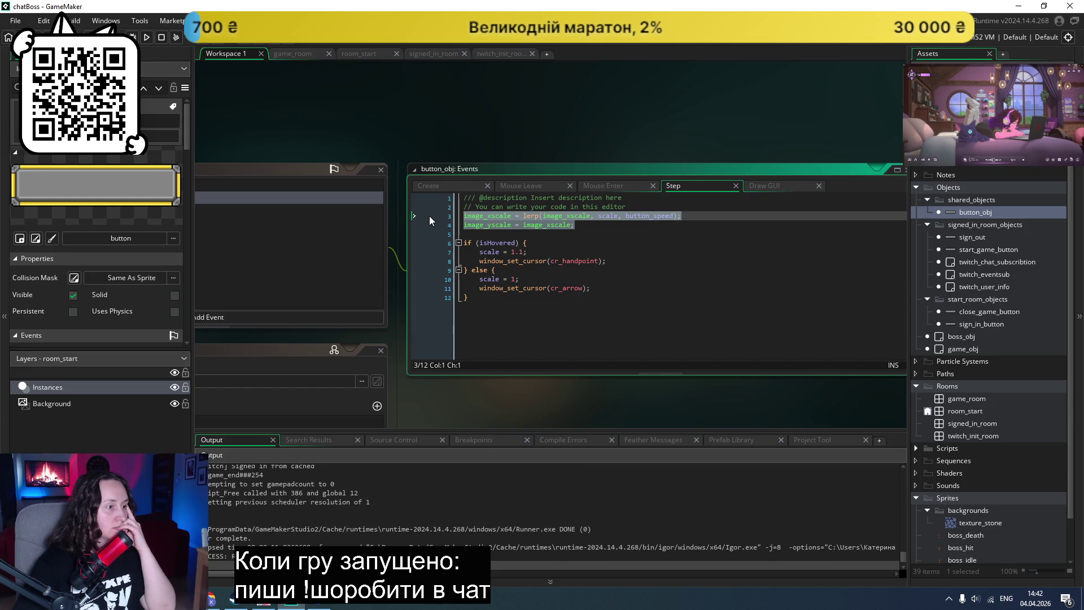
click(678, 216)
drag(678, 216, 522, 216)
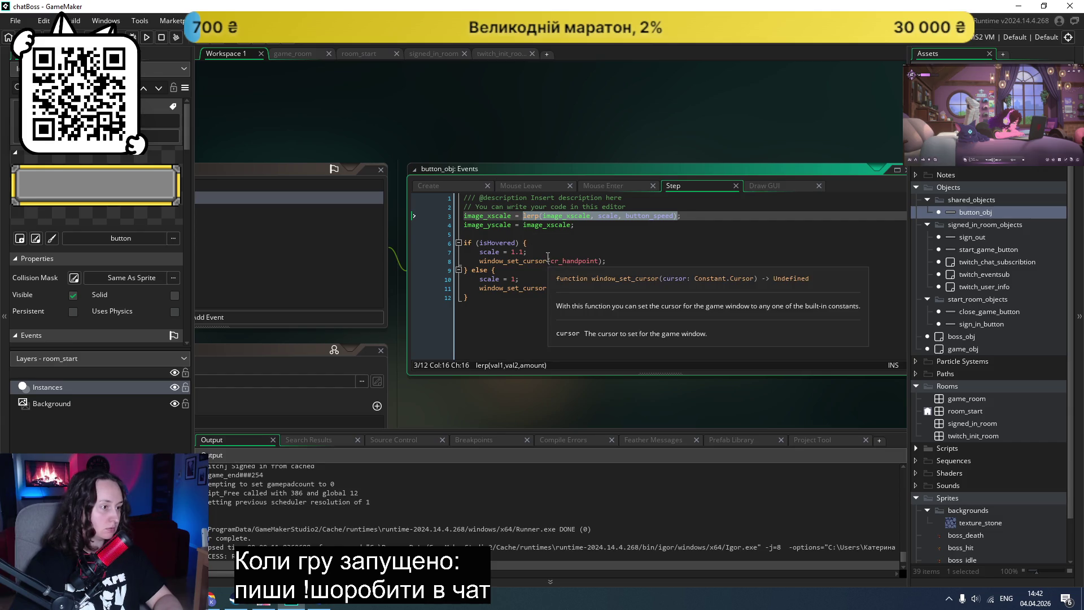
click(551, 235)
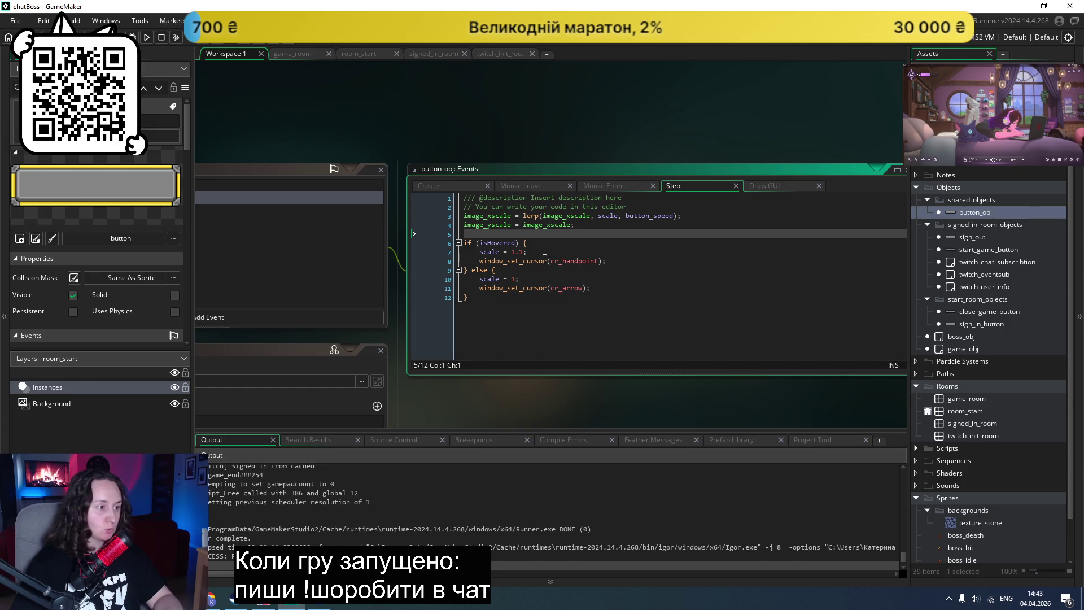
click(599, 224)
drag(468, 311, 422, 215)
click(213, 604)
Step: Send Claude the Step code asking to scale text with the sprite, and select the suggested draw_text_transformed line
scroll(438, 452, down, 5)
text(} I ant also scale text on)
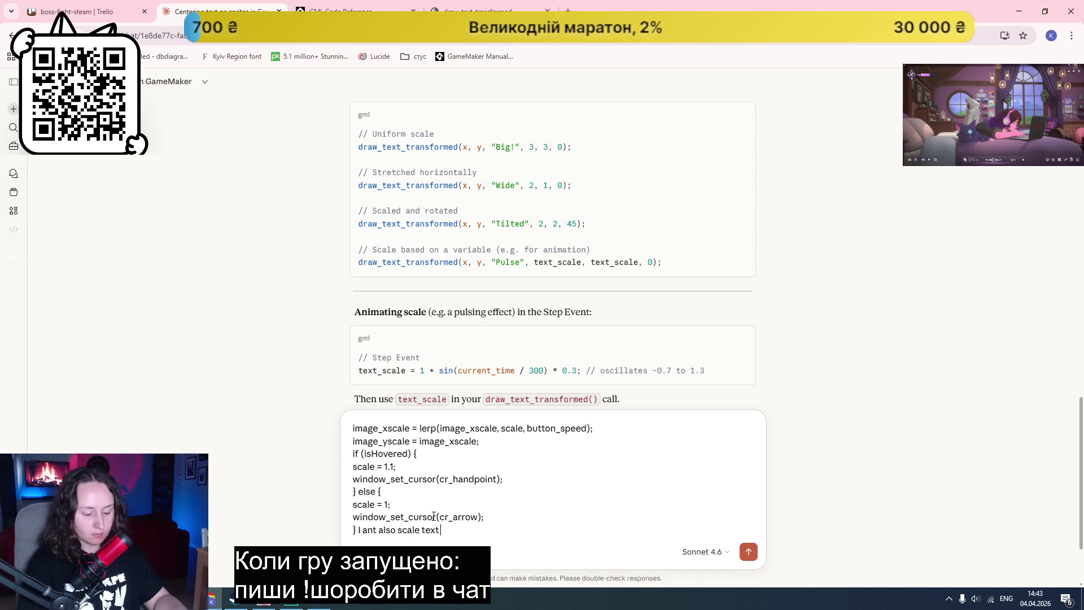
text(sprite)
key(Return)
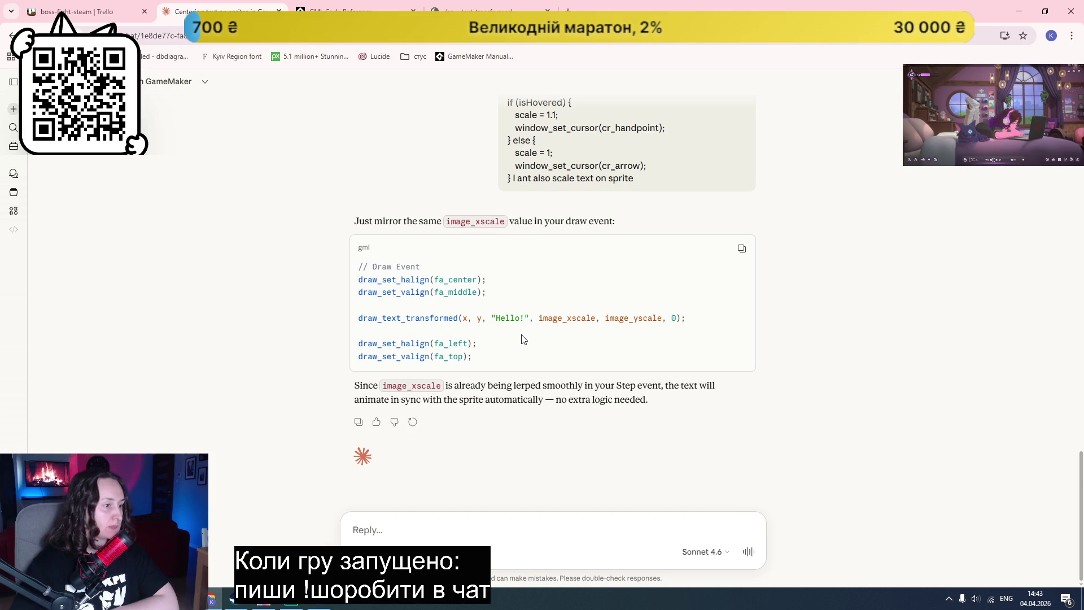
drag(688, 320, 358, 318)
key(ctrl+c)
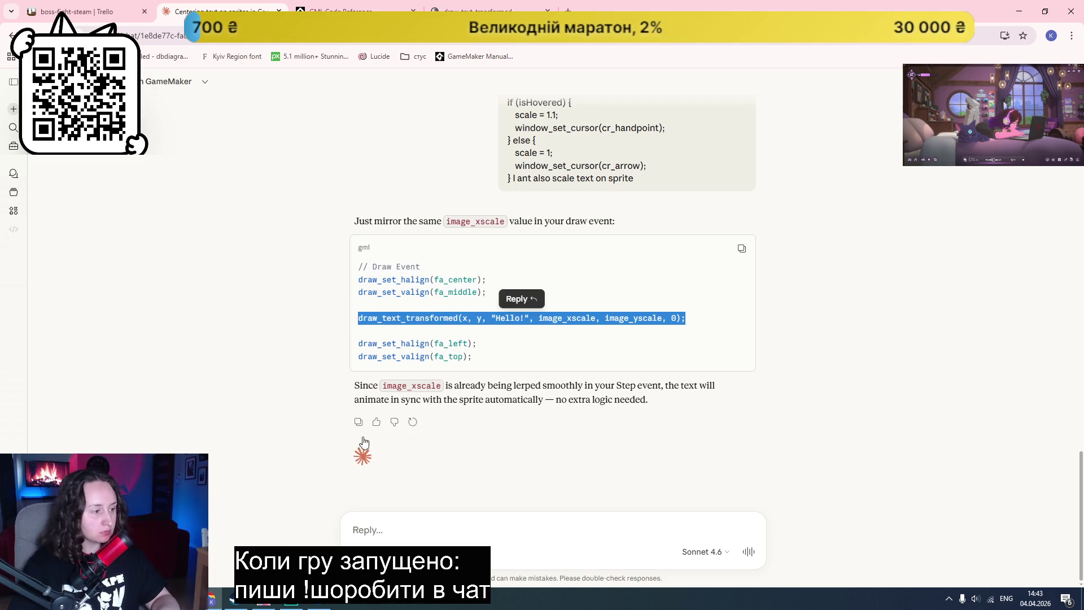
click(291, 605)
Step: Replace draw_text with draw_text_transformed drawing label at image_xscale/image_yscale, save, and test-run
click(763, 183)
click(587, 260)
key(Return)
key(ctrl+v)
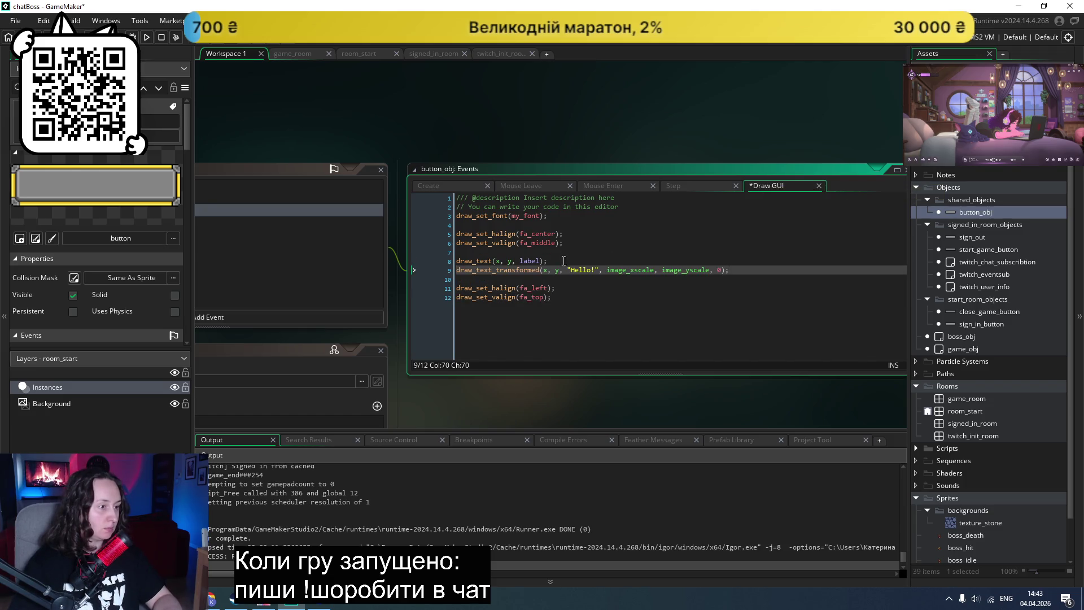
drag(598, 270, 567, 269)
text(la)
key(Return)
drag(548, 261, 451, 261)
key(BackSpace)
key(BackSpace)
key(ctrl+s)
key(F5)
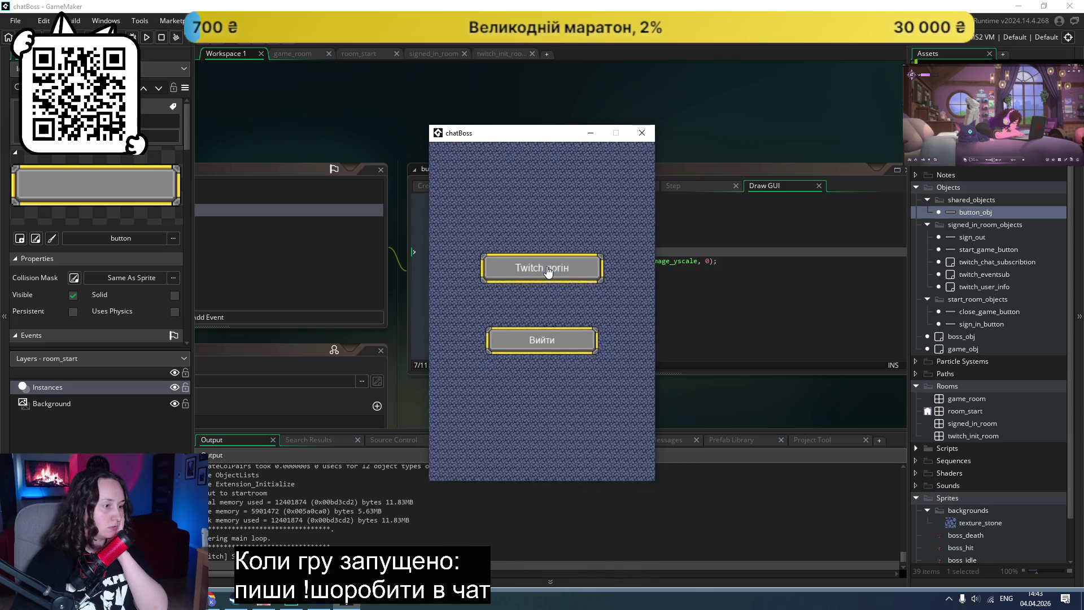
click(642, 133)
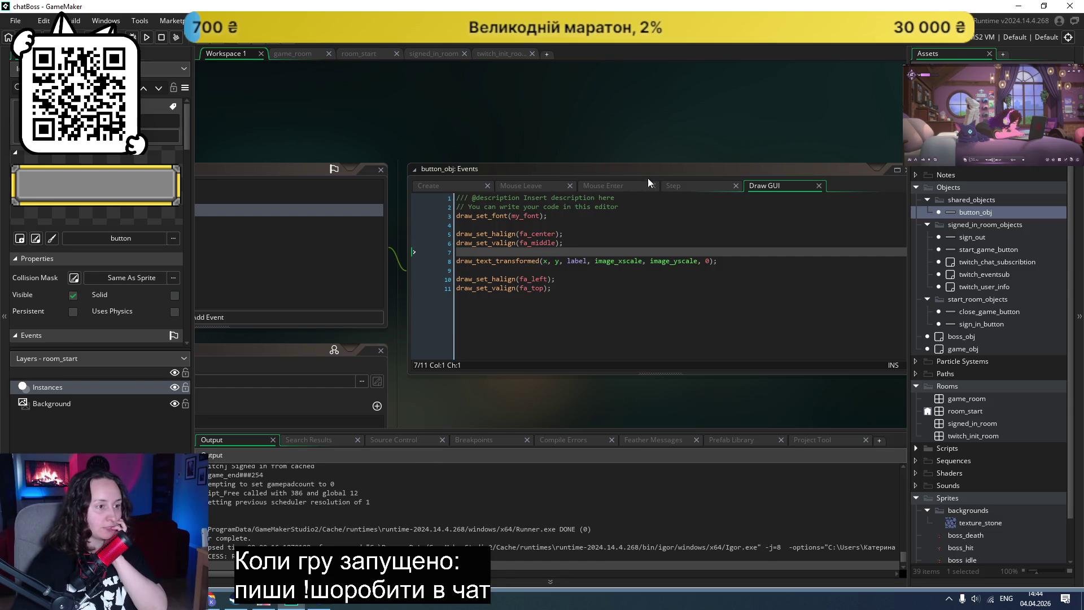
Step: Look over button_obj's Step event code, then return to the Claude chat
click(679, 187)
click(622, 279)
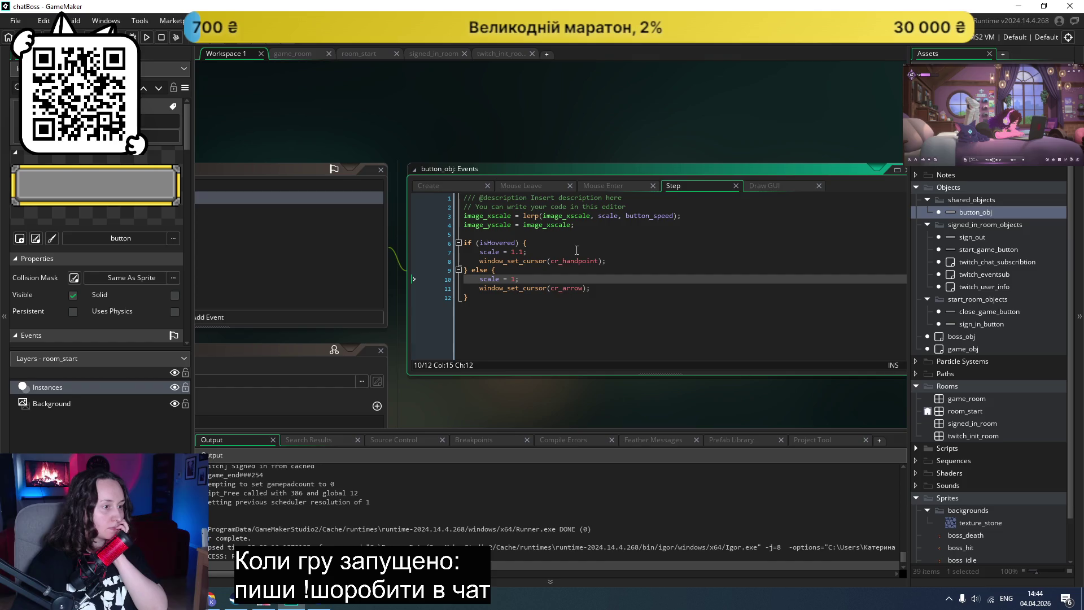
mouse_move(503, 216)
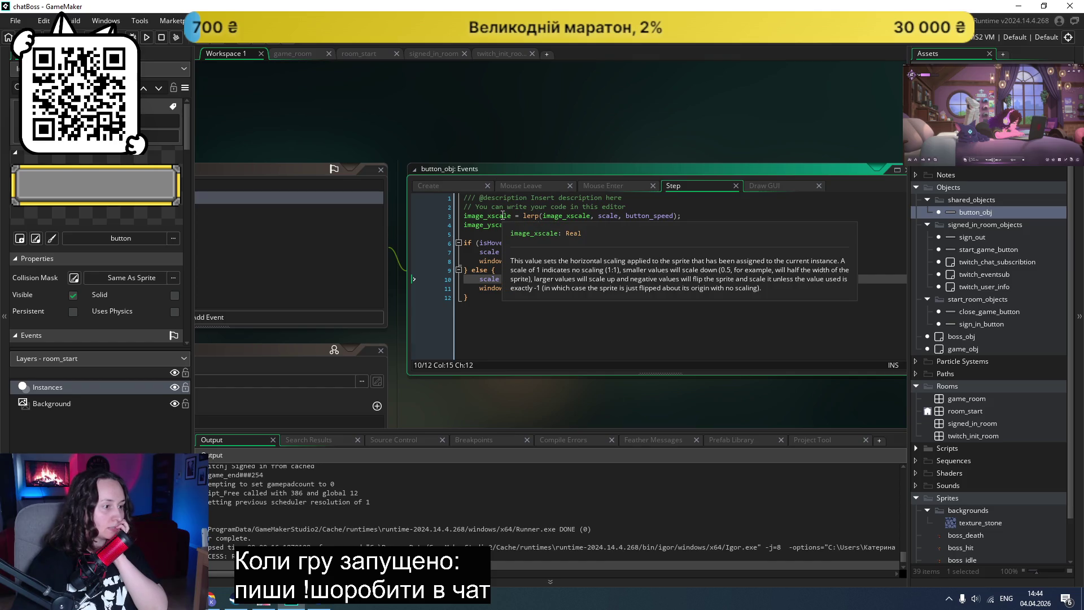
click(213, 599)
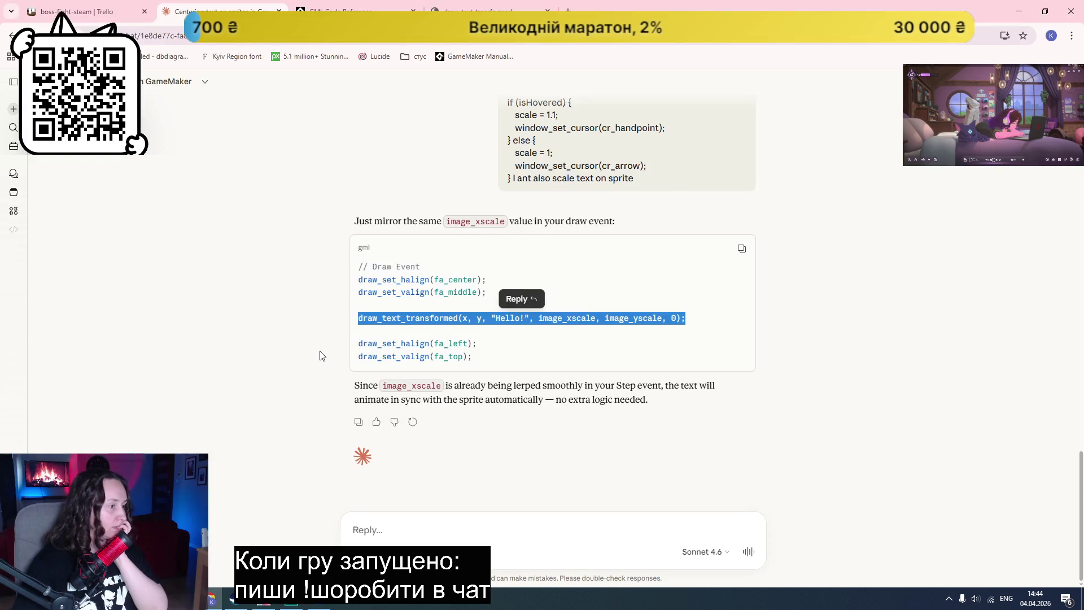
Step: Ask Claude to 'also apply tint to sprite' and copy the resulting tinted draw_sprite_ext line
click(429, 534)
text(als)
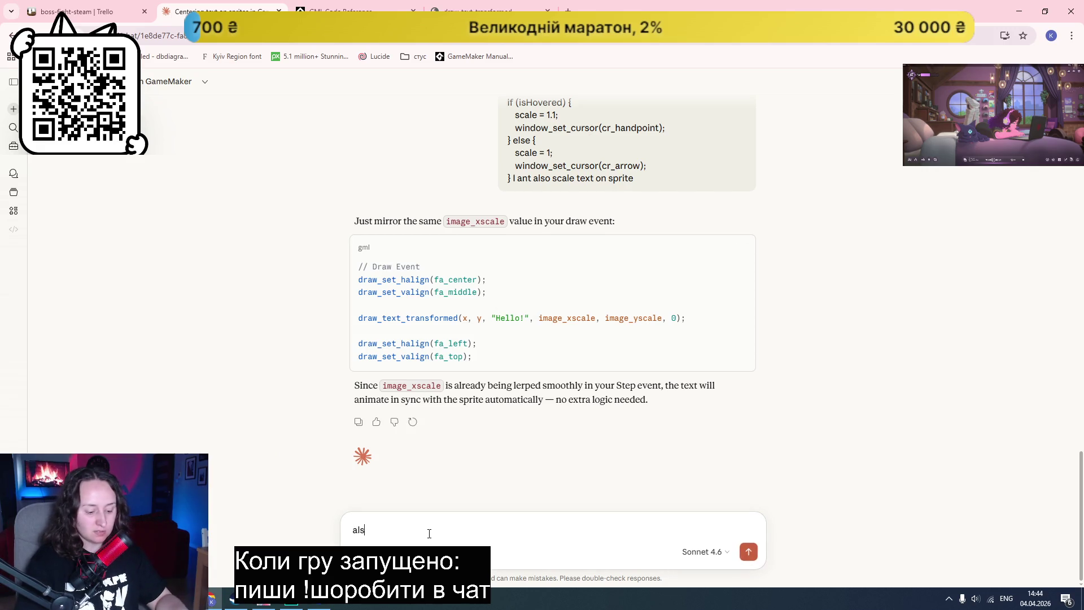
text(o apply tint to sprite)
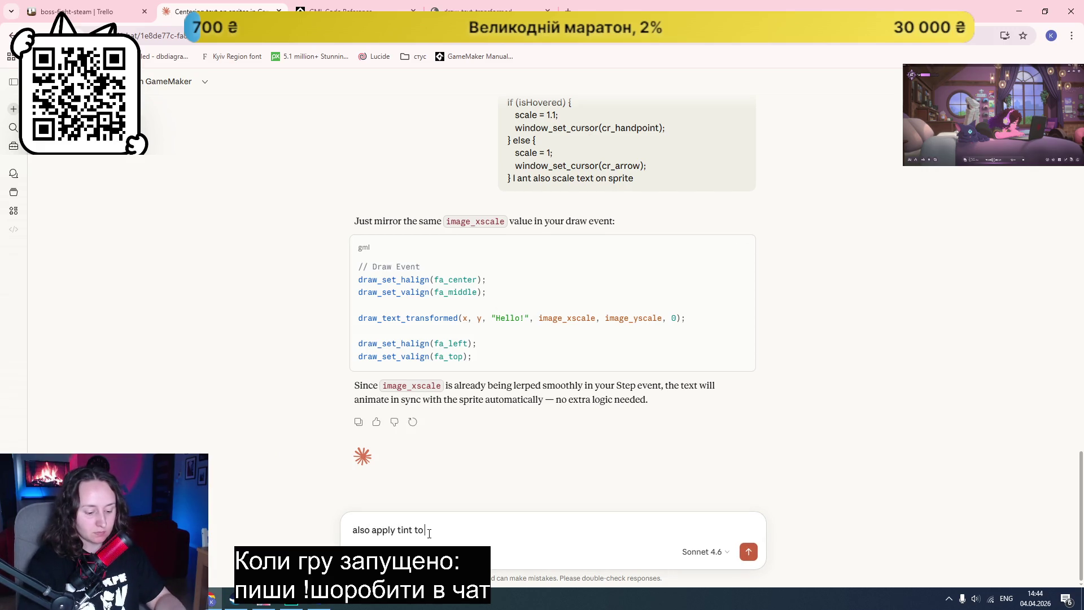
key(Return)
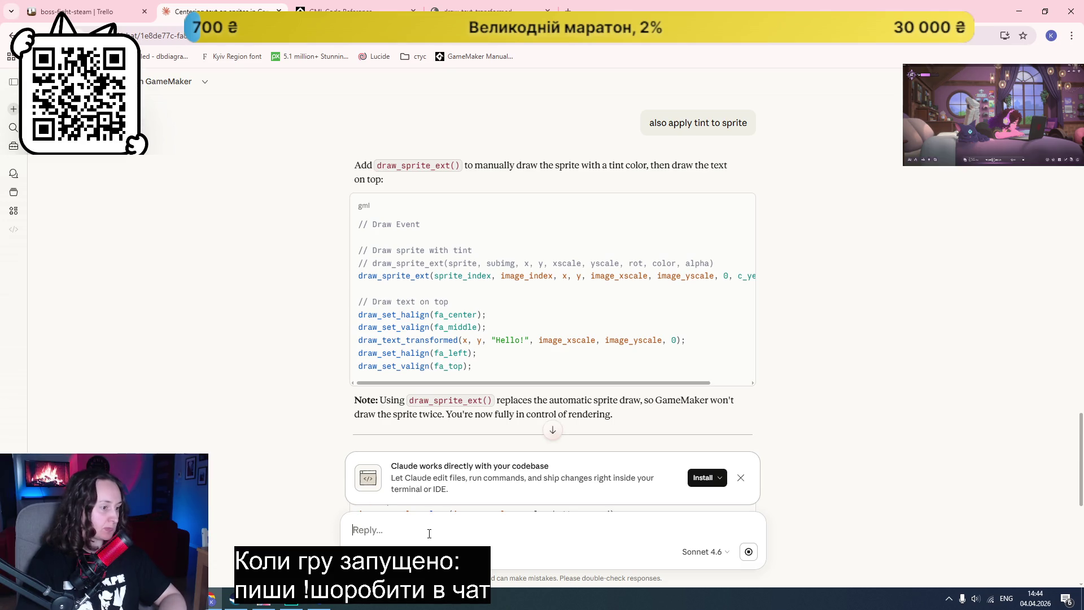
scroll(811, 316, down, 1)
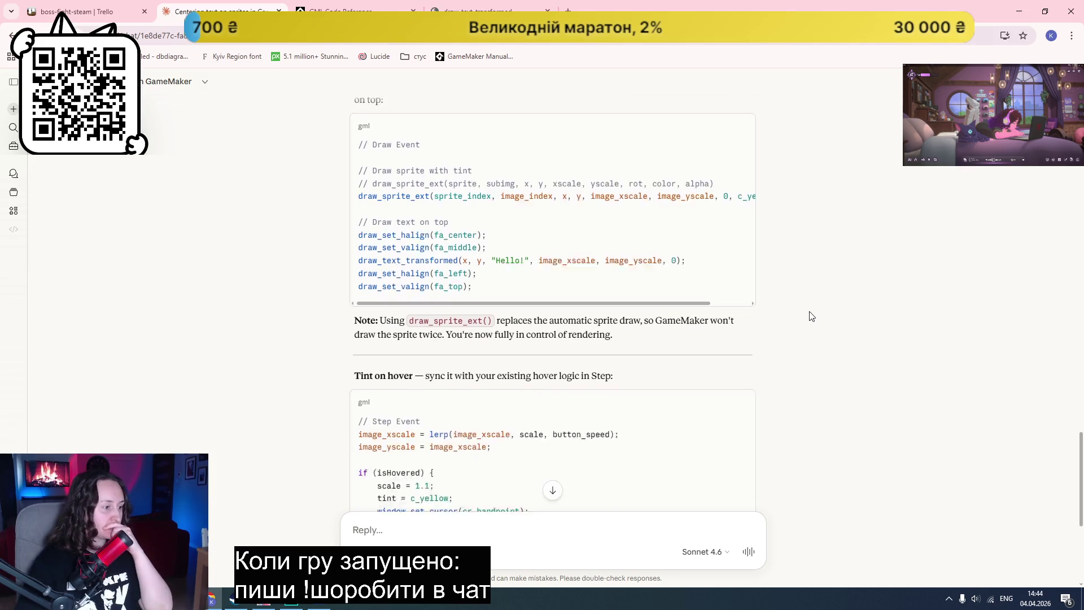
scroll(811, 316, down, 1)
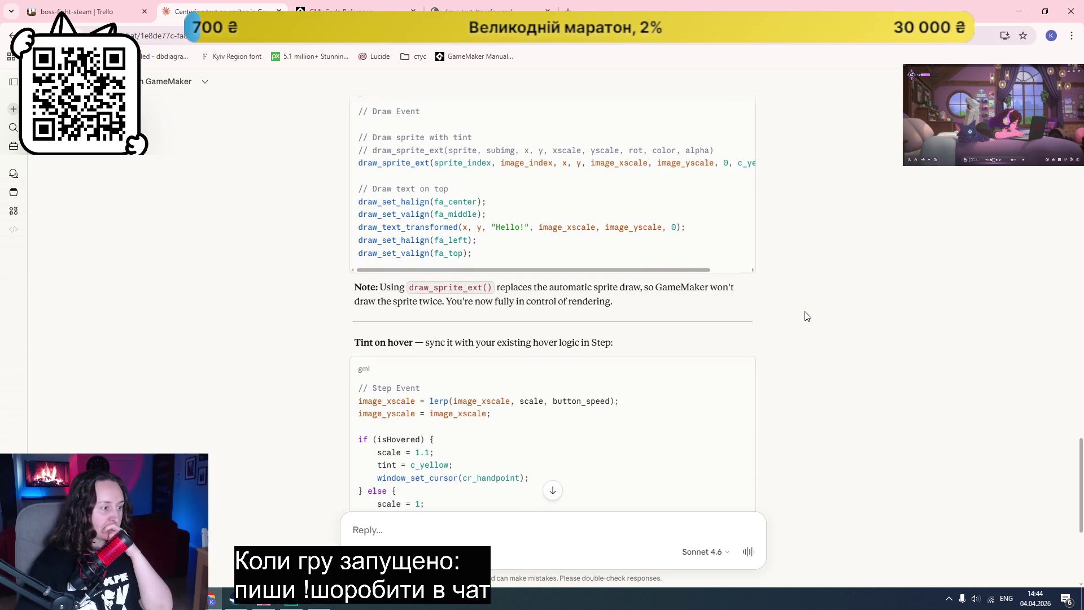
scroll(808, 316, down, 3)
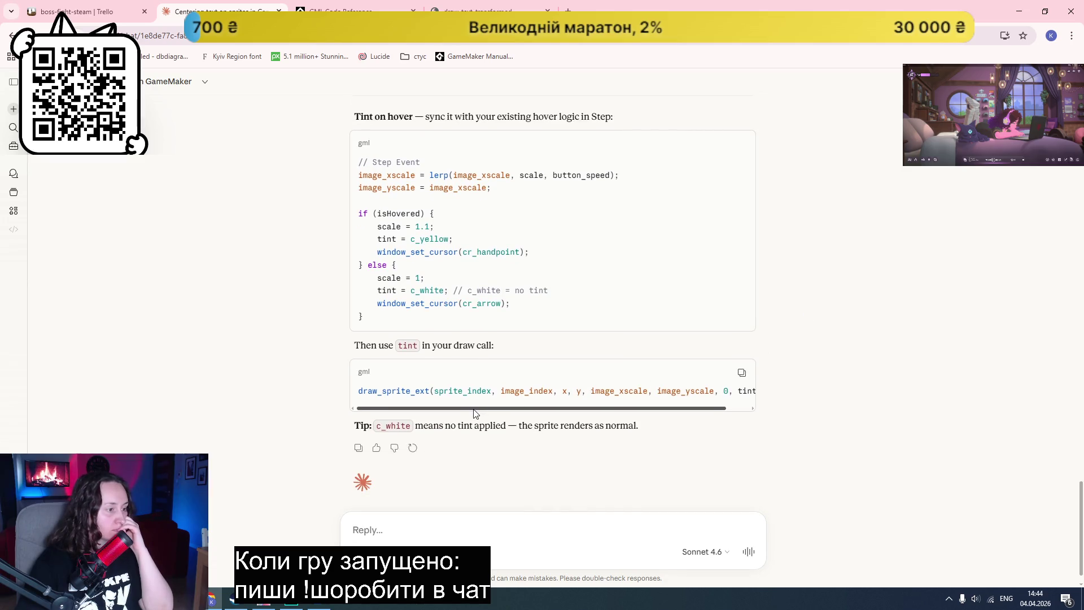
drag(473, 410, 506, 410)
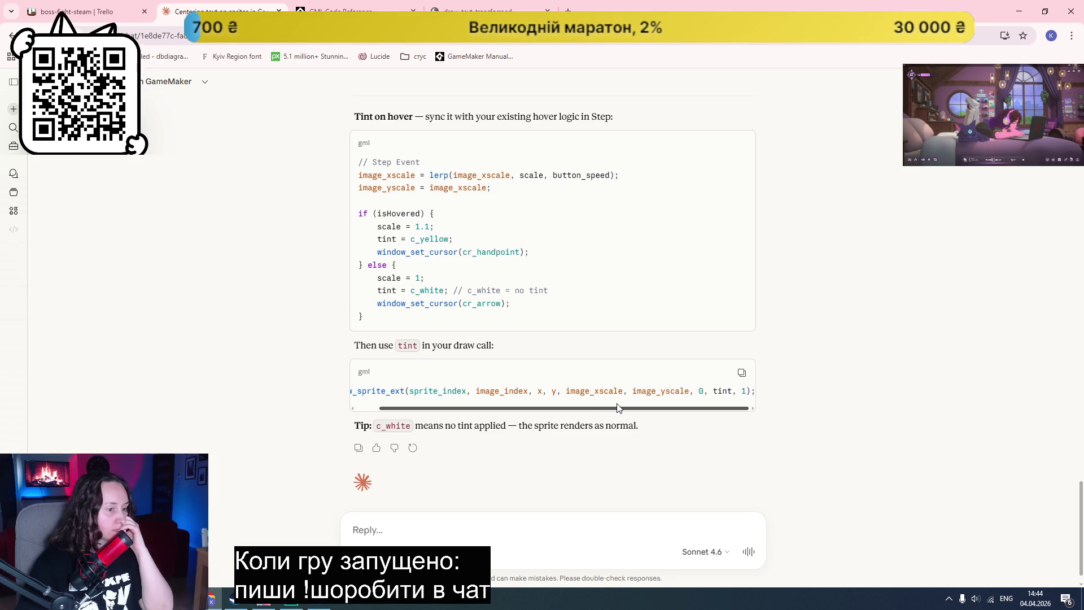
click(742, 375)
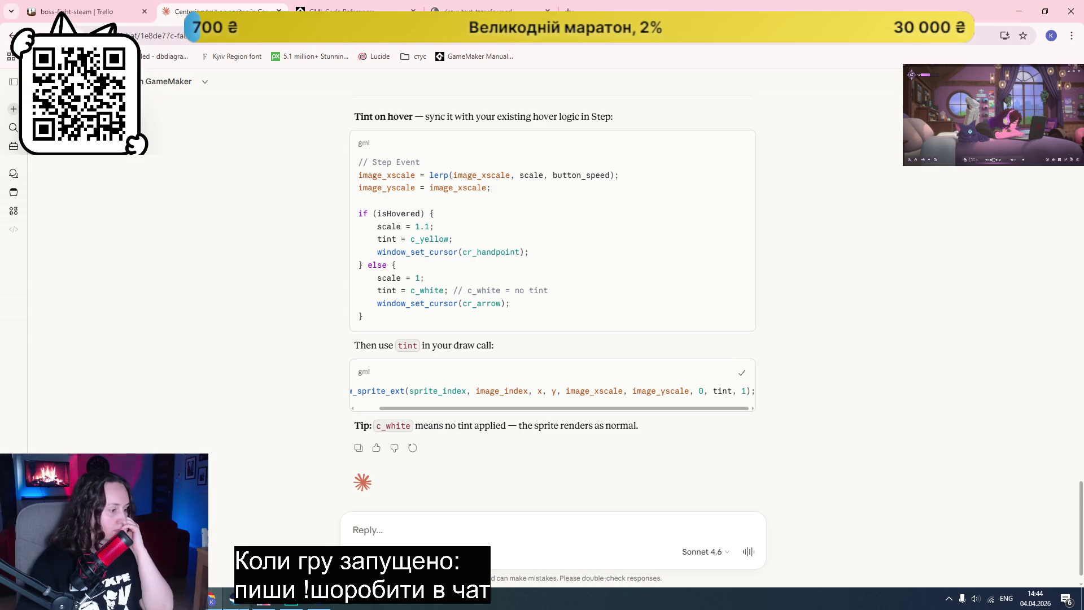
mouse_move(301, 604)
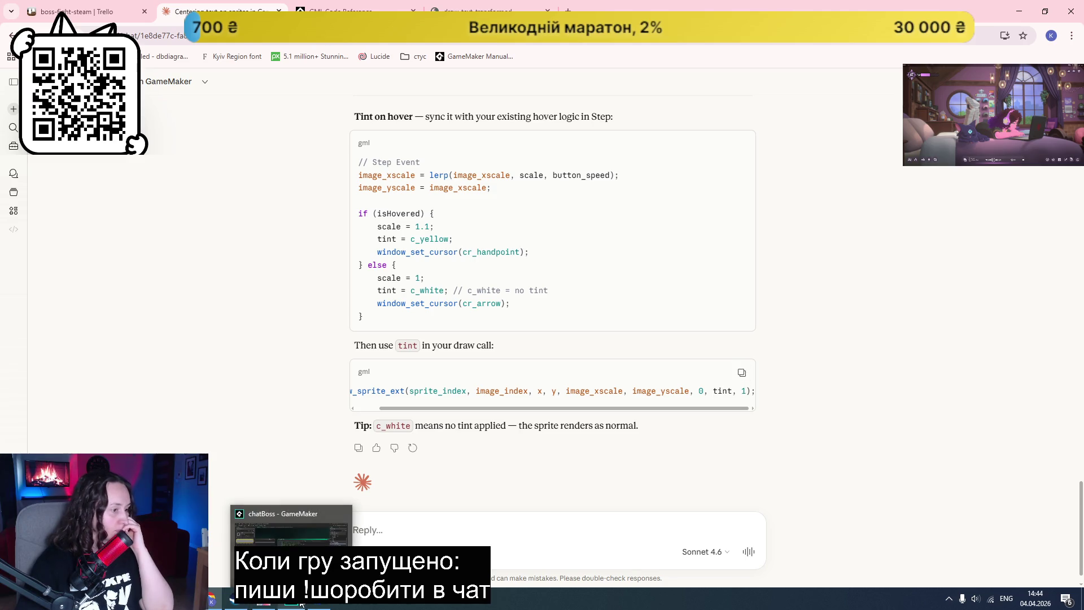
click(300, 605)
Step: Paste the tinted draw_sprite_ext line after line 11 of the Draw GUI code and run the game
click(665, 233)
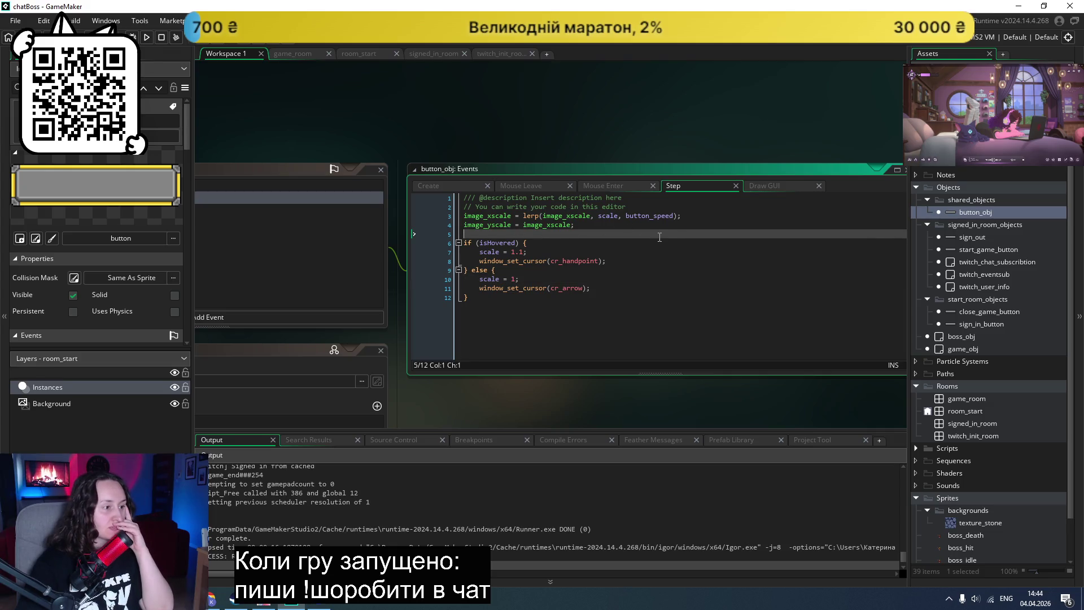
click(781, 185)
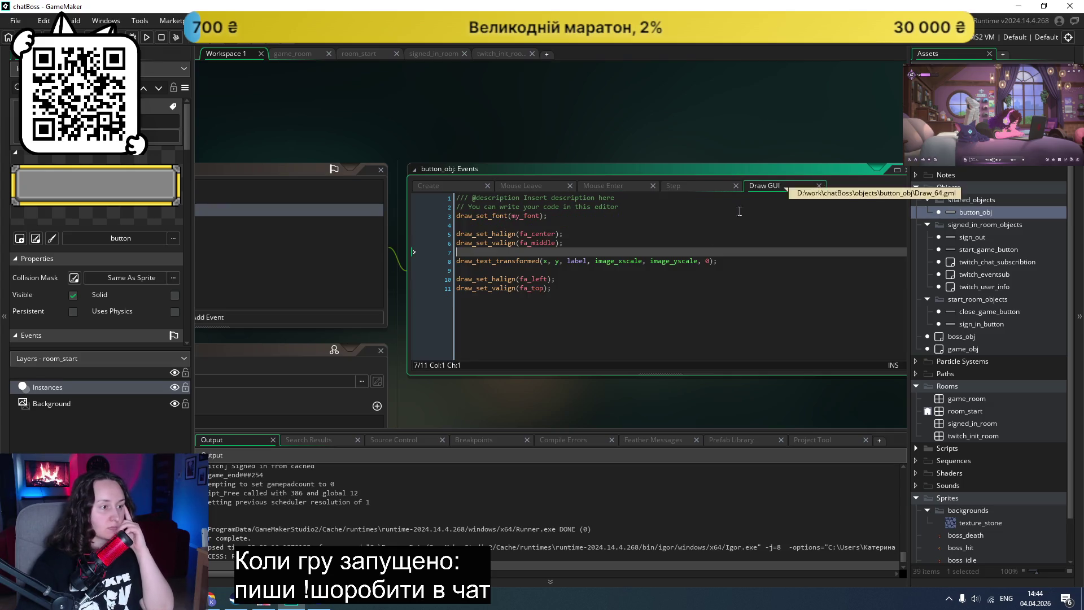
click(723, 262)
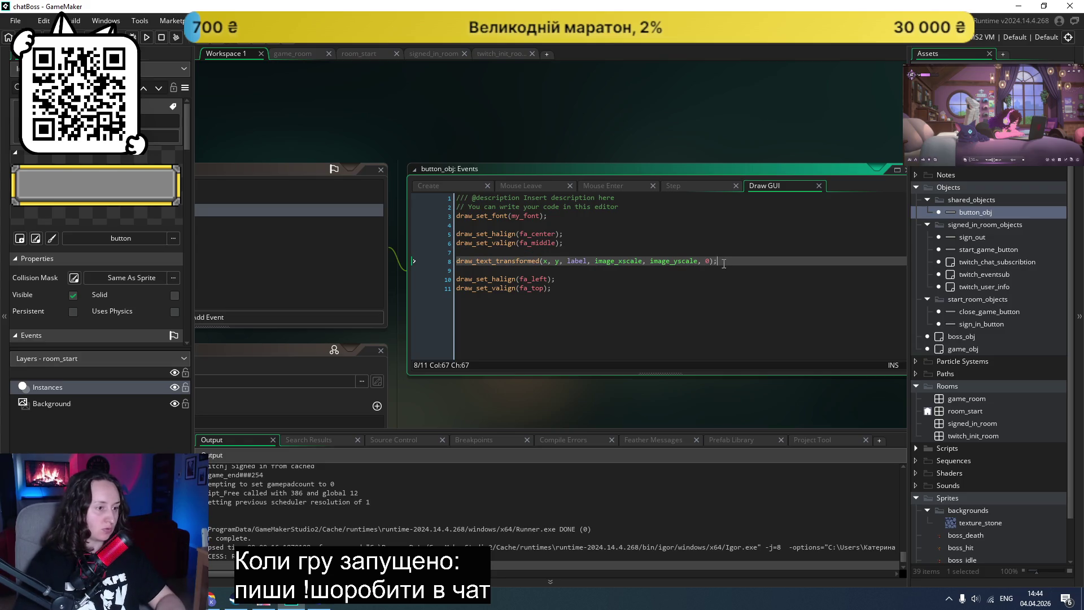
click(566, 292)
key(ctrl+v)
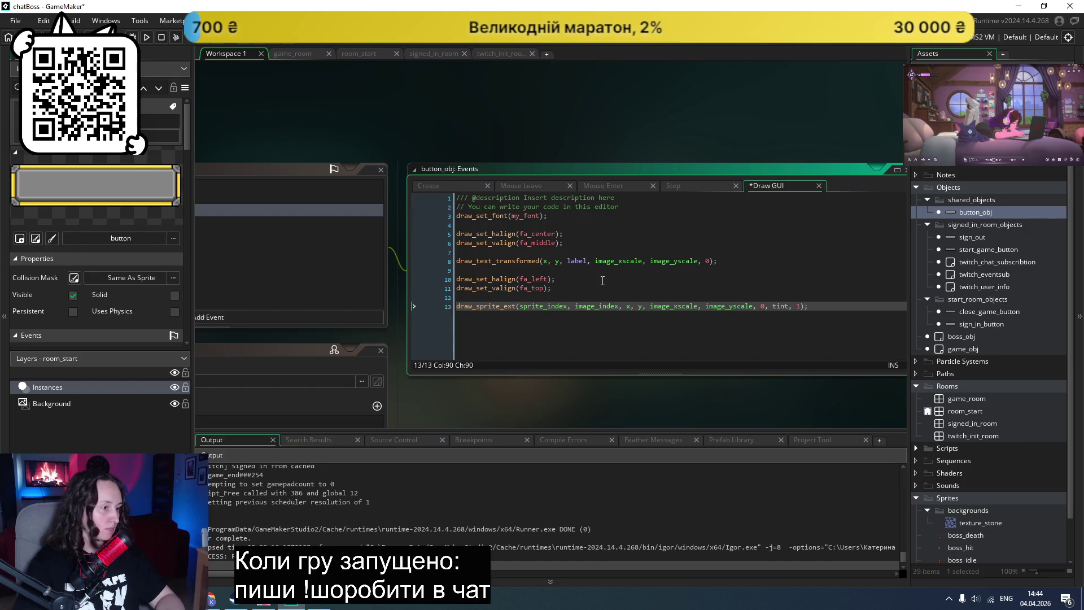
click(605, 285)
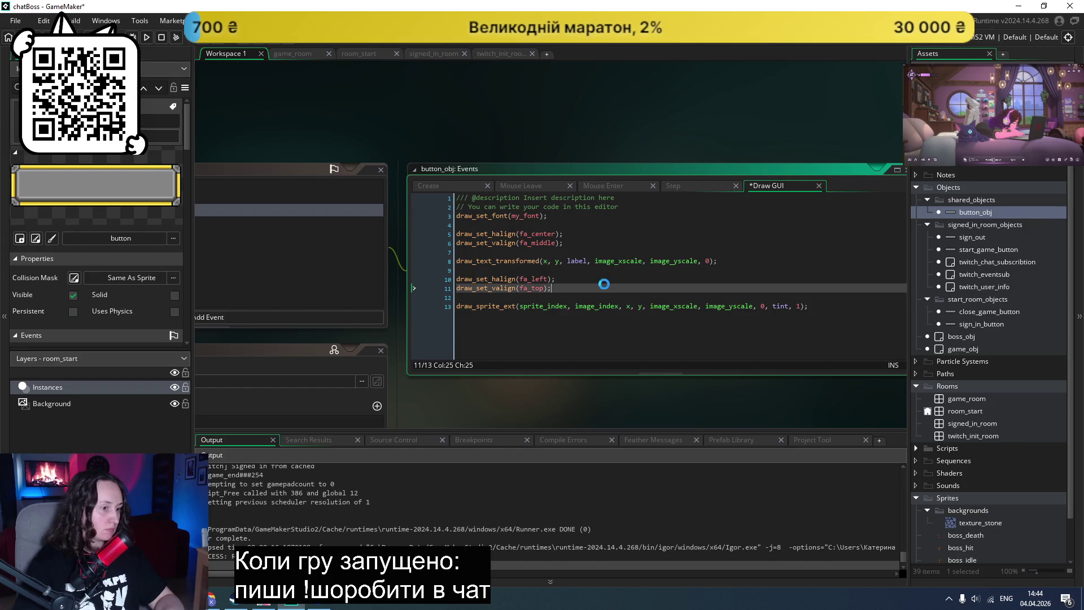
click(147, 37)
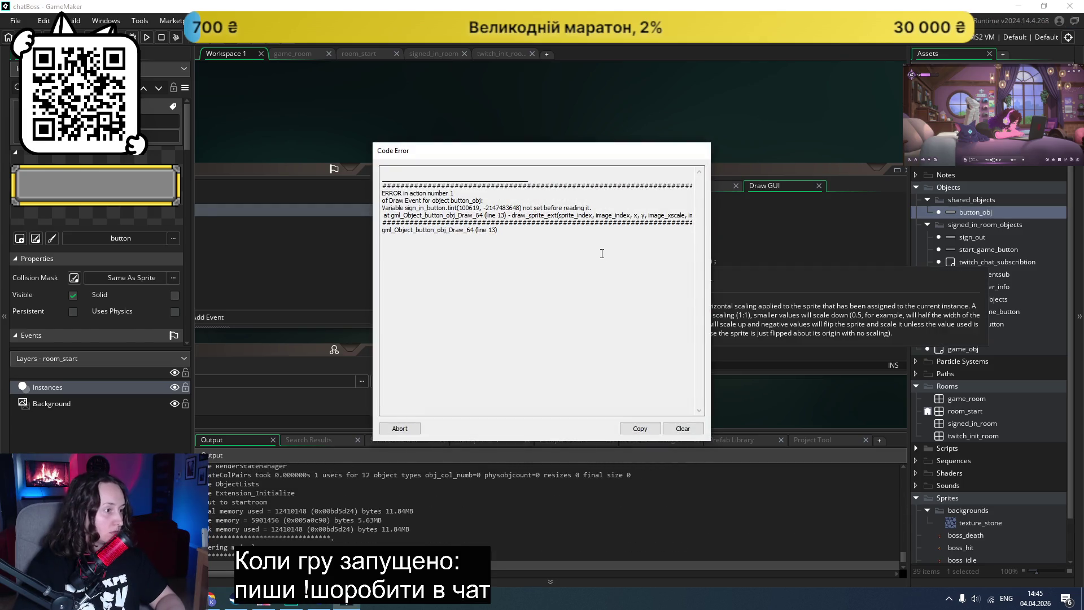
Step: Abort the game after the tint error and review button_obj's Step event code
click(400, 428)
scroll(565, 248, up, 4)
scroll(542, 245, down, 6)
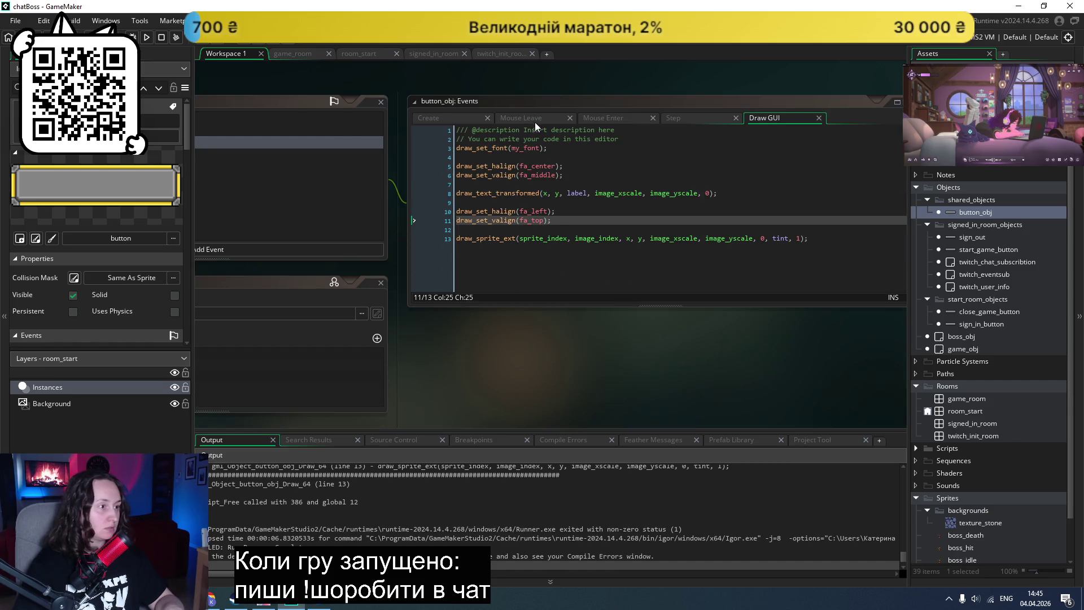
click(653, 117)
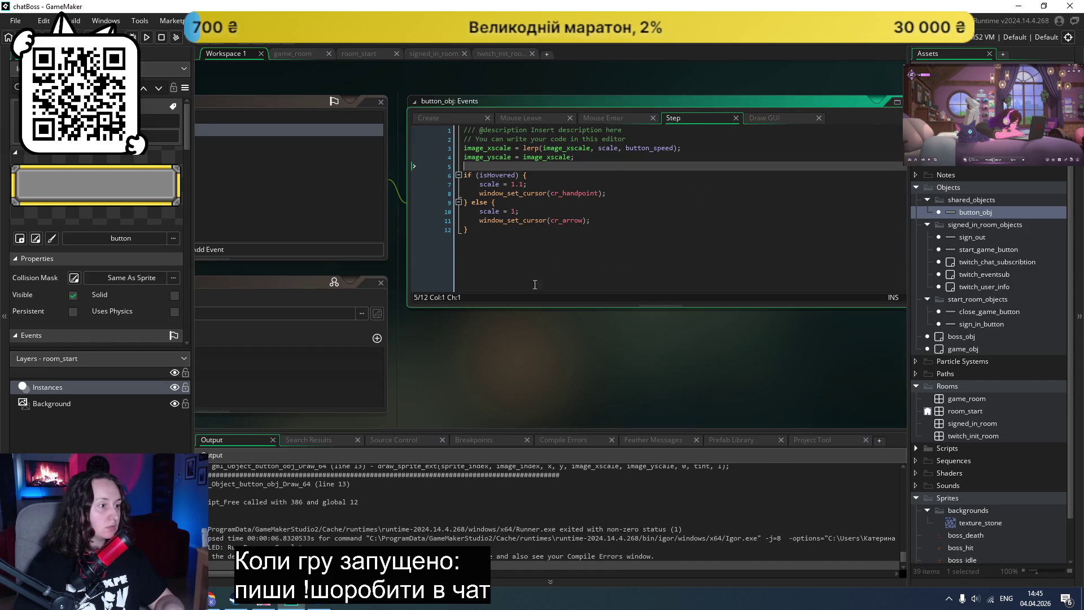
scroll(468, 347, up, 3)
scroll(469, 347, down, 4)
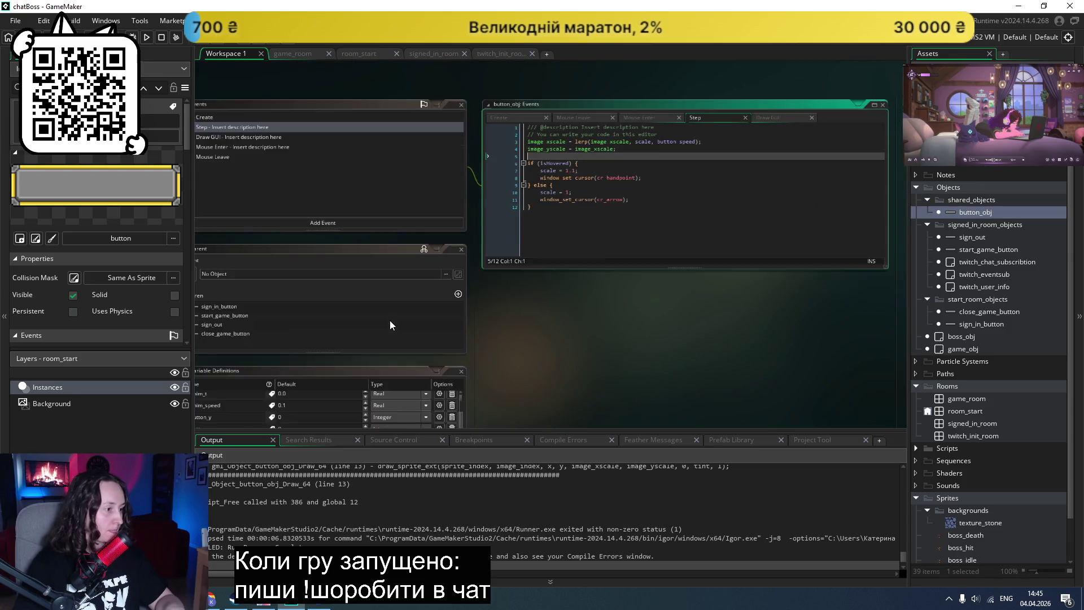
Step: Add a Colour variable definition named tint to button_obj, defaulting to white ($FFFFFFFF)
click(364, 316)
click(580, 297)
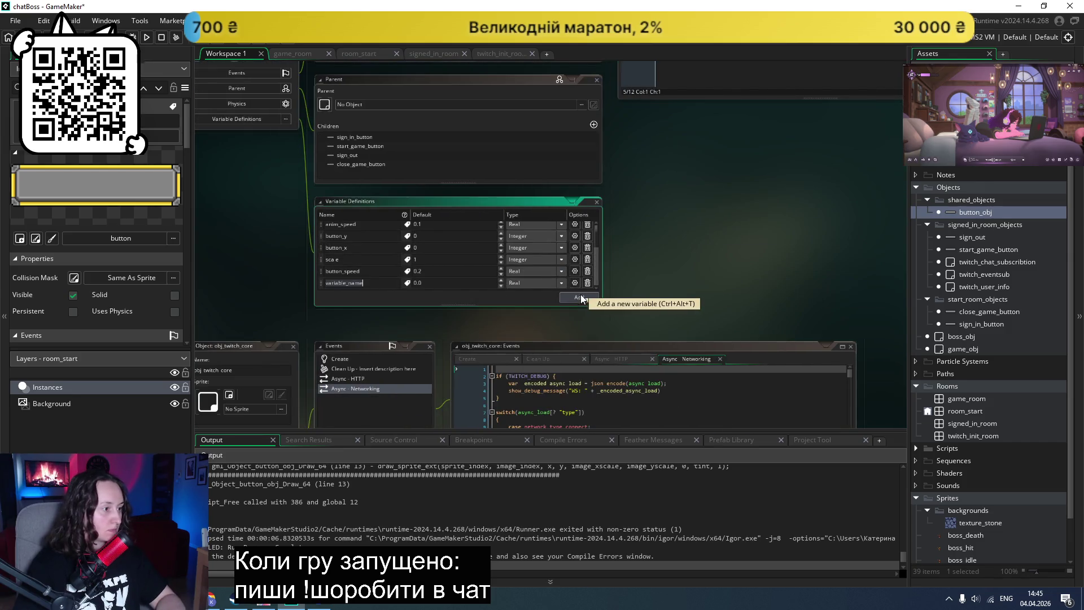
text(tint)
click(448, 285)
click(516, 283)
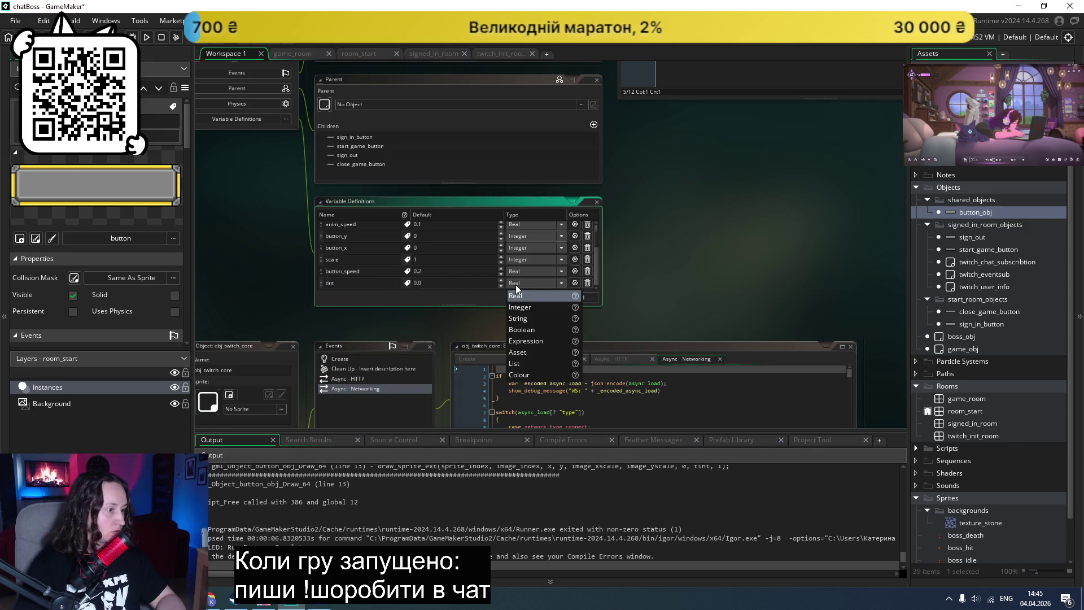
click(532, 376)
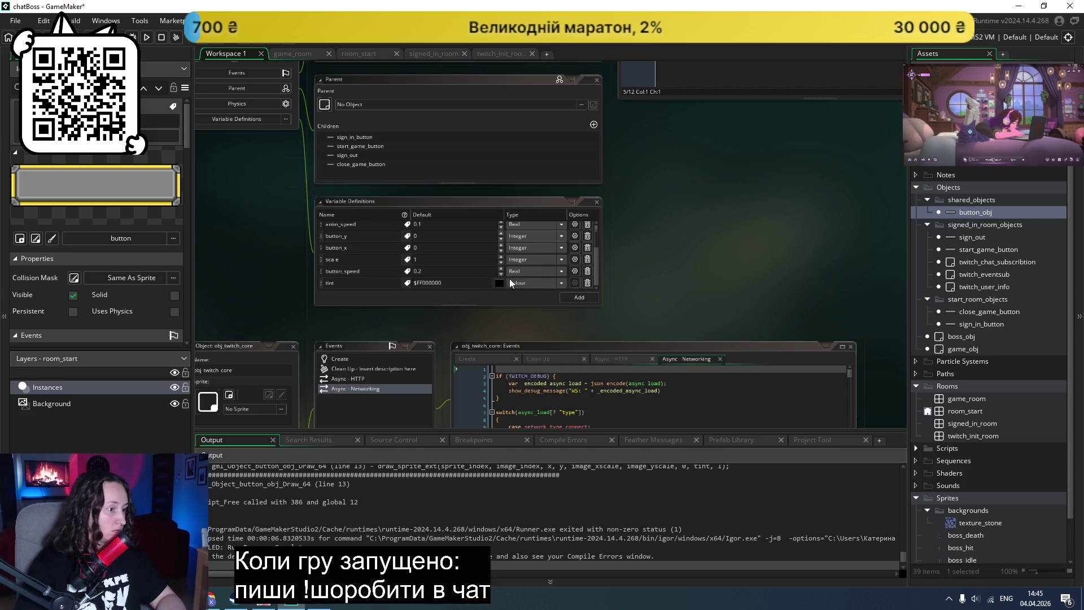
click(496, 285)
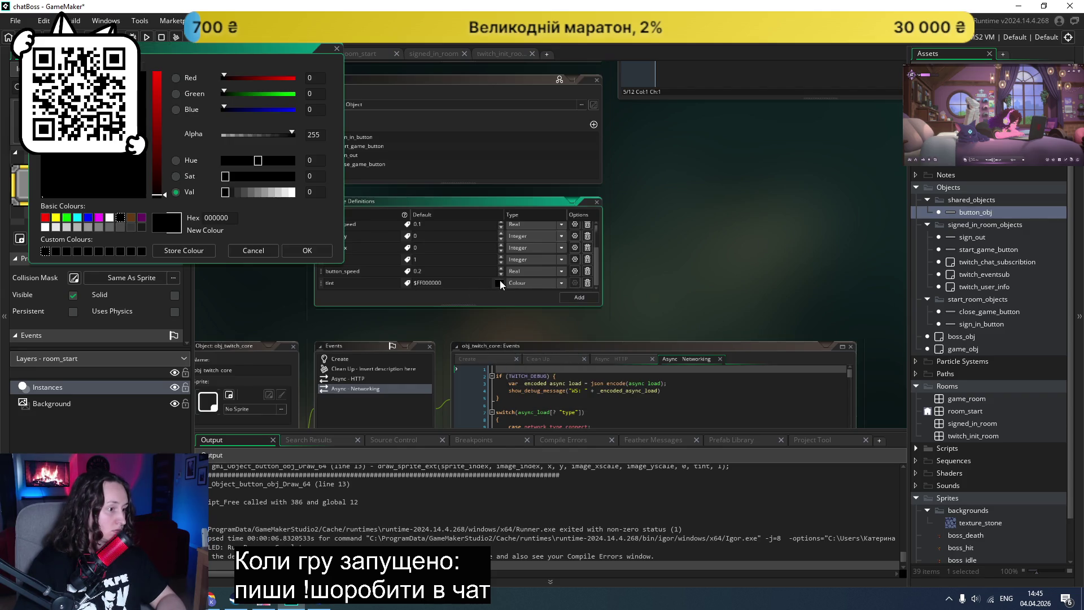
click(293, 193)
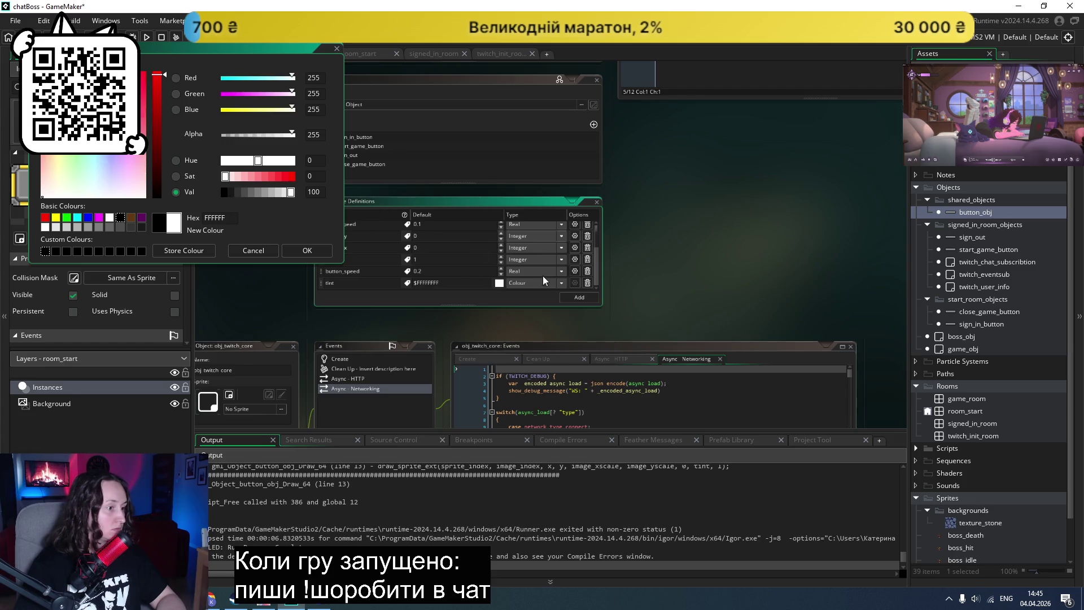
click(337, 48)
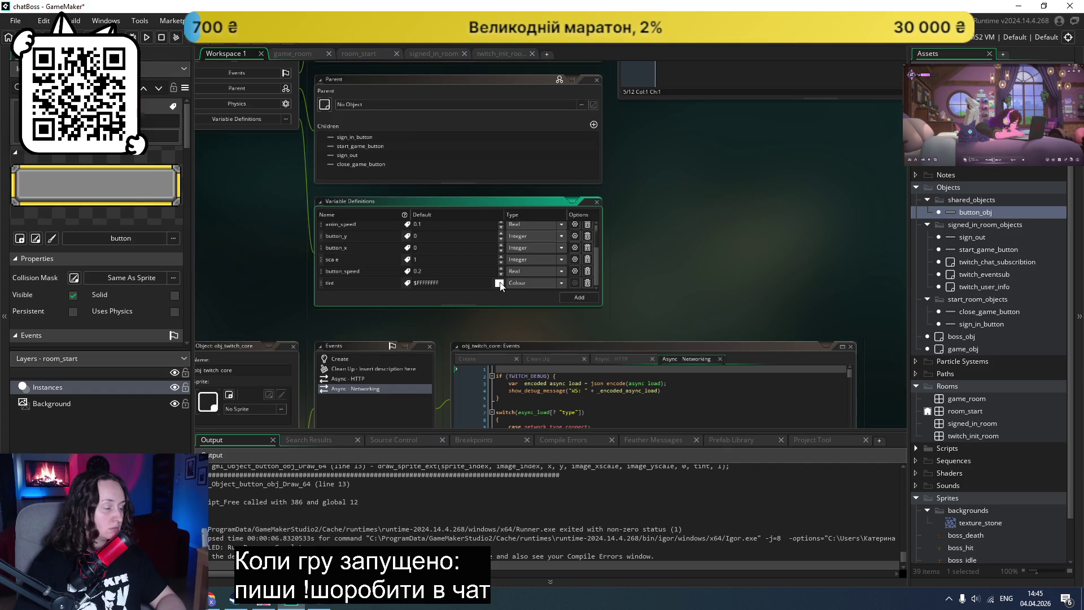
click(212, 601)
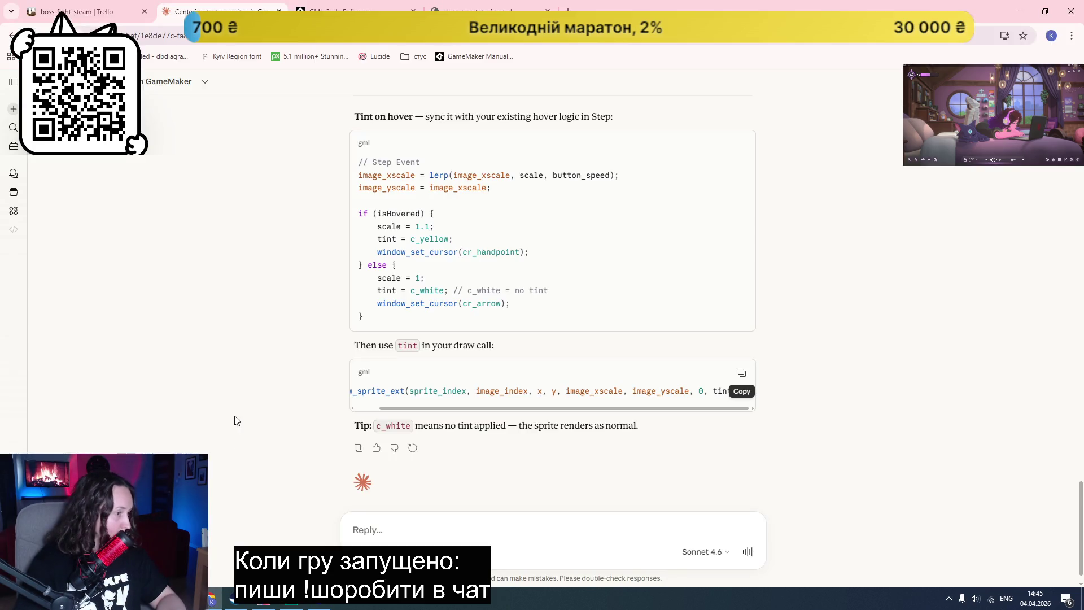
Step: Ask Claude 'tint is colour' and get confirmation that tint is a colour, not a string
drag(414, 407, 323, 415)
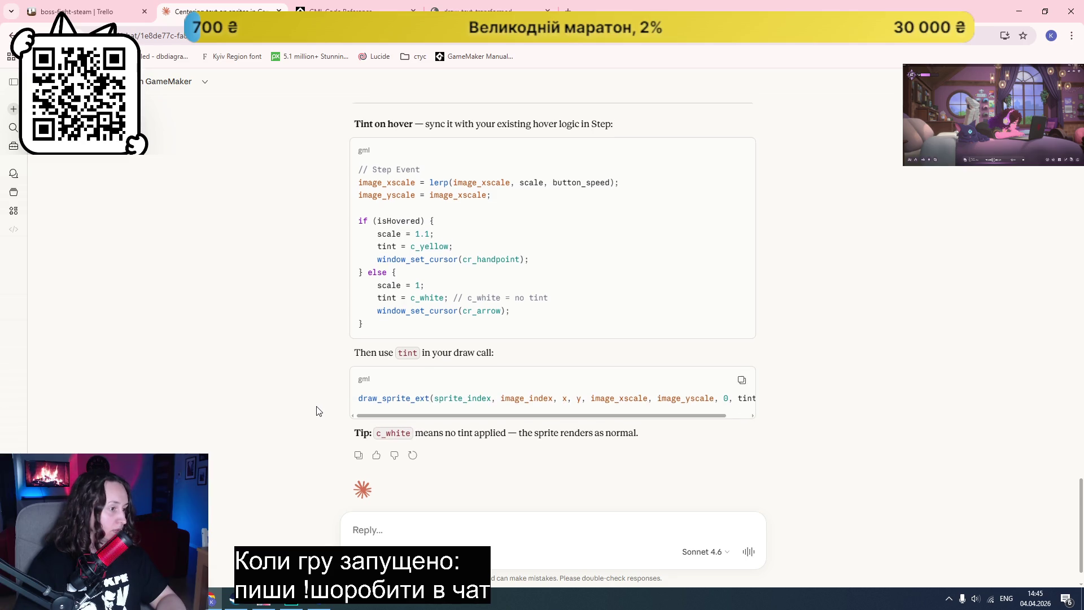
scroll(317, 410, up, 3)
scroll(317, 410, up, 3)
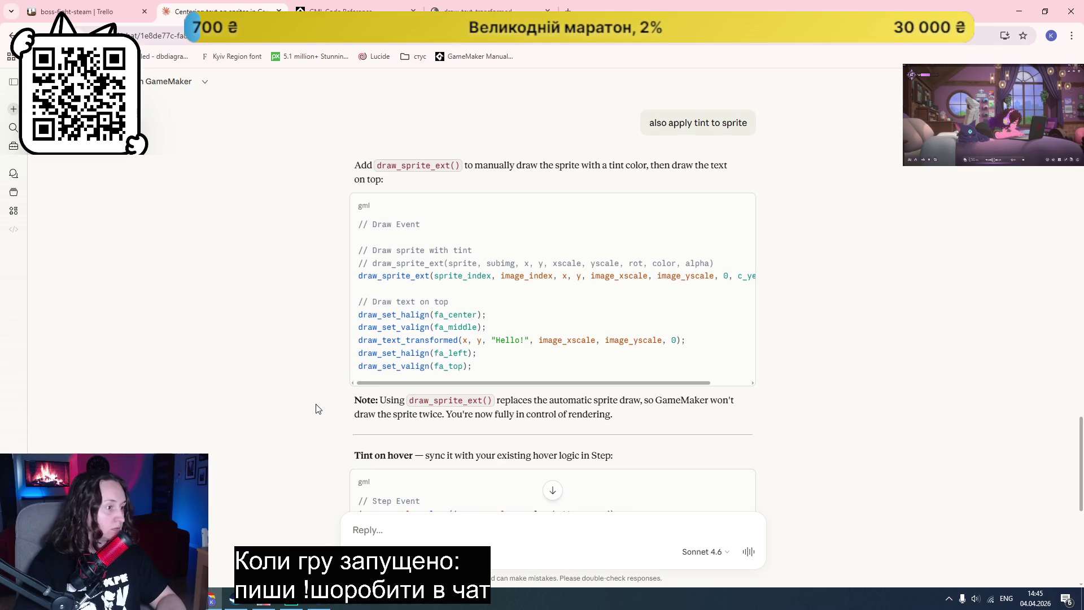
scroll(317, 408, down, 6)
click(388, 527)
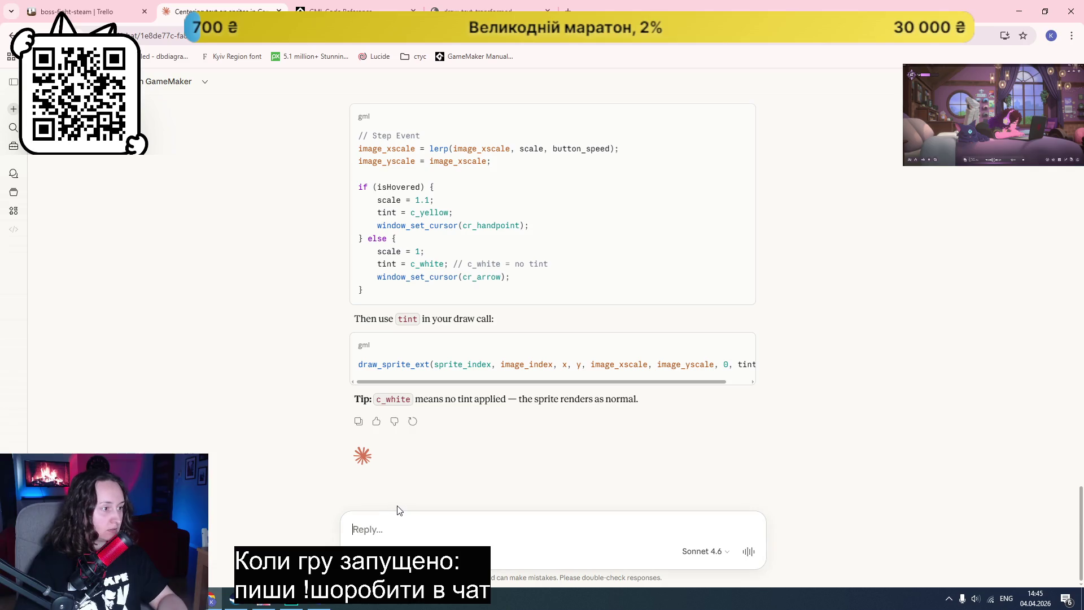
text(tint is co)
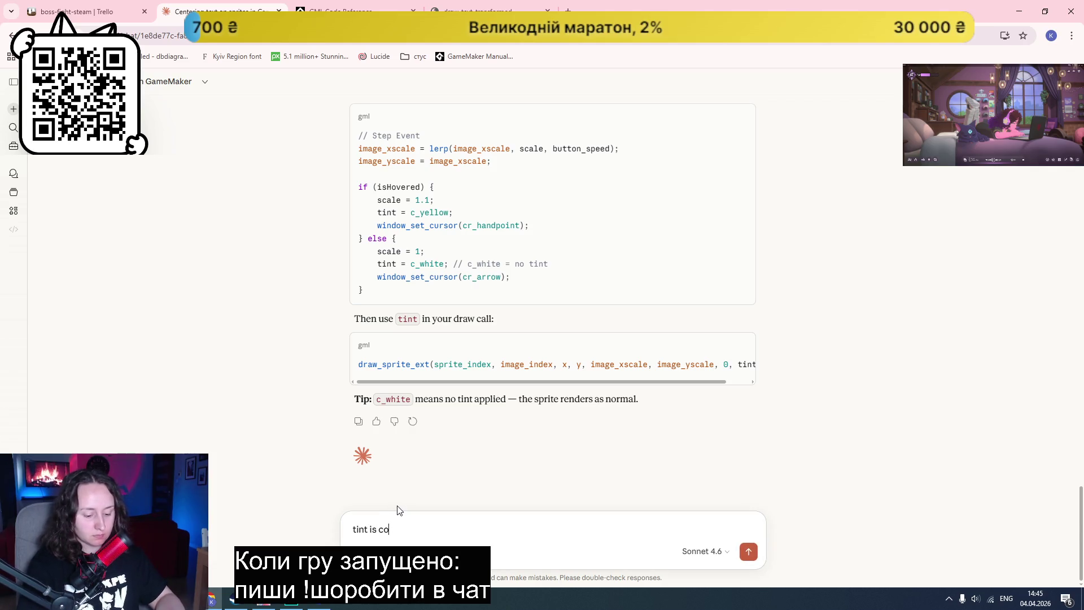
text(lour or st)
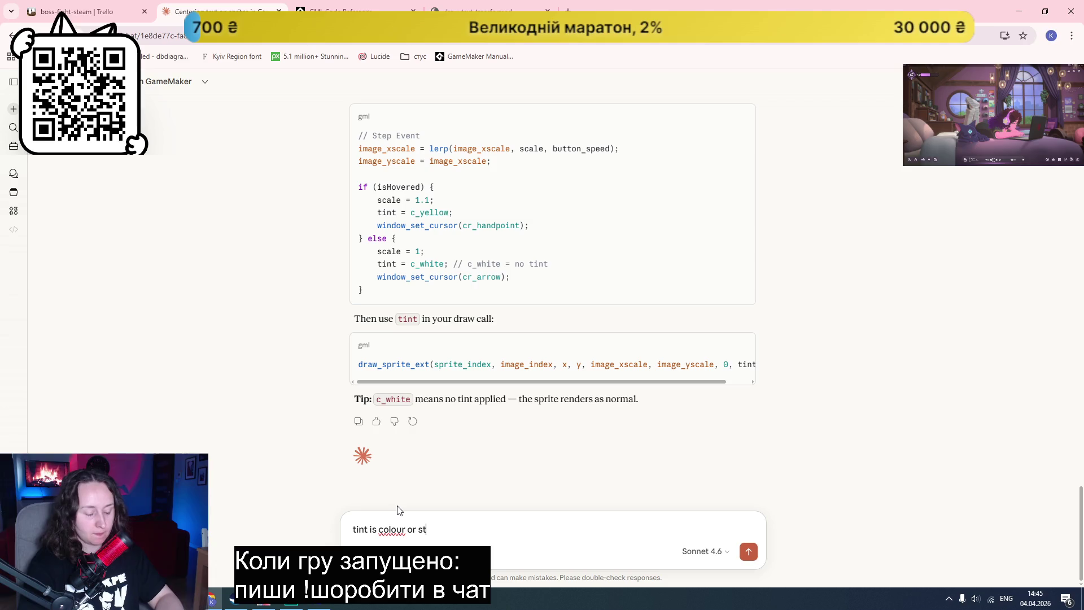
key(Return)
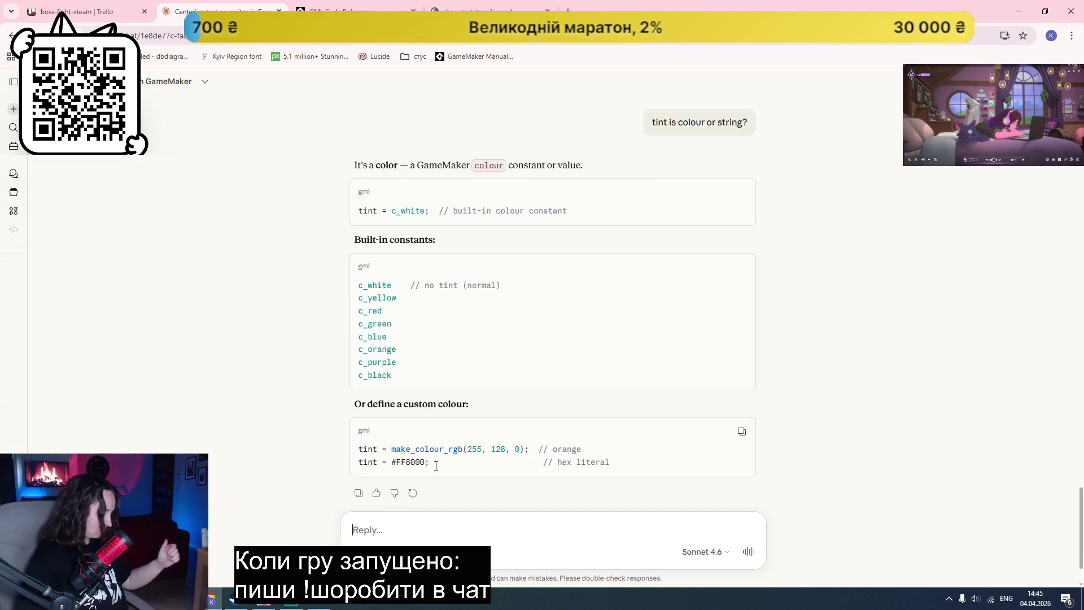
key(alt+Tab)
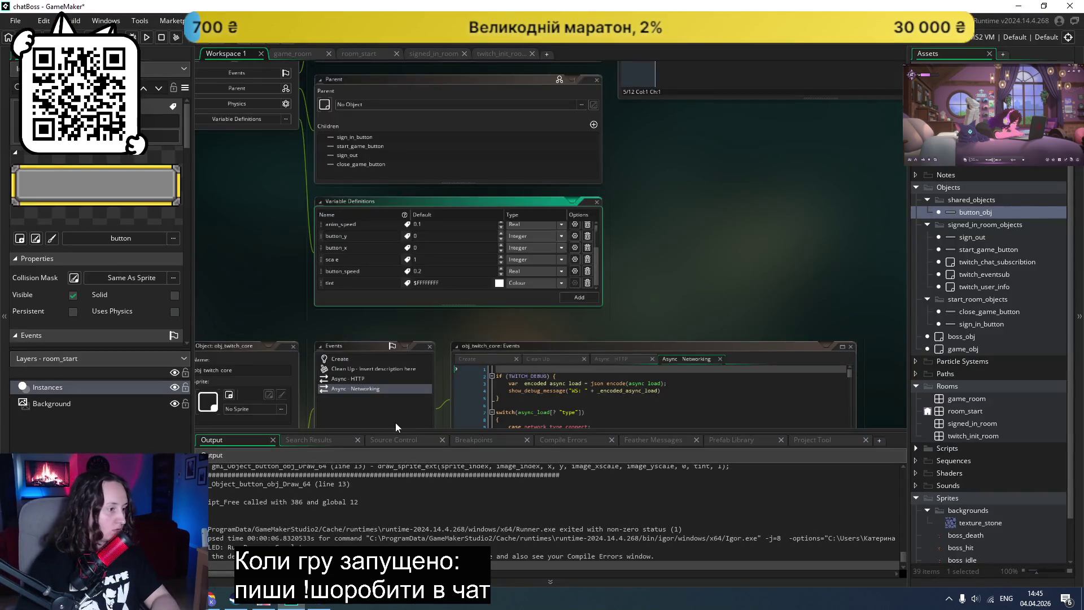
Step: Run chatBoss with F5, confirm it launches with two buttons and no tint error, then close it
scroll(656, 287, up, 5)
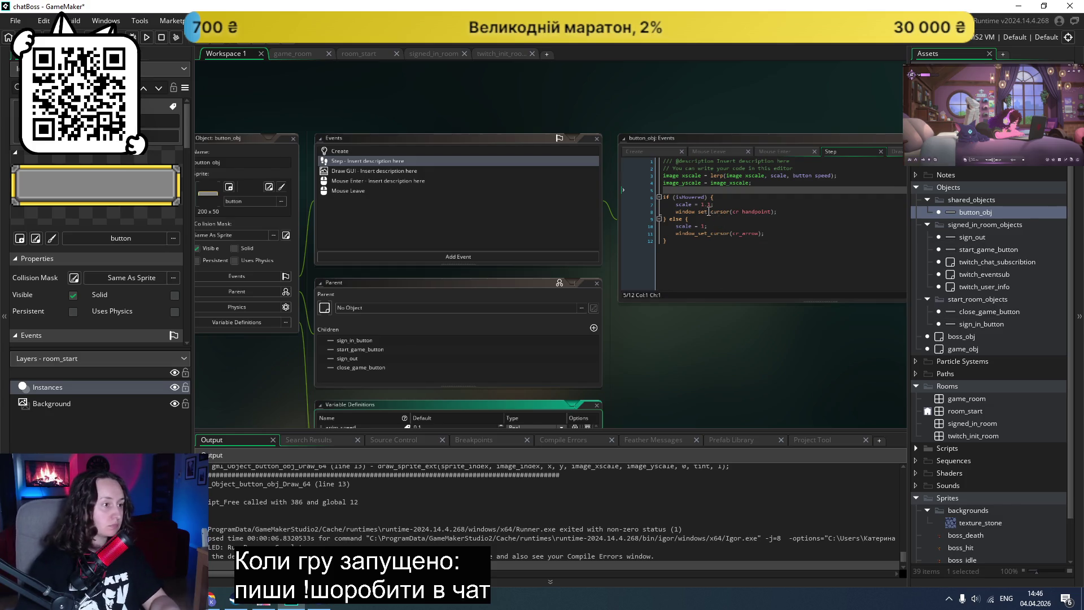
key(F5)
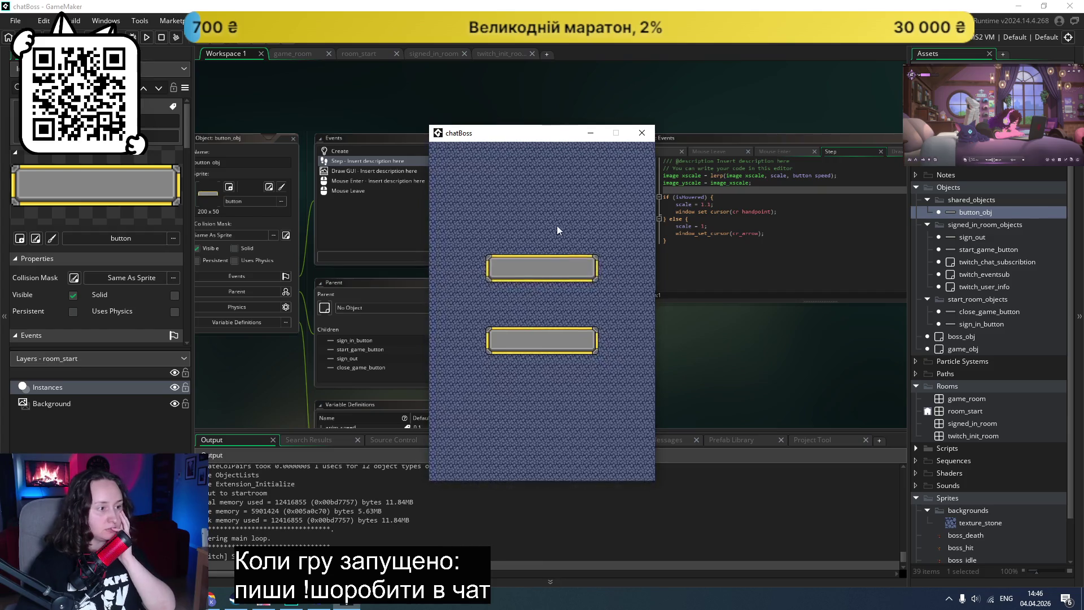
click(642, 135)
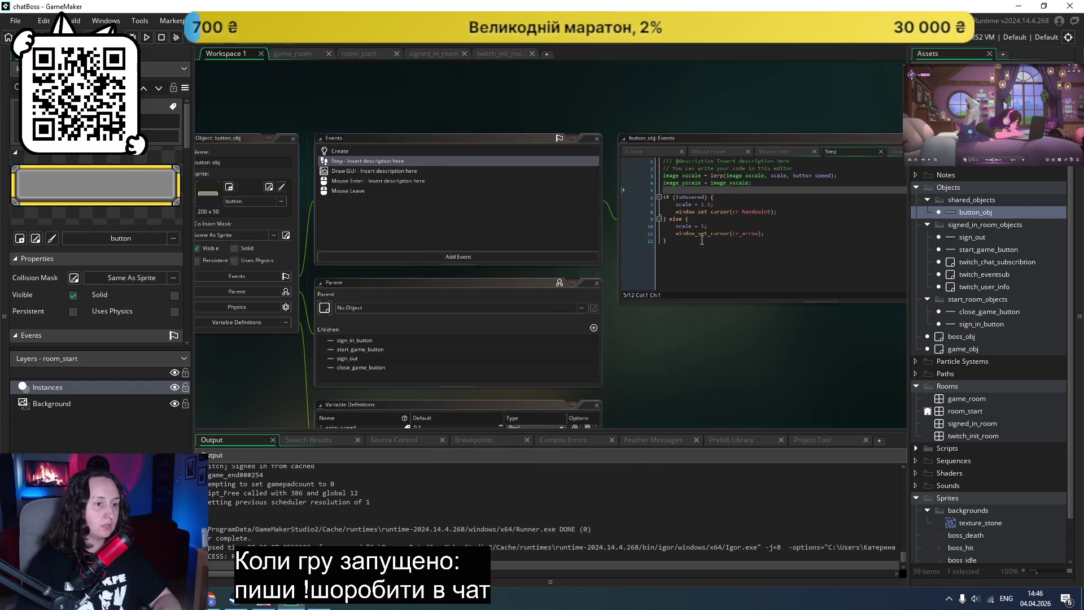
Step: Open button_obj's Draw GUI code and select the draw_sprite_ext line
scroll(702, 239, down, 5)
scroll(701, 239, up, 6)
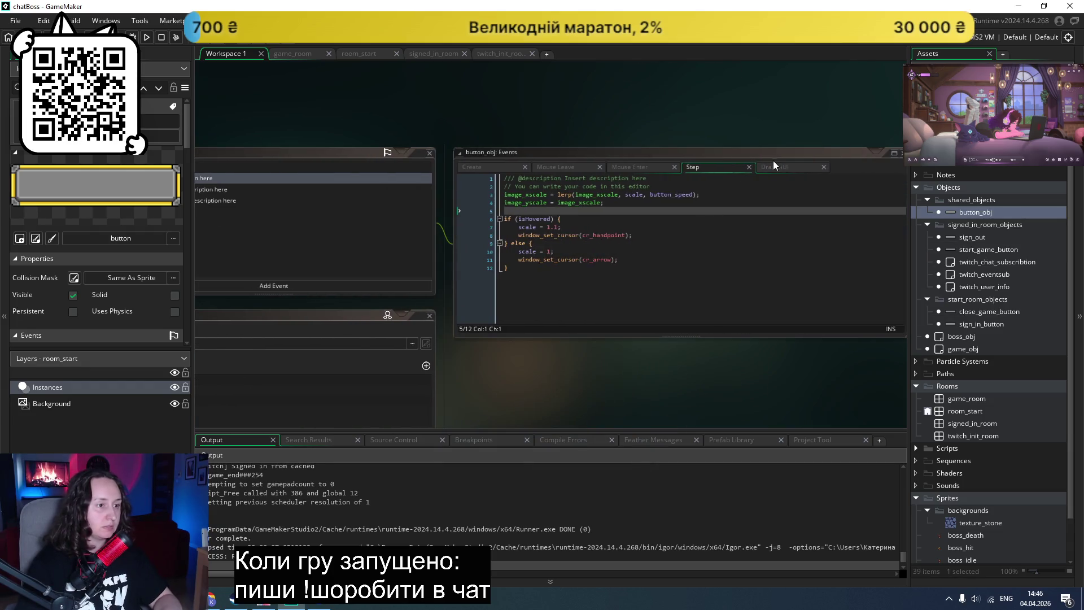
click(771, 167)
click(784, 259)
click(817, 278)
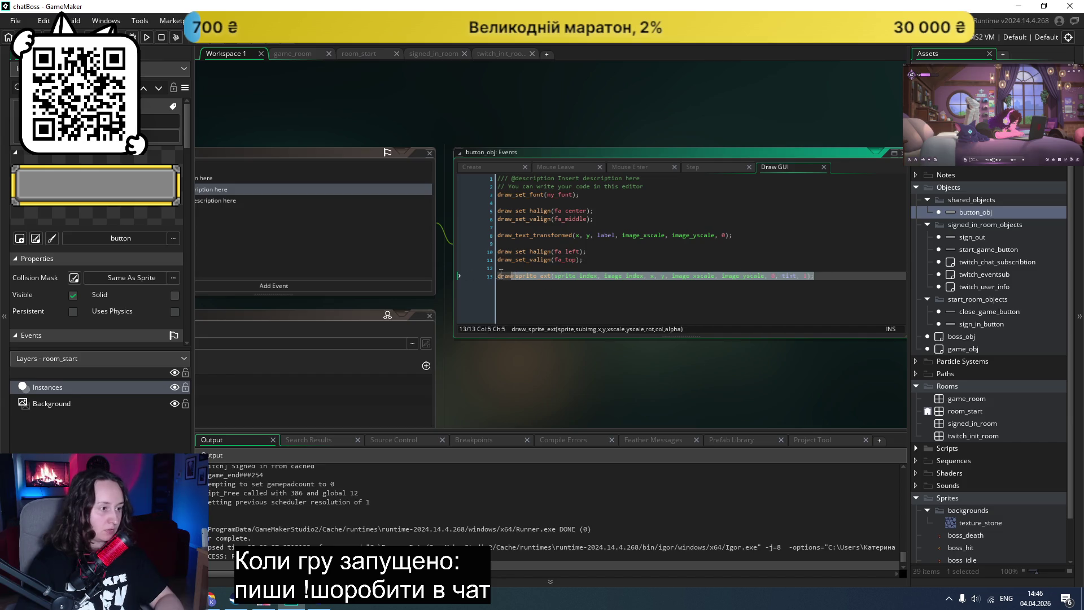
Step: Move the draw_sprite_ext line above draw_set_font so the sprite draws before the text
key(shift+Home)
key(BackSpace)
key(BackSpace)
key(BackSpace)
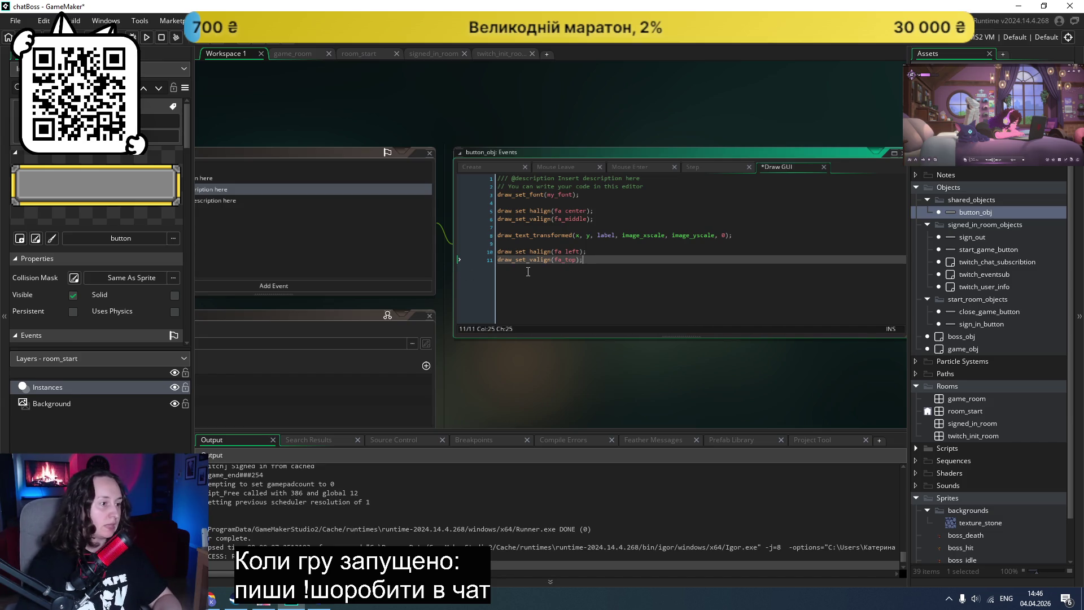
click(587, 194)
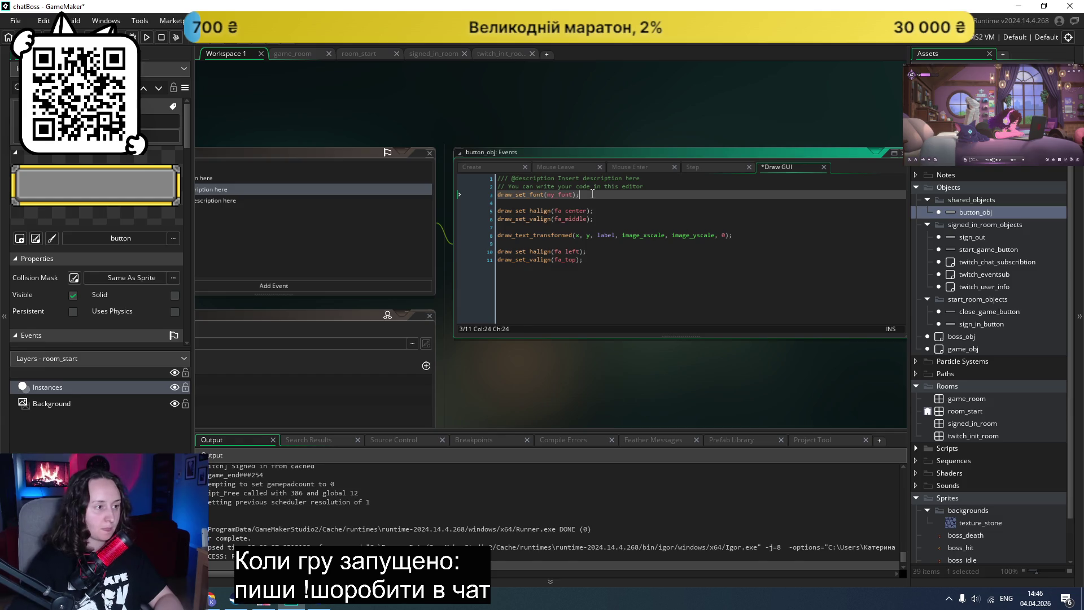
key(Home)
key(ctrl+v)
key(Return)
key(Up)
key(End)
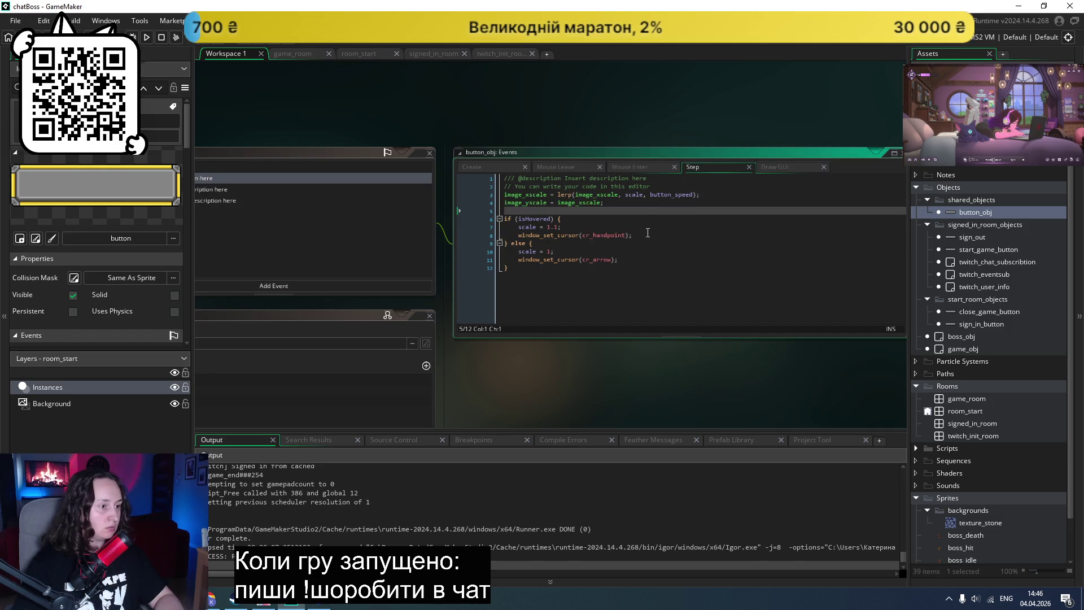
Step: In Step, set tint = c_yellow when hovered and tint = c_white otherwise, then run the game
click(647, 234)
key(Return)
text(tin)
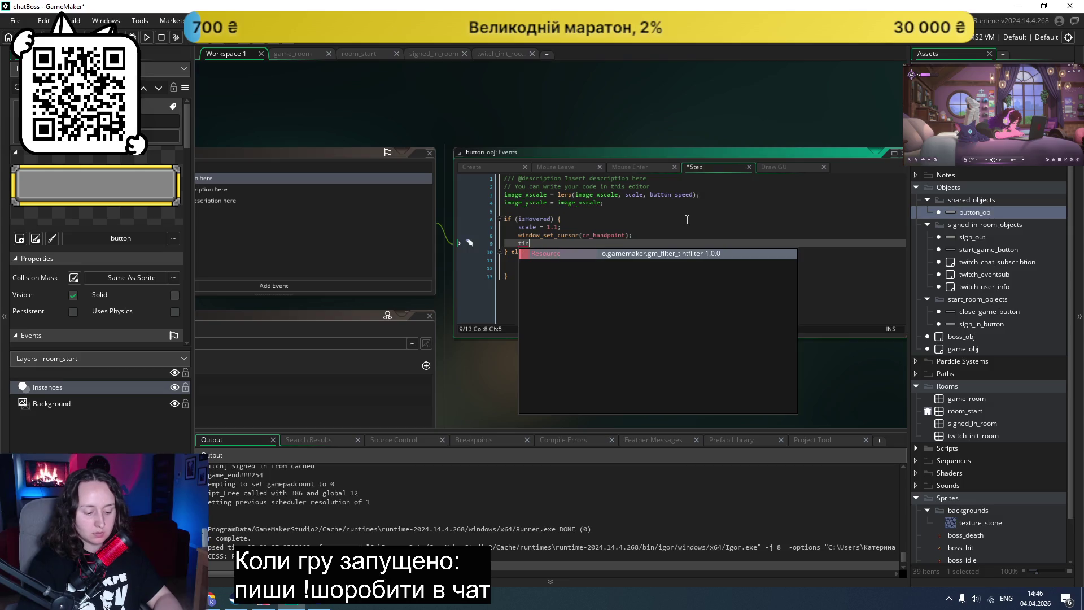
text(t = c_yellow;)
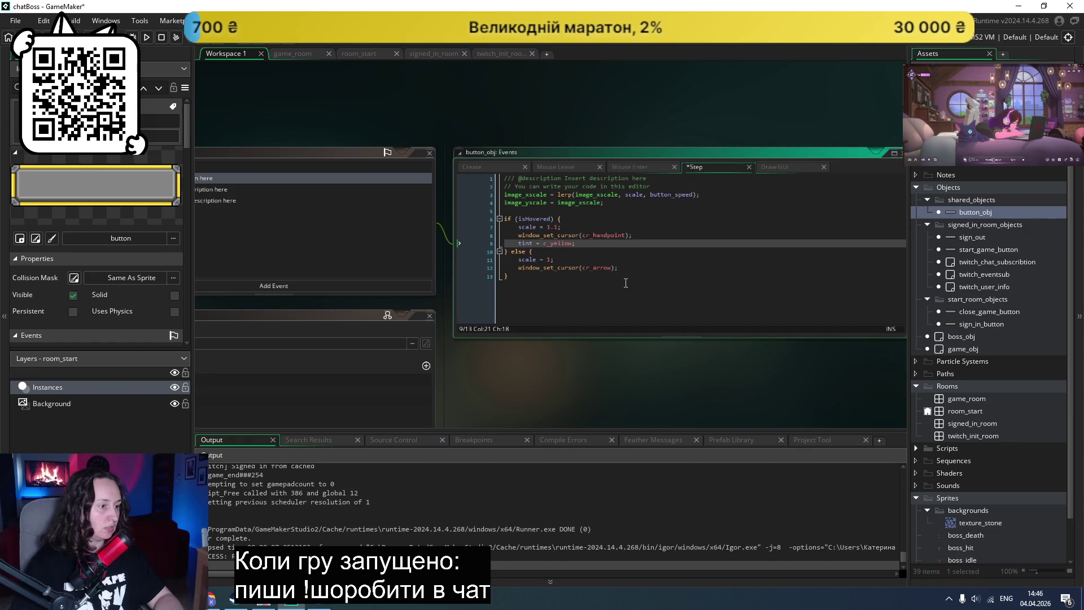
click(629, 267)
key(Return)
text(tint = c)
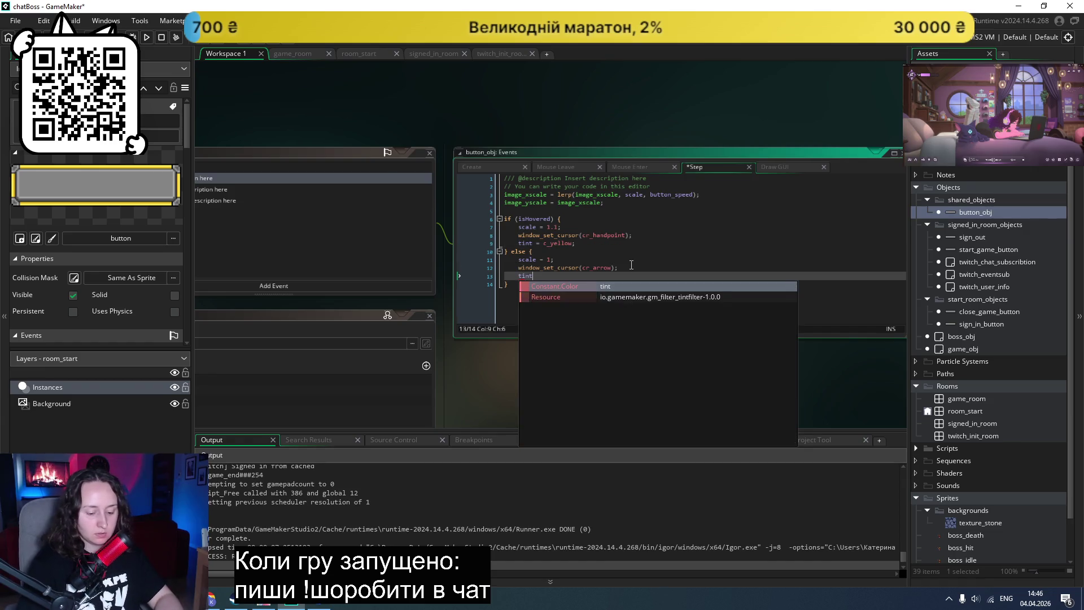
text(_shite)
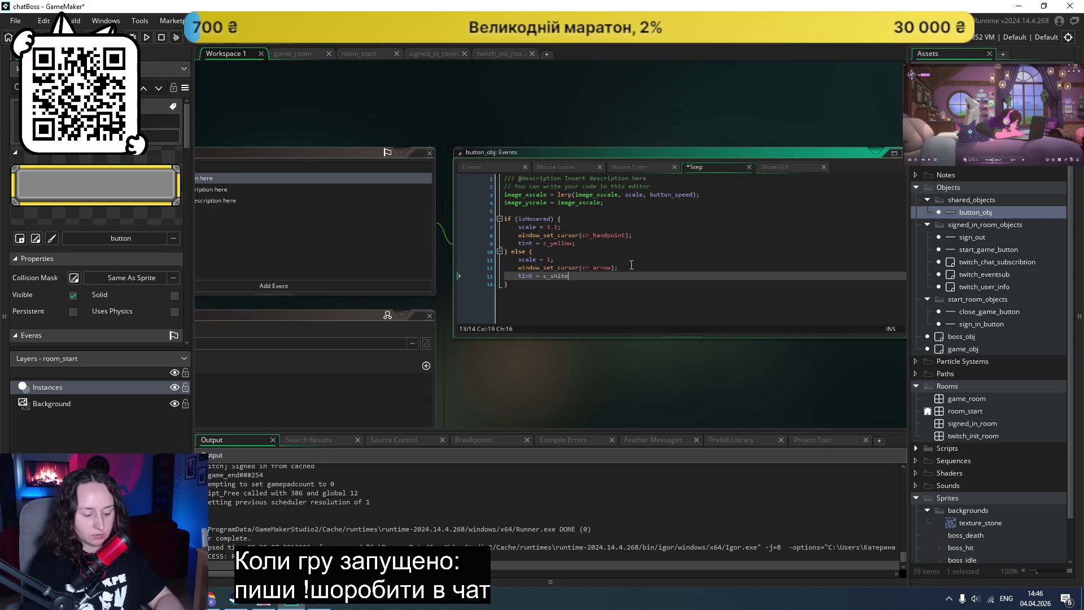
click(556, 276)
key(BackSpace)
key(BackSpace)
text(w)
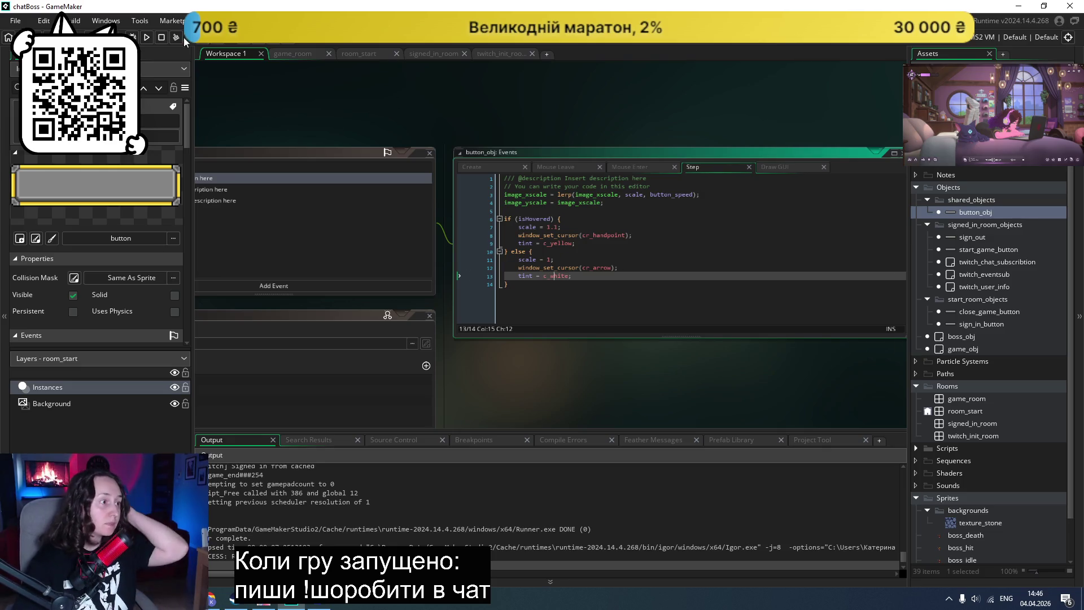
click(147, 39)
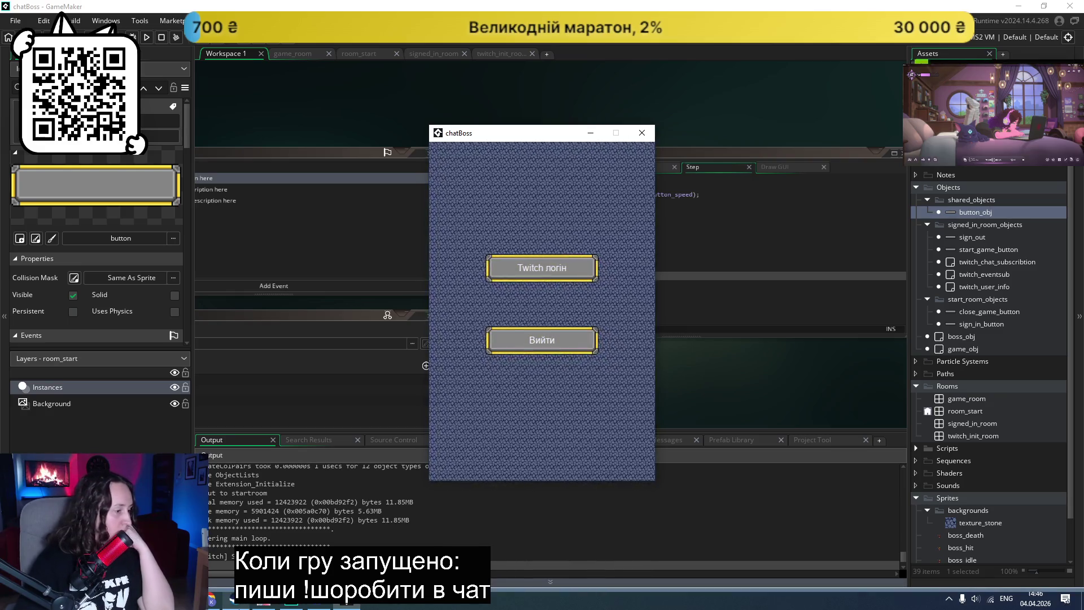
Step: Check Claude's list of built-in colour constants like c_white and c_yellow, then return to GameMaker
key(alt+Tab)
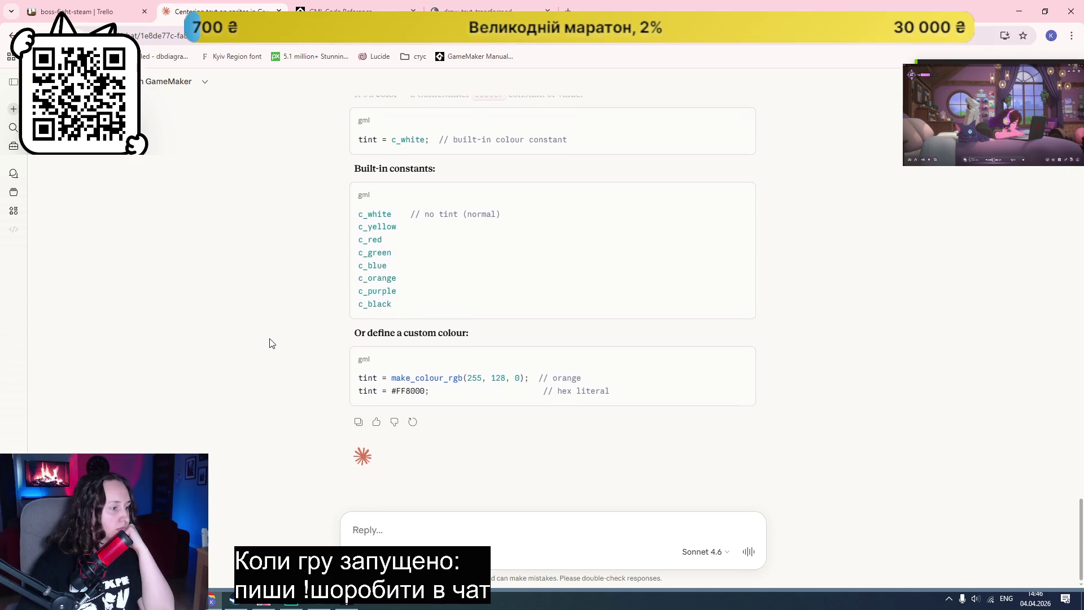
scroll(269, 342, up, 3)
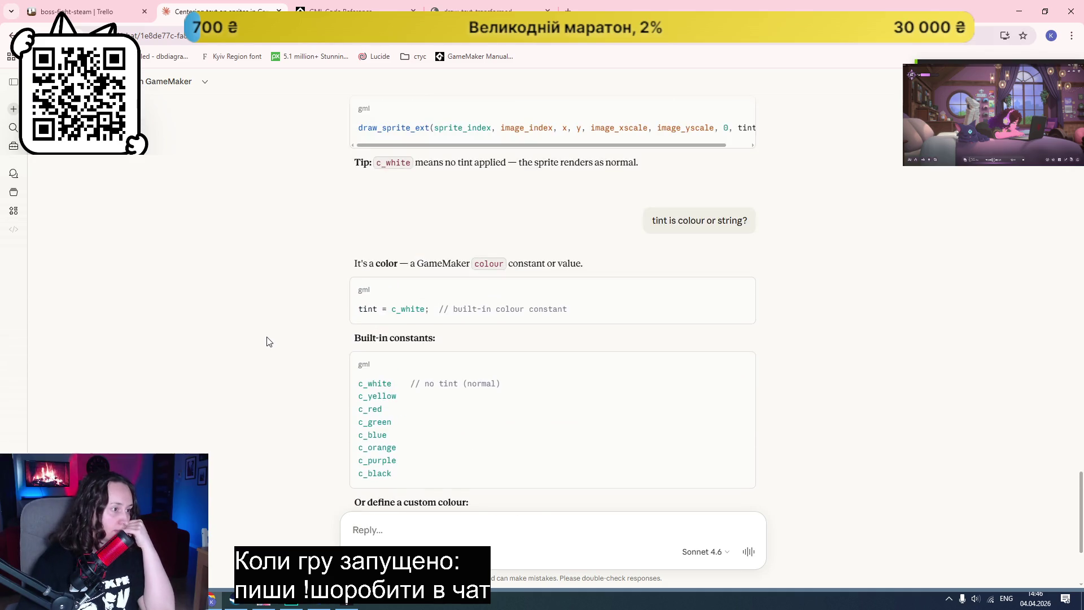
scroll(269, 340, up, 2)
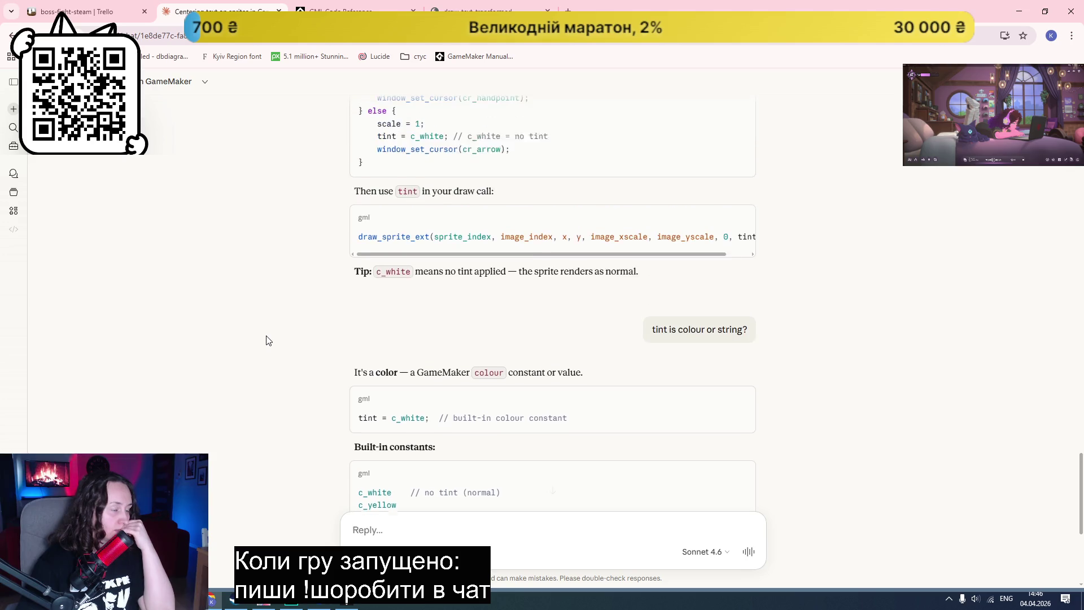
scroll(336, 447, down, 5)
click(322, 601)
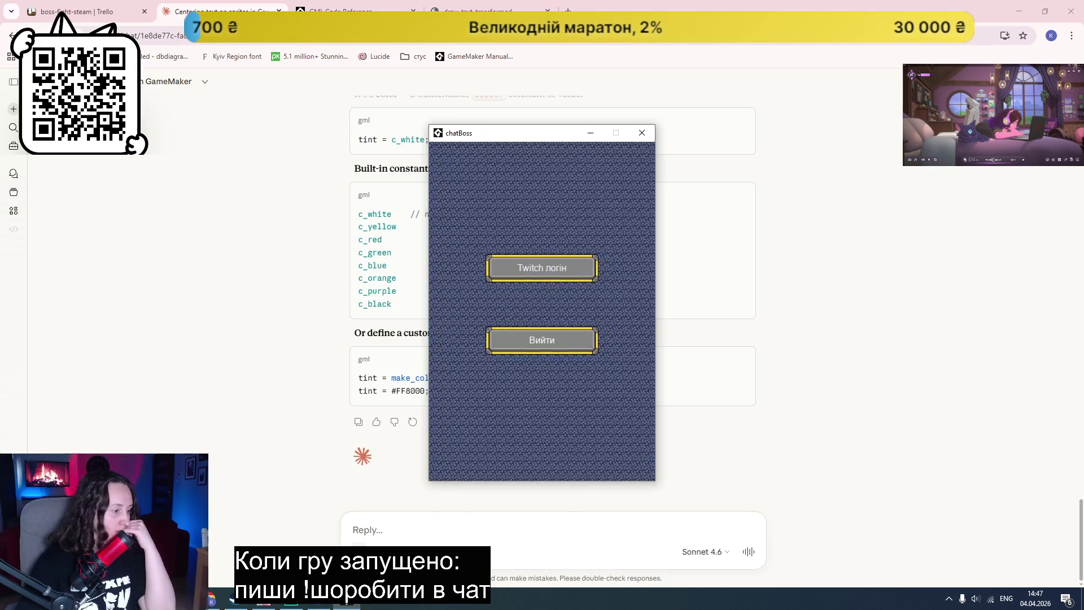
click(292, 606)
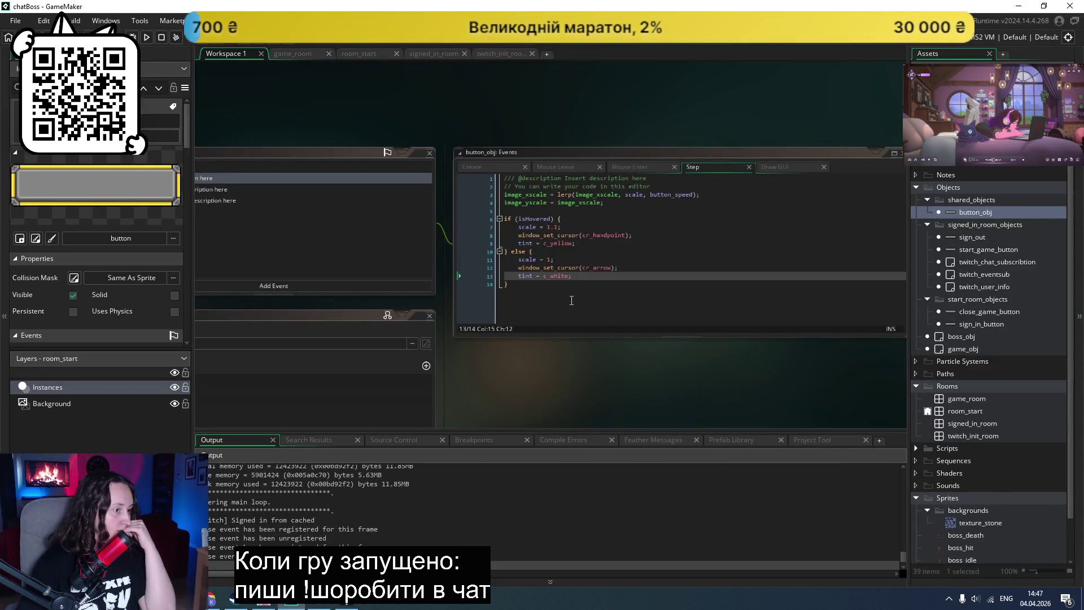
Step: Replace the c_yellow hover tint with c_grey and test the greying buttons in the running game
click(565, 244)
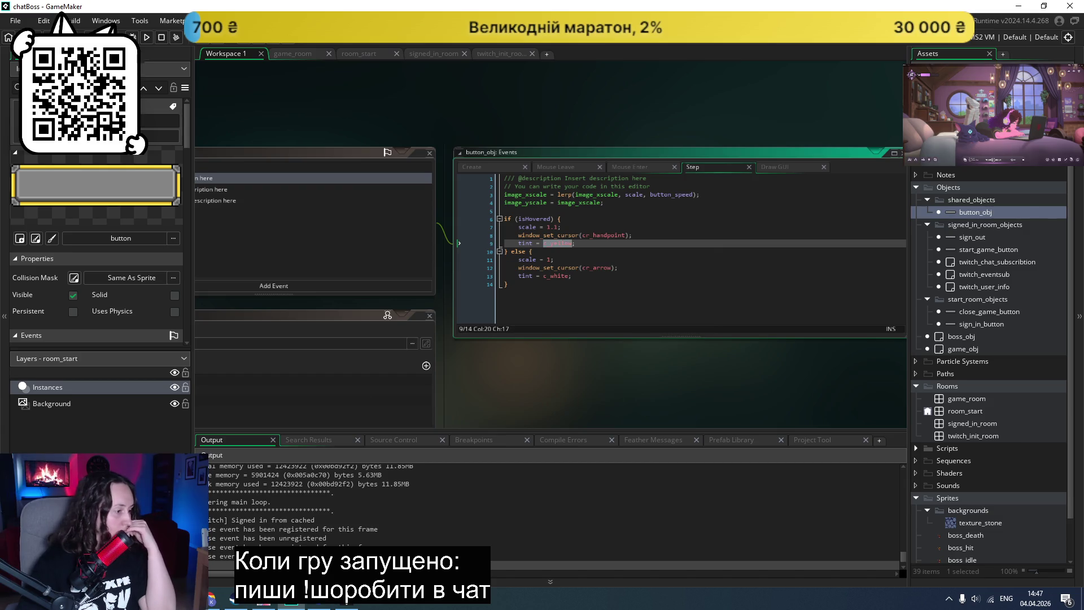
key(alt+Tab)
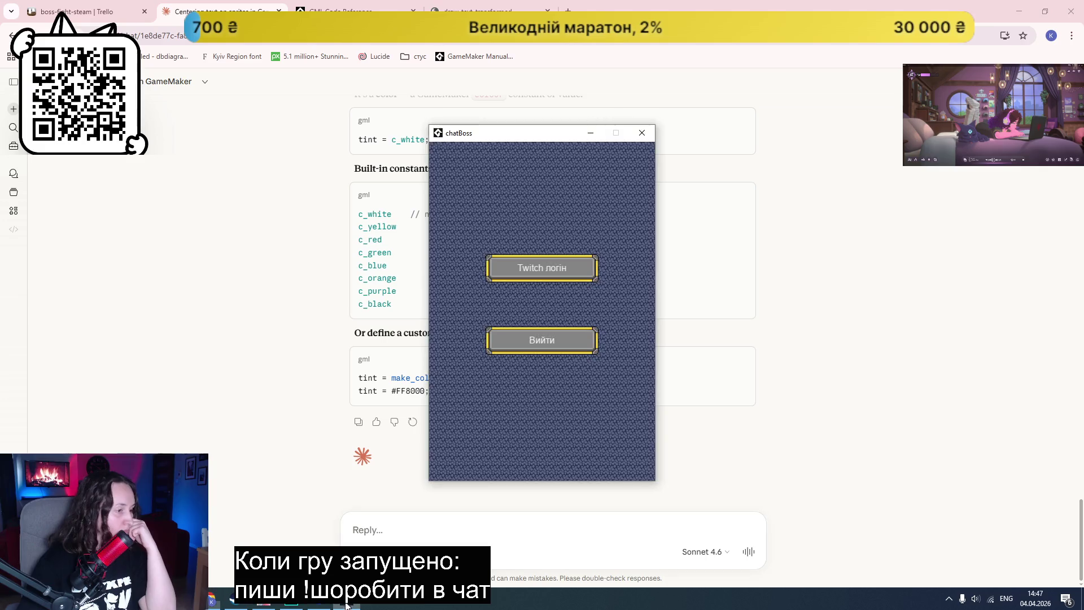
click(642, 132)
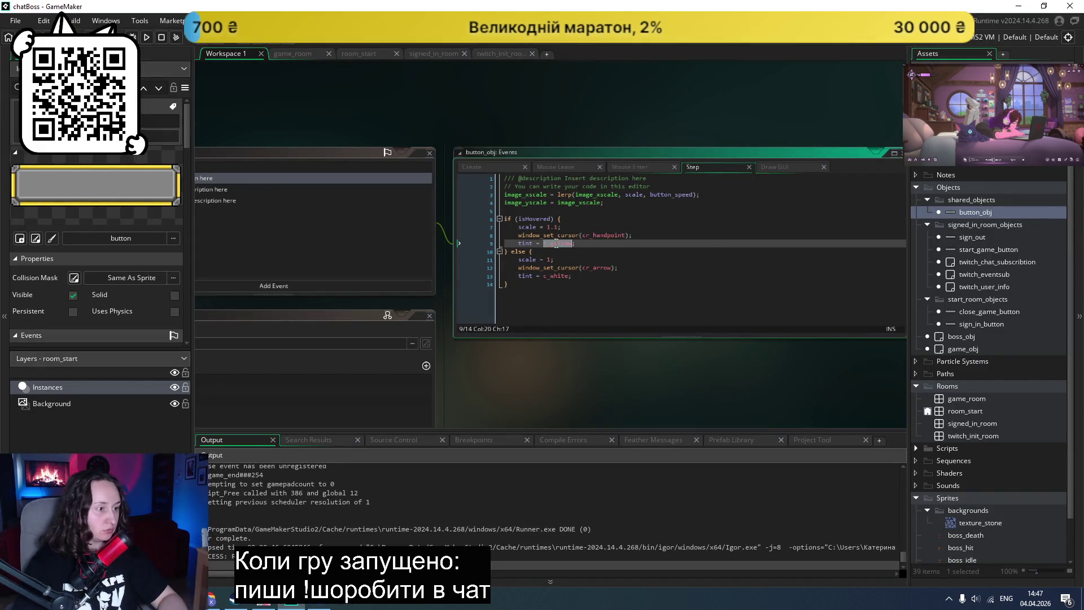
text(c_grey)
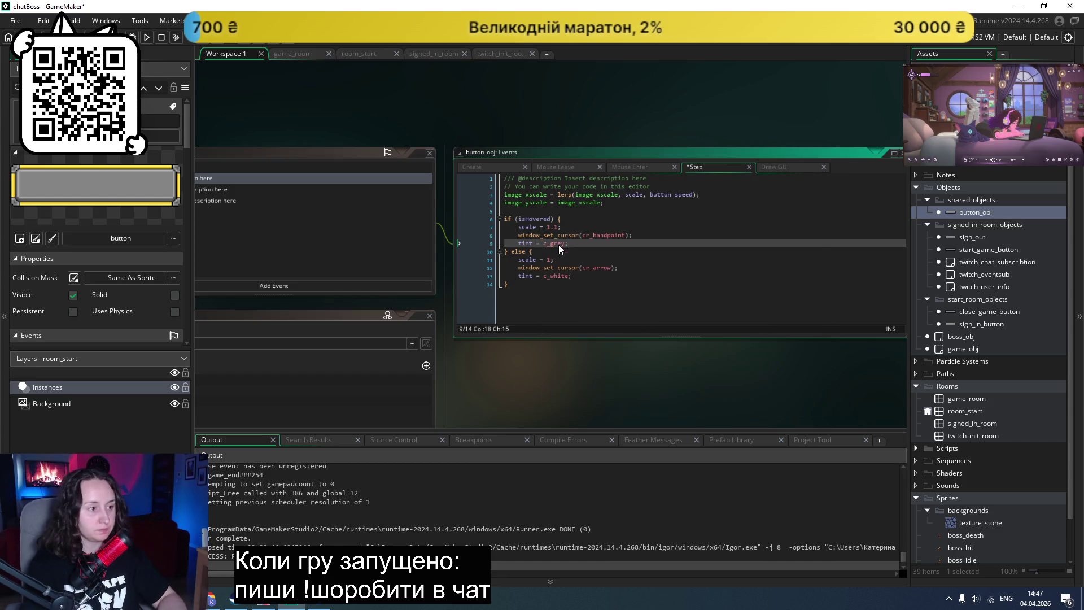
click(147, 38)
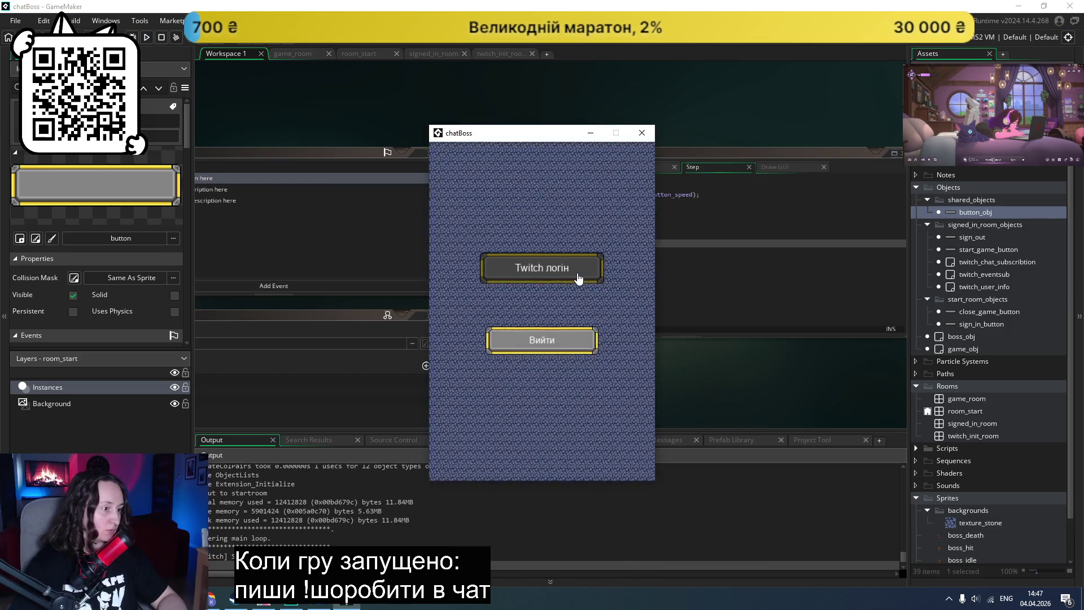
click(554, 334)
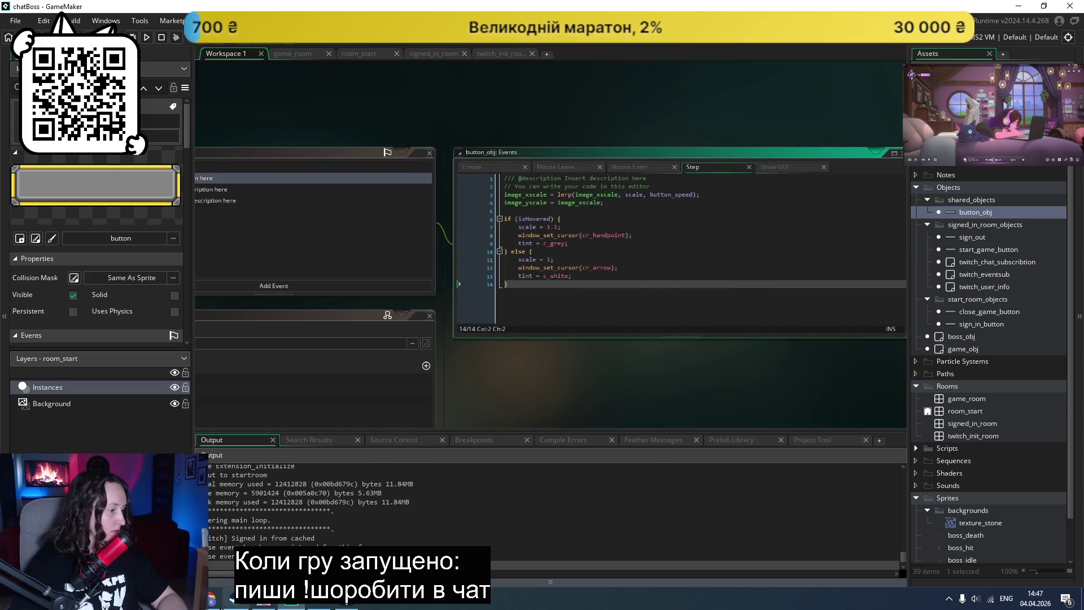
key(alt+Tab)
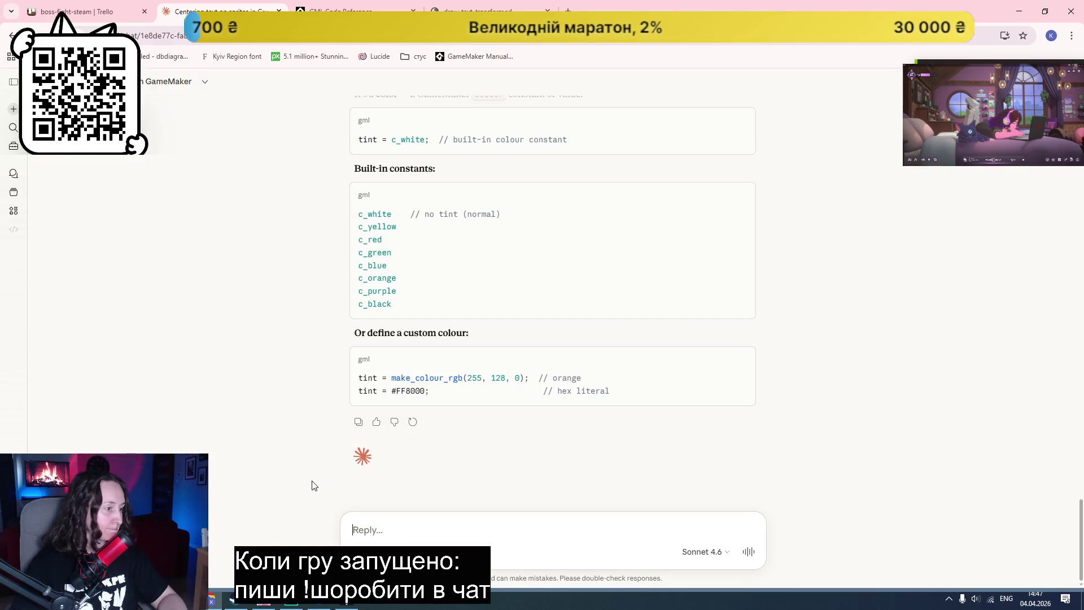
Step: Search 'hex light grey' and find #d3d3d3 on ColorHexa, then close the running game
click(486, 11)
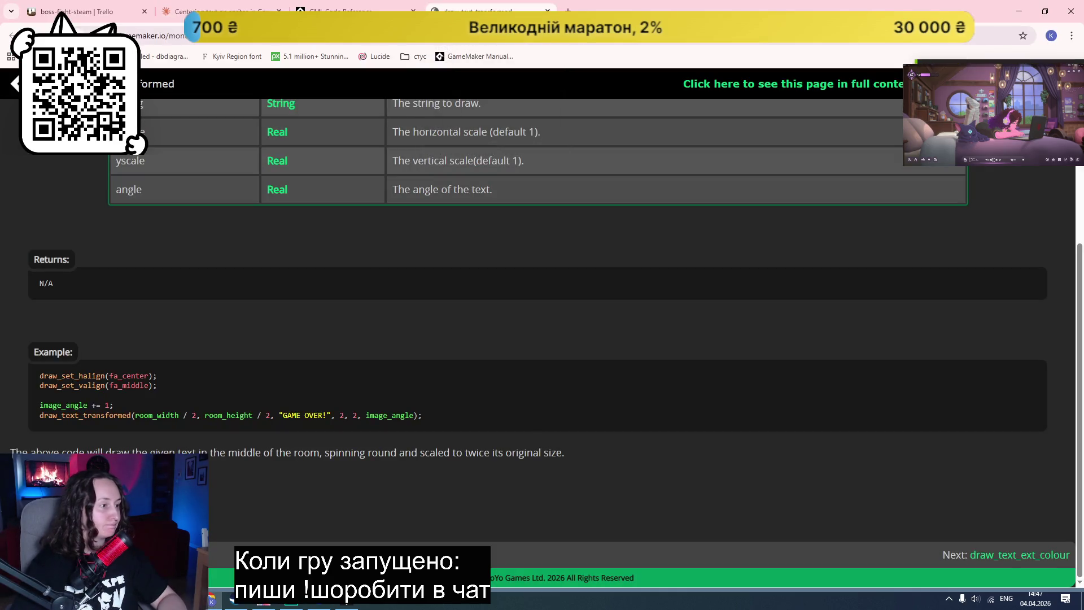
click(568, 11)
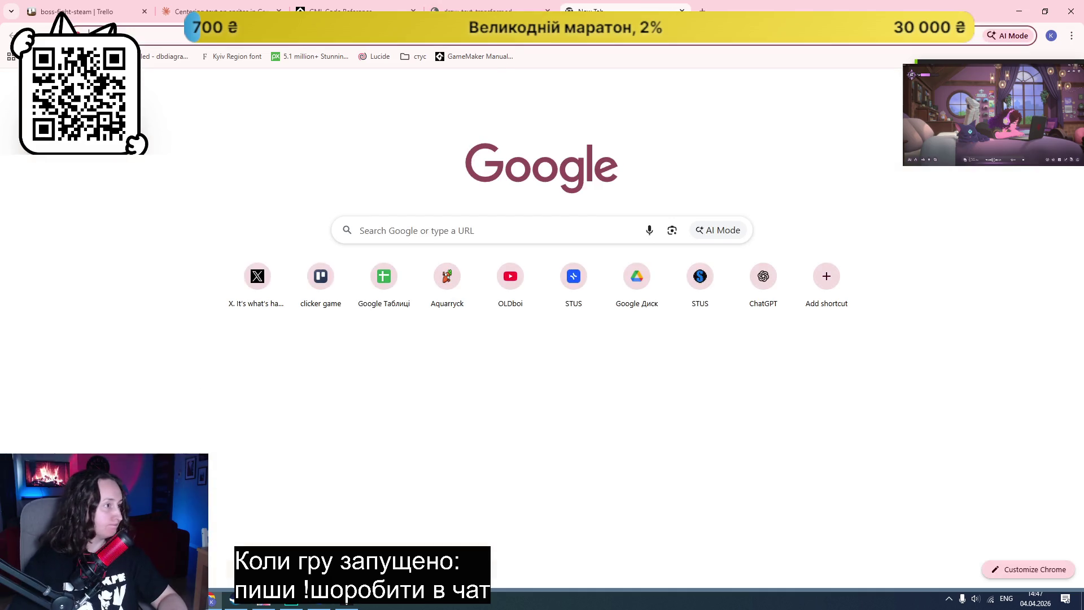
click(348, 6)
click(261, 7)
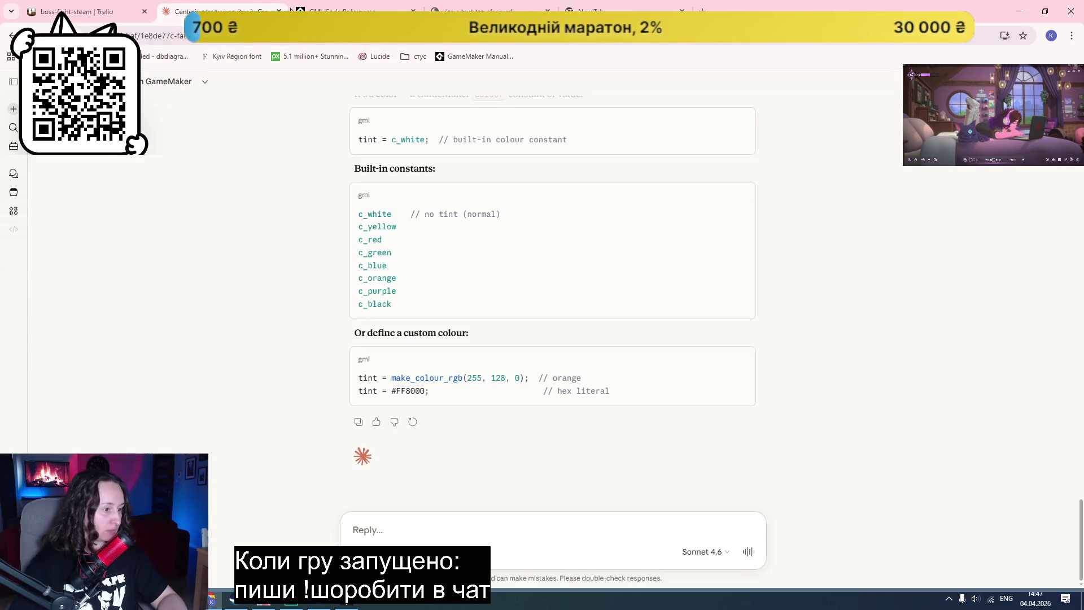
click(608, 8)
text(hex li)
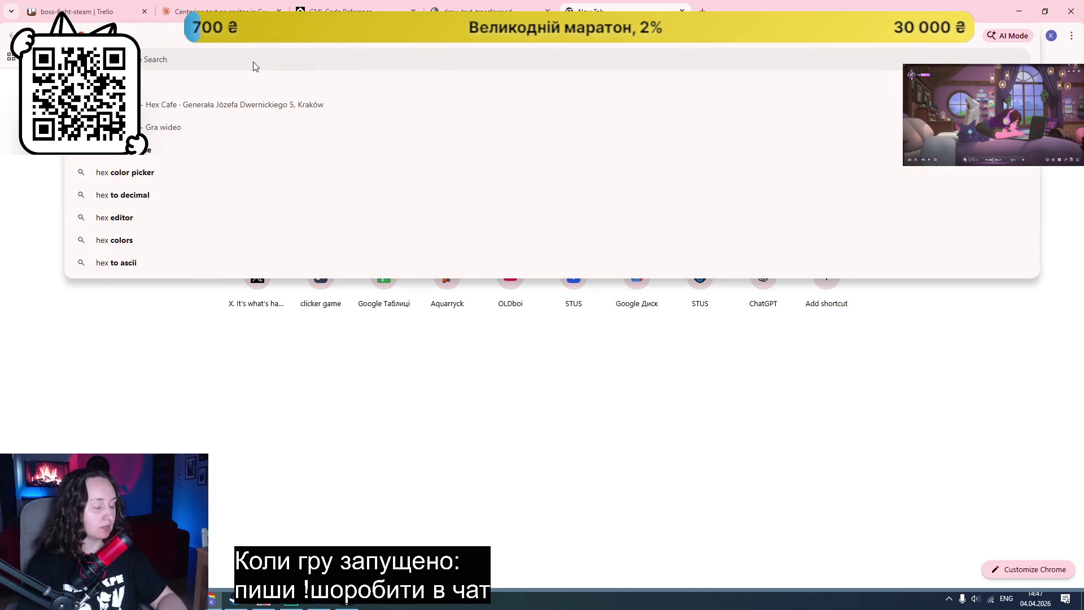
text(ght grey)
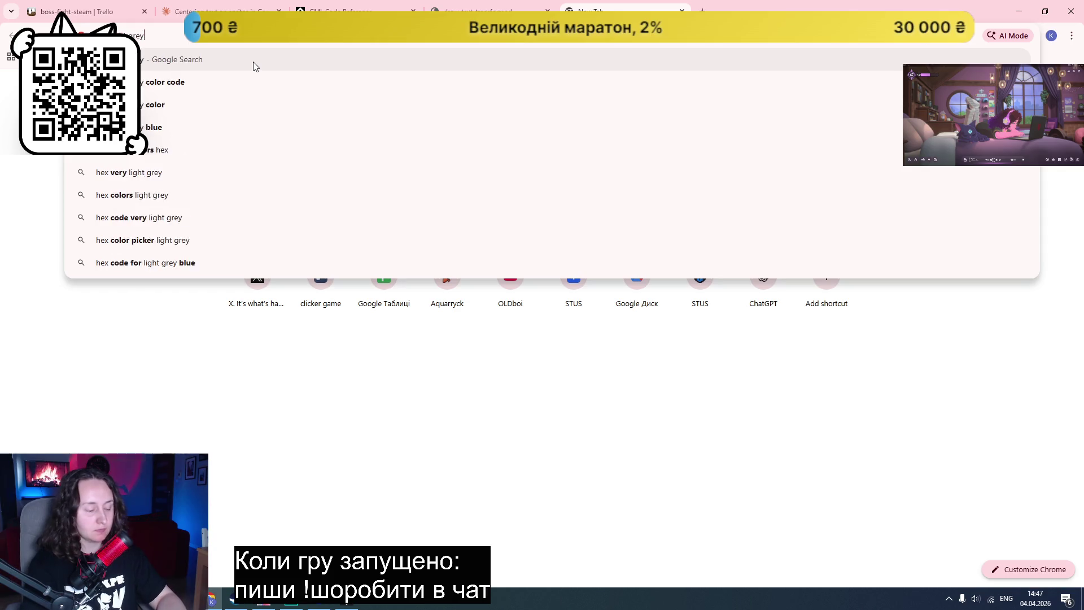
key(Return)
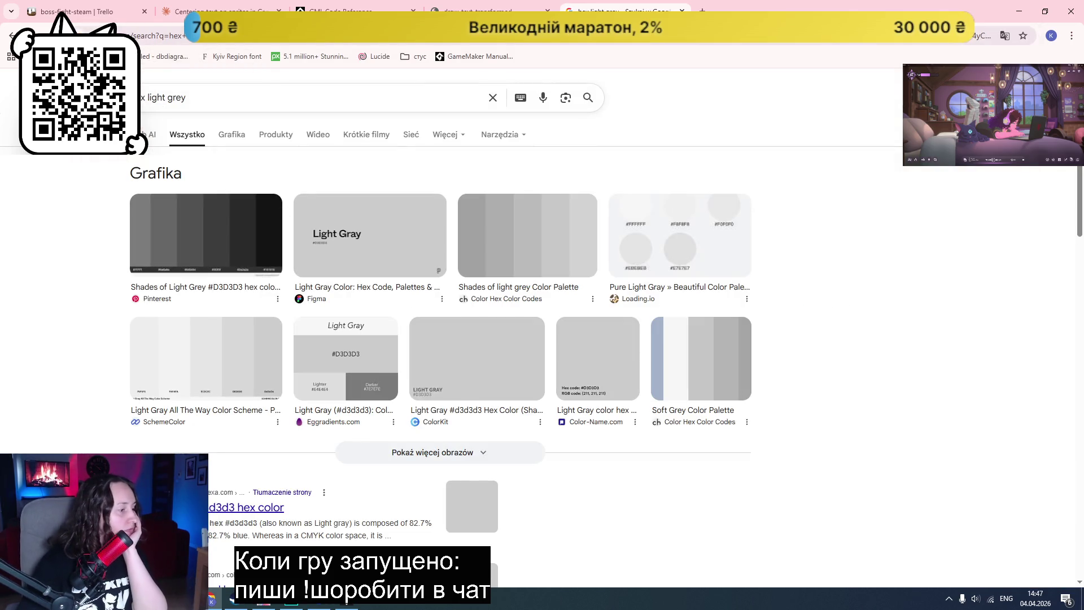
click(200, 507)
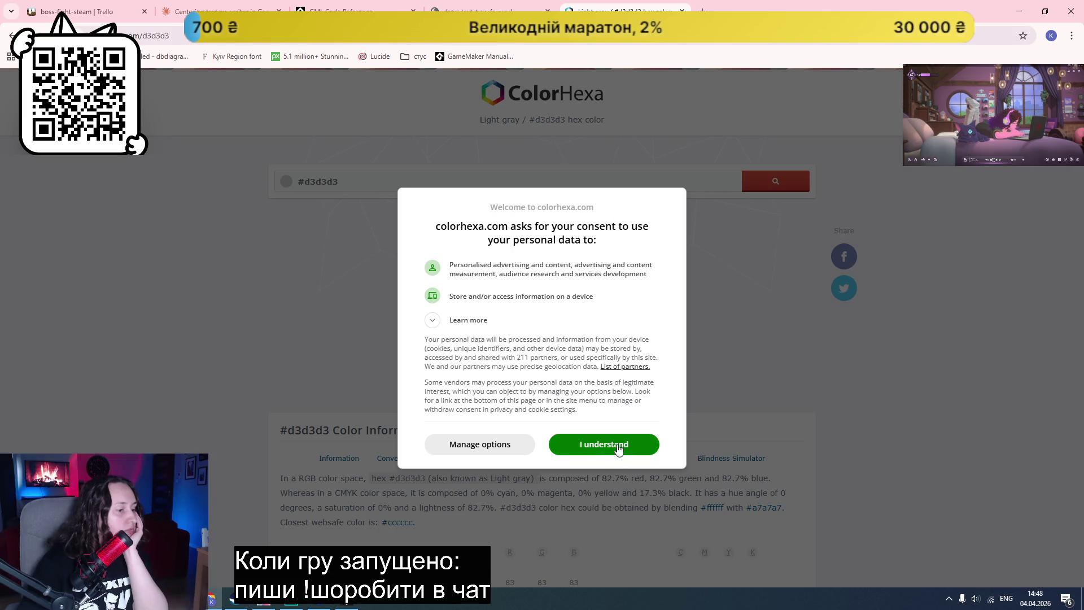
click(618, 444)
scroll(687, 346, down, 7)
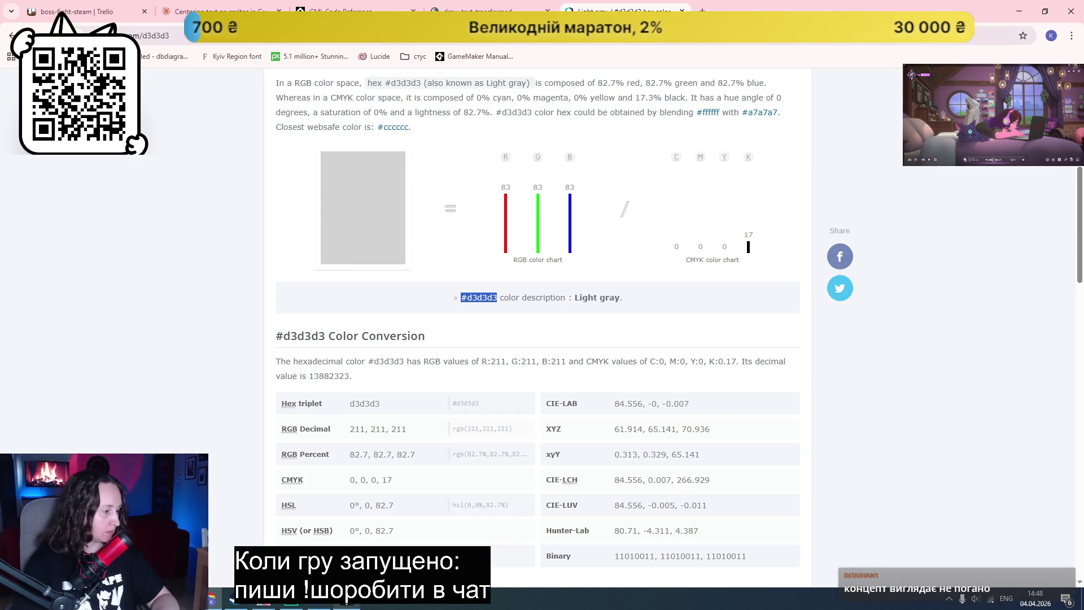
click(351, 607)
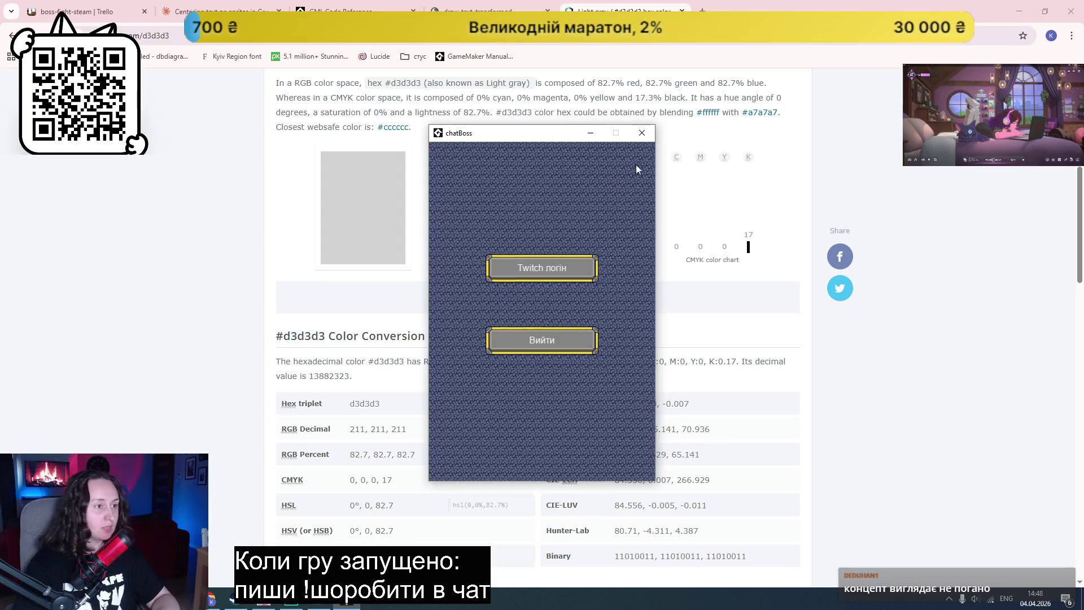
click(643, 139)
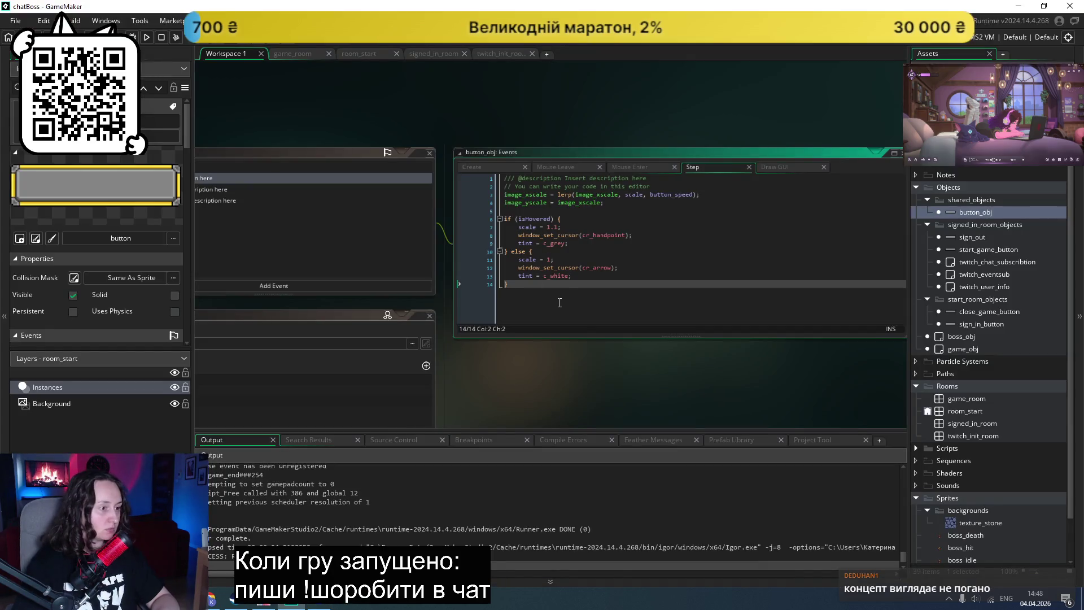
double_click(551, 244)
text(#d3d3d3)
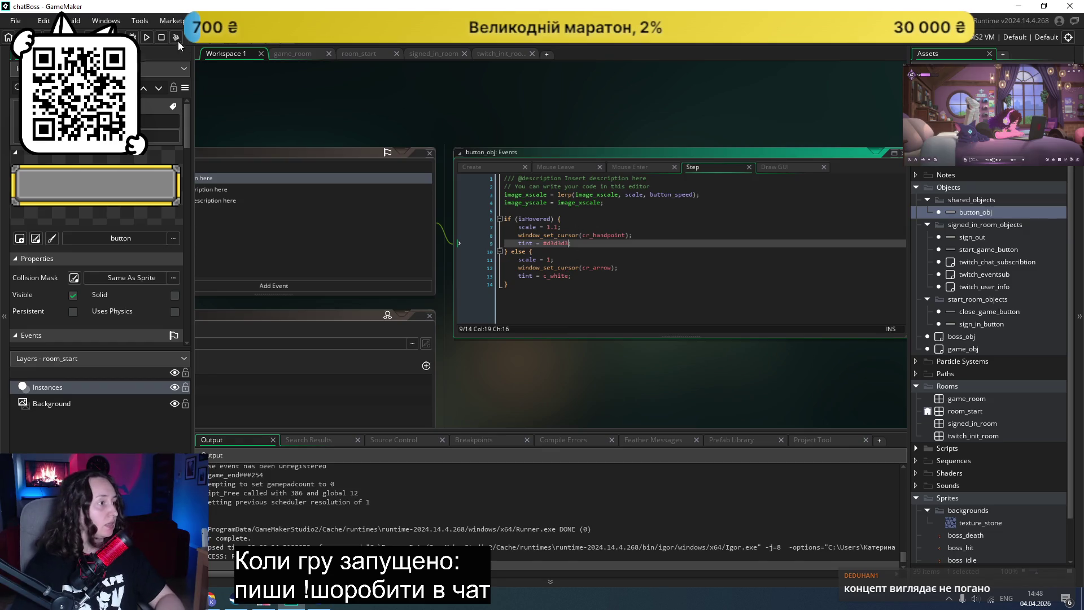
click(146, 38)
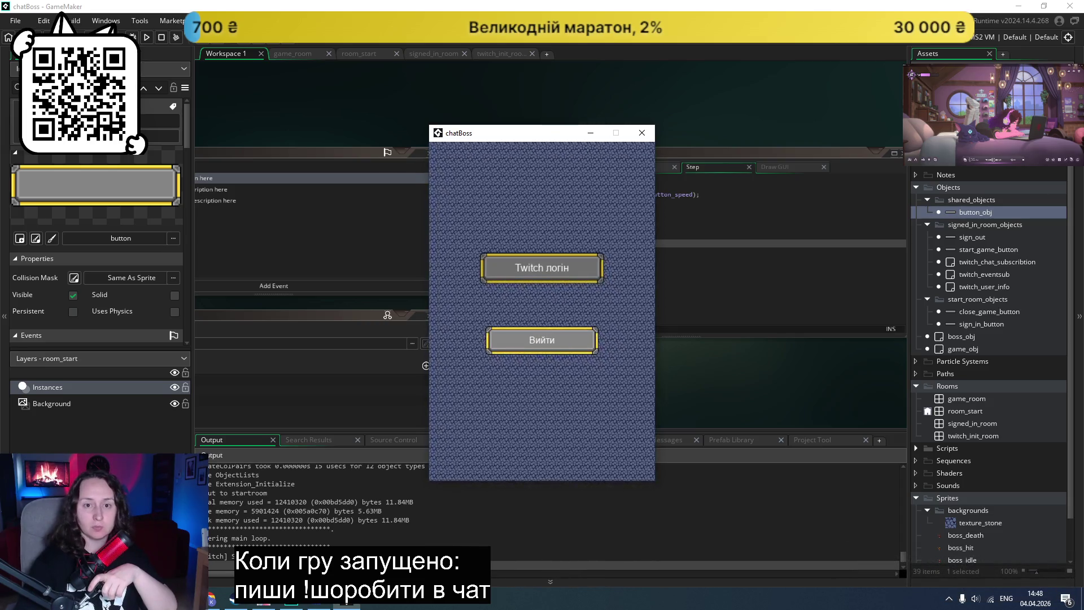
click(557, 269)
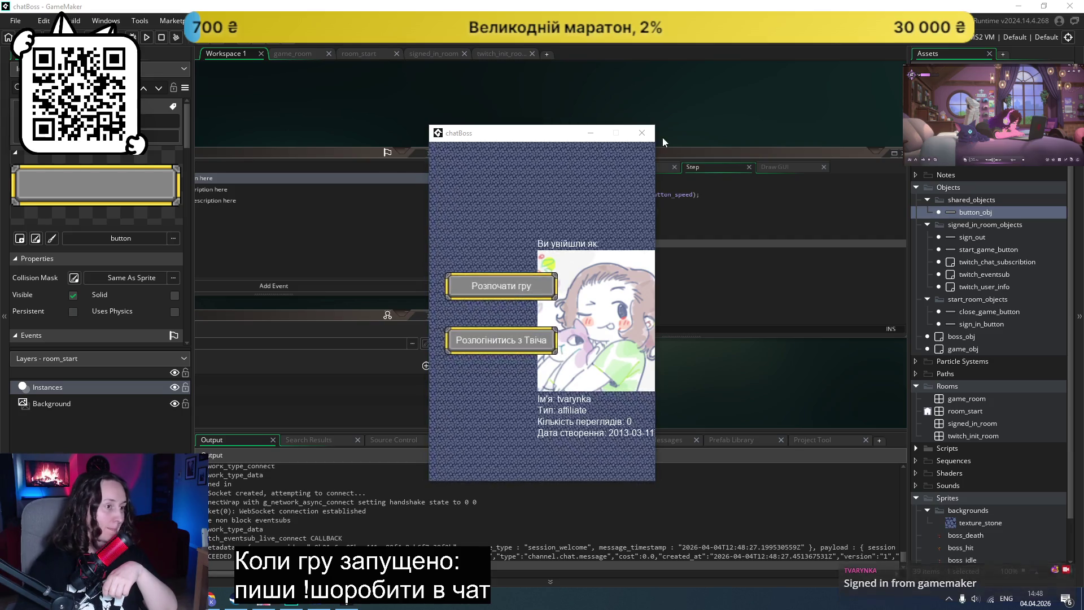
click(643, 133)
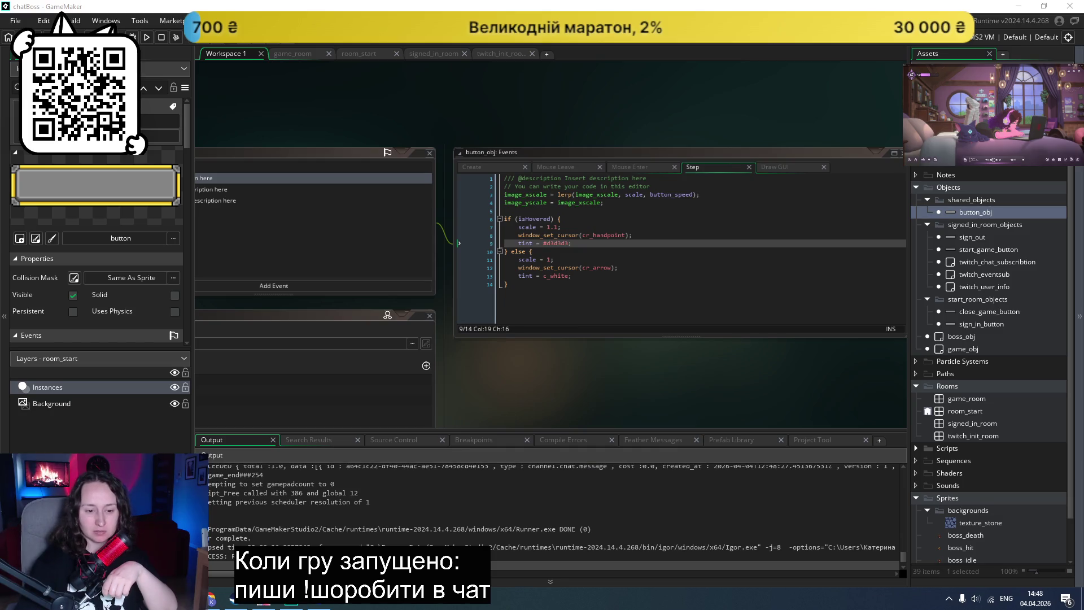
Step: Review the sign_out, start_game_button, close_game_button and sign_in_button objects' settings
scroll(621, 367, up, 1)
scroll(650, 338, down, 1)
scroll(621, 248, up, 2)
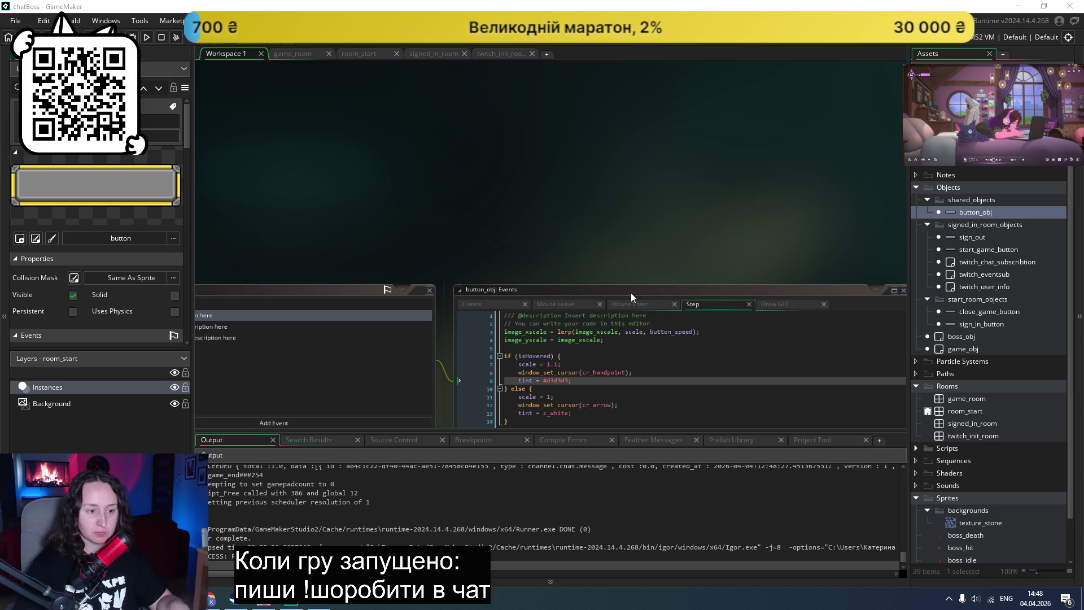
double_click(980, 237)
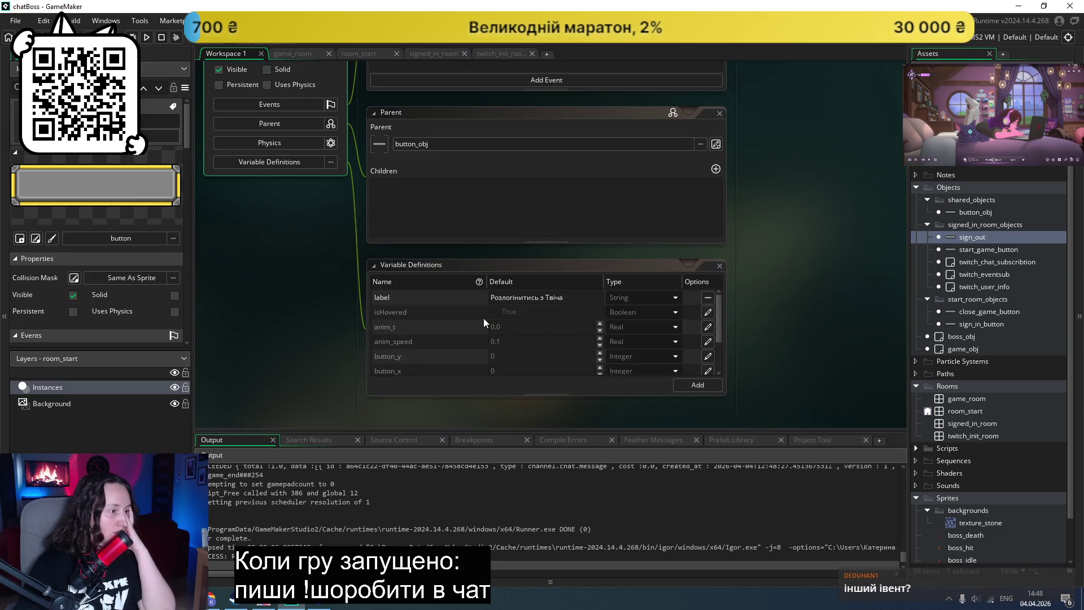
scroll(514, 256, up, 1)
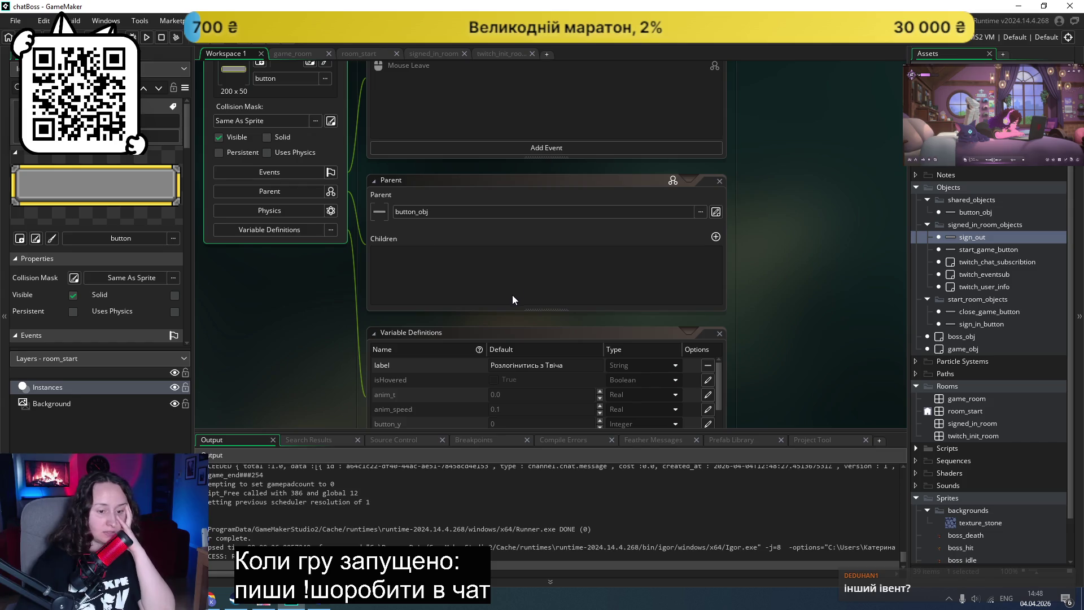
scroll(513, 299, up, 3)
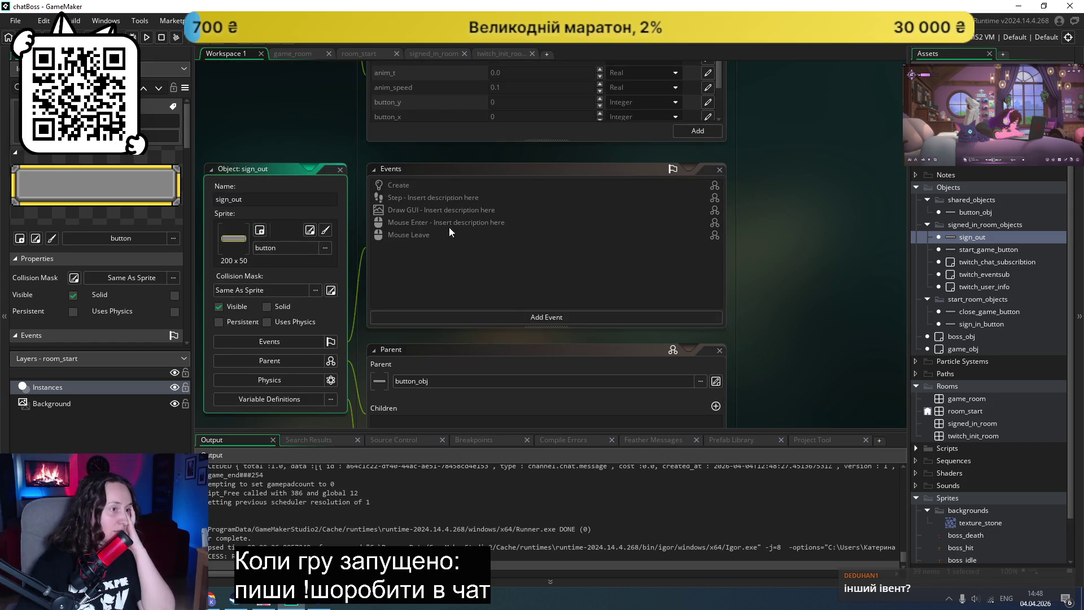
scroll(448, 225, up, 1)
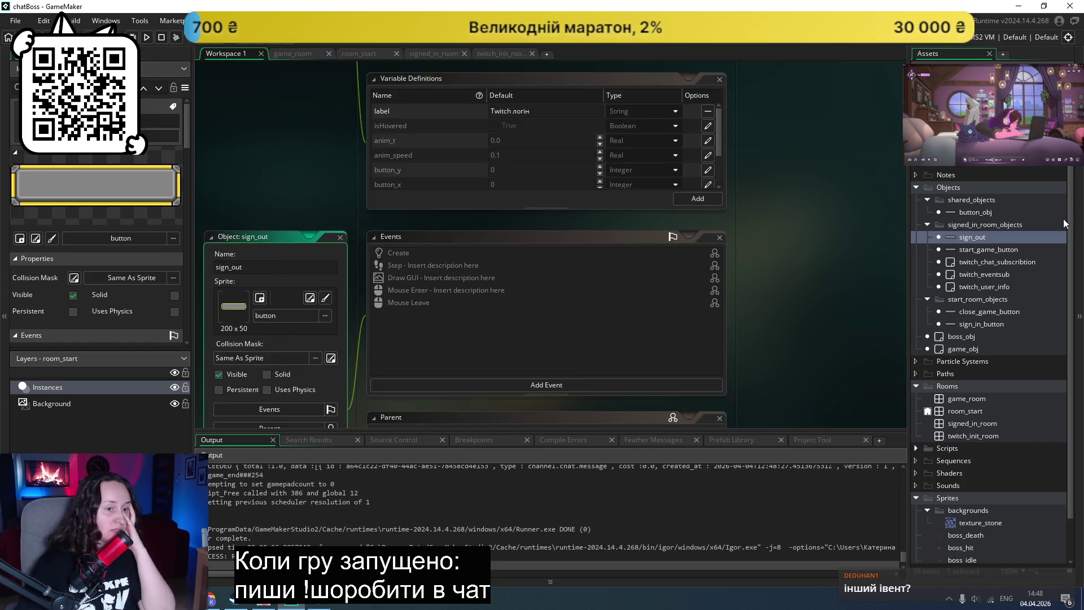
double_click(967, 249)
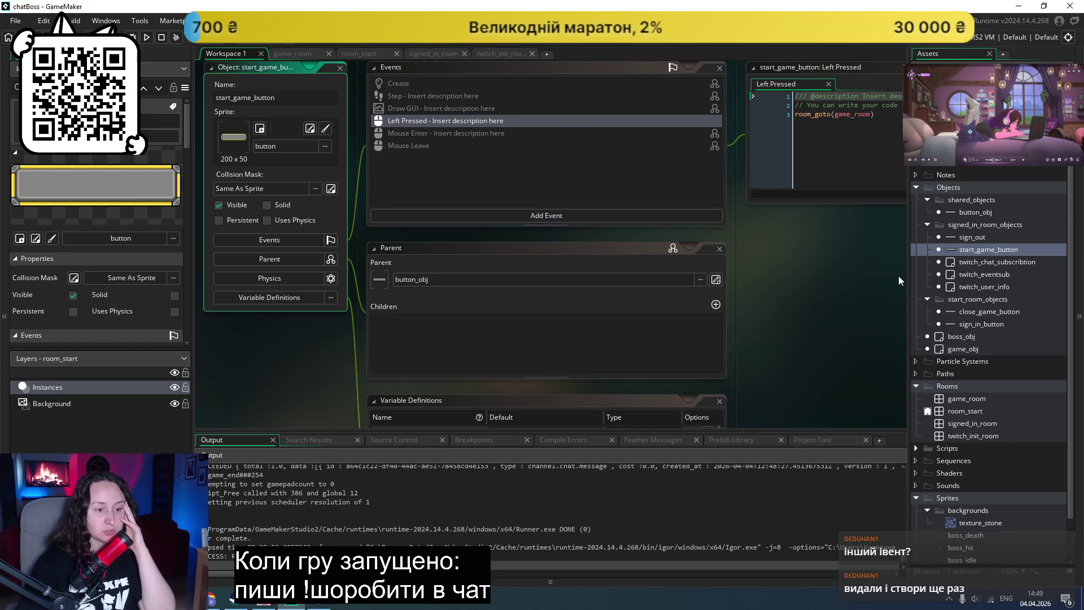
double_click(977, 314)
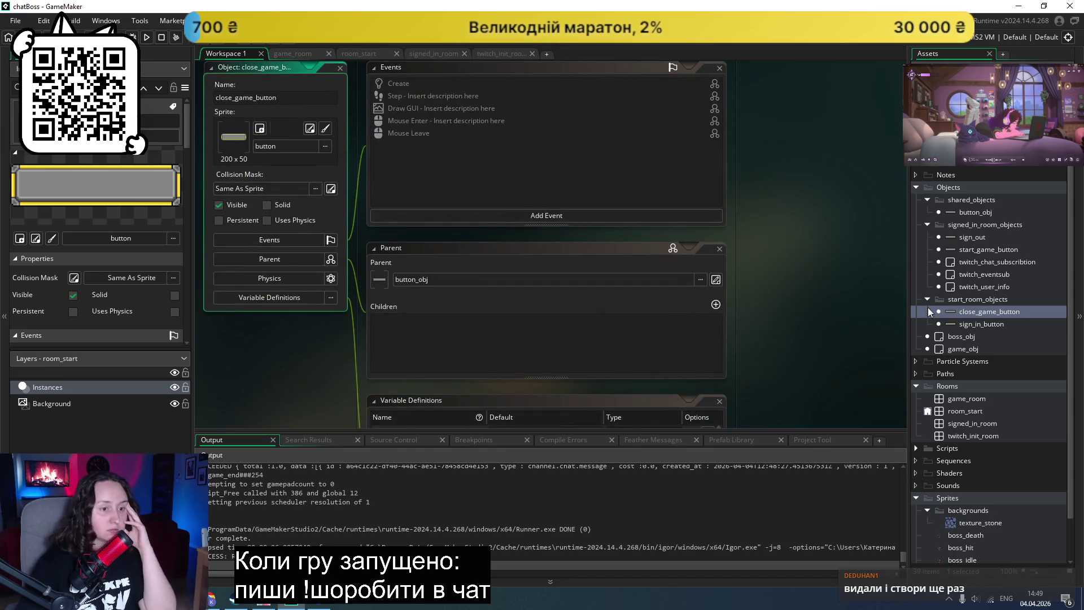
double_click(966, 326)
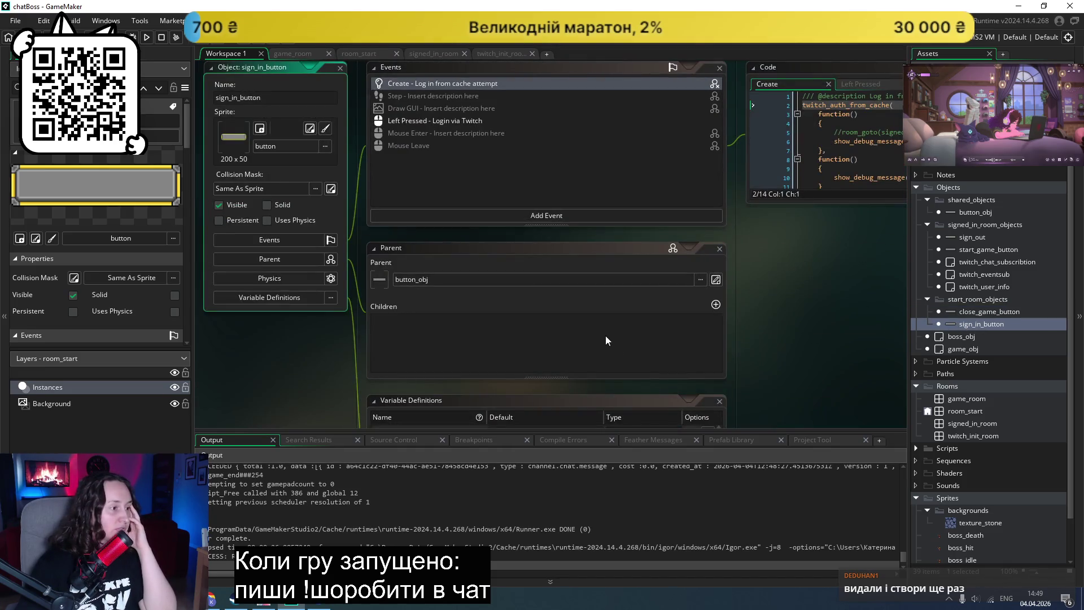
Step: Open button_obj to confirm it parents the four buttons, and launch another test run
scroll(596, 339, up, 1)
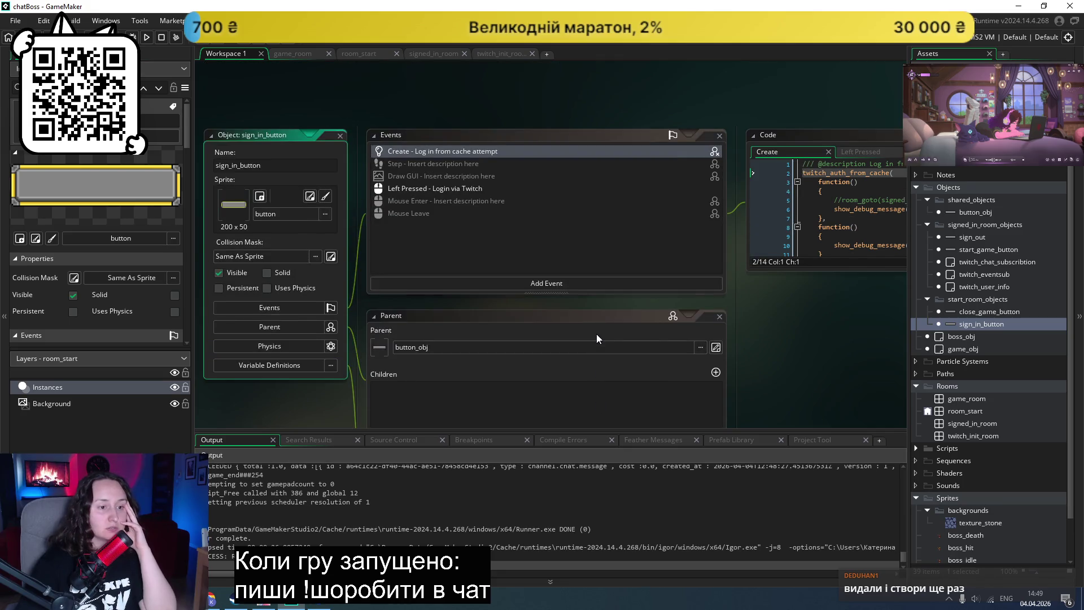
double_click(975, 212)
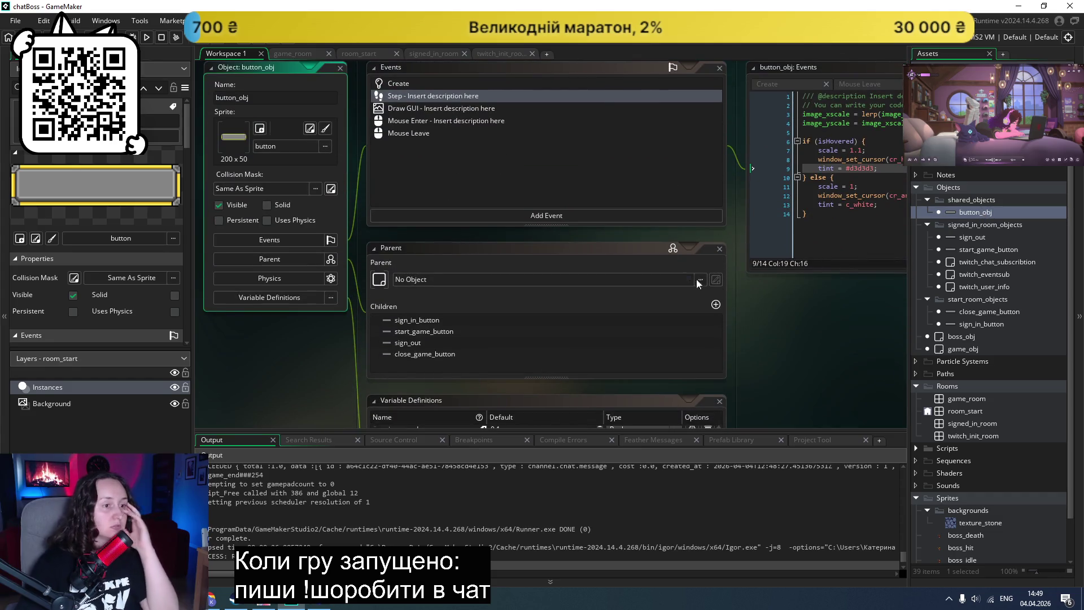
scroll(771, 354, right, 3)
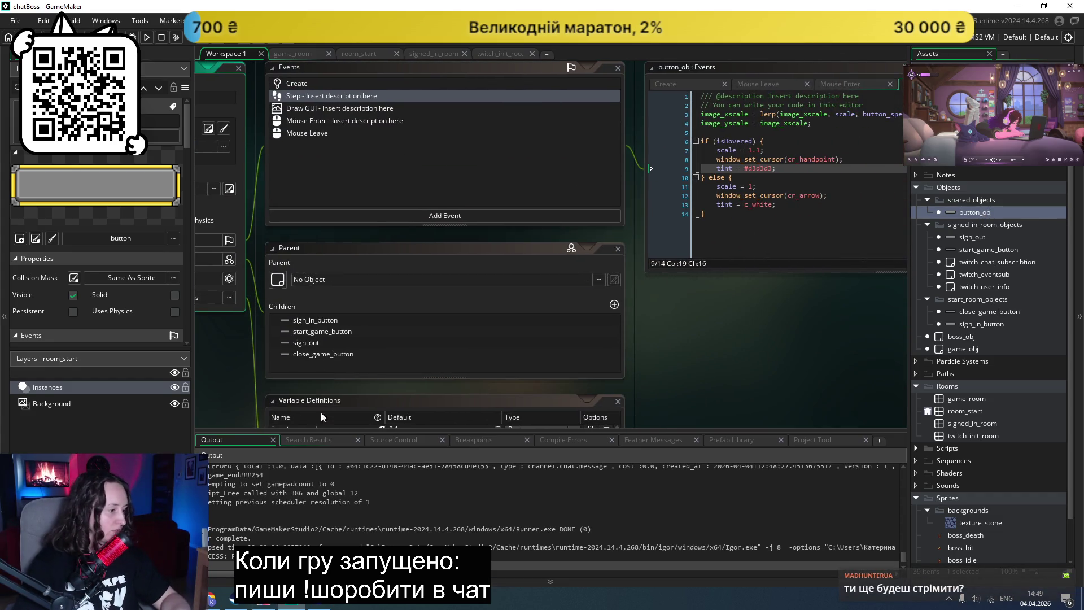
click(150, 40)
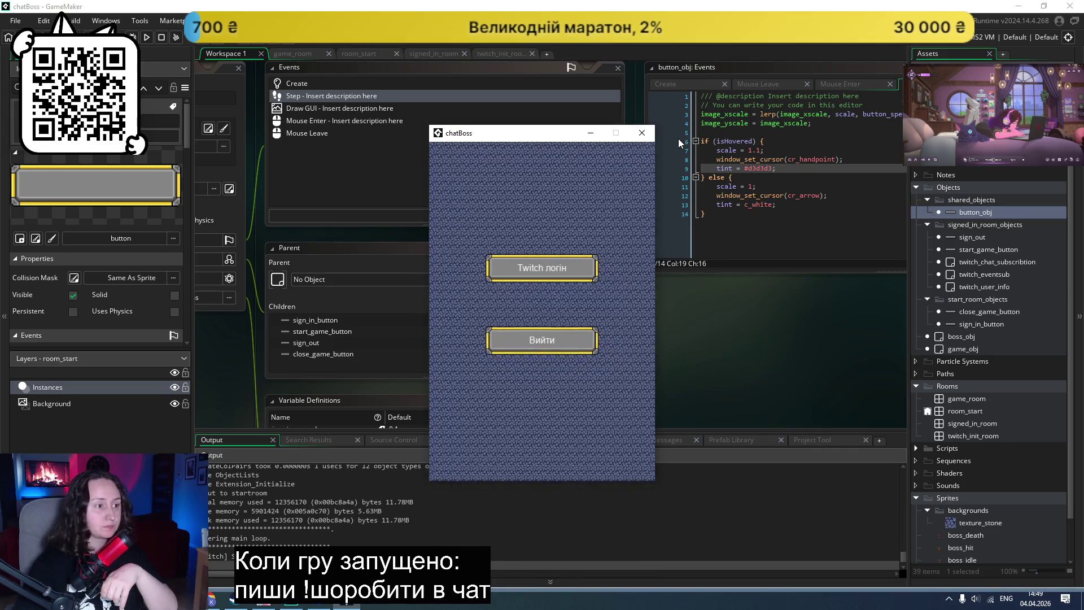
click(643, 134)
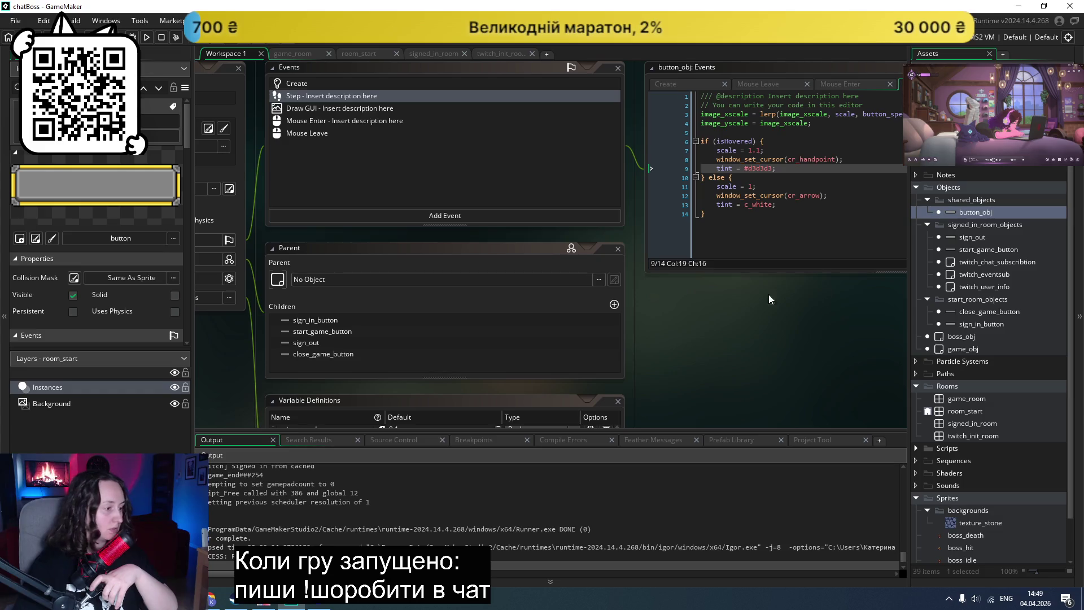
Step: Place the caret at the end of Step line 8 and relaunch chatBoss with both buttons
scroll(740, 312, up, 2)
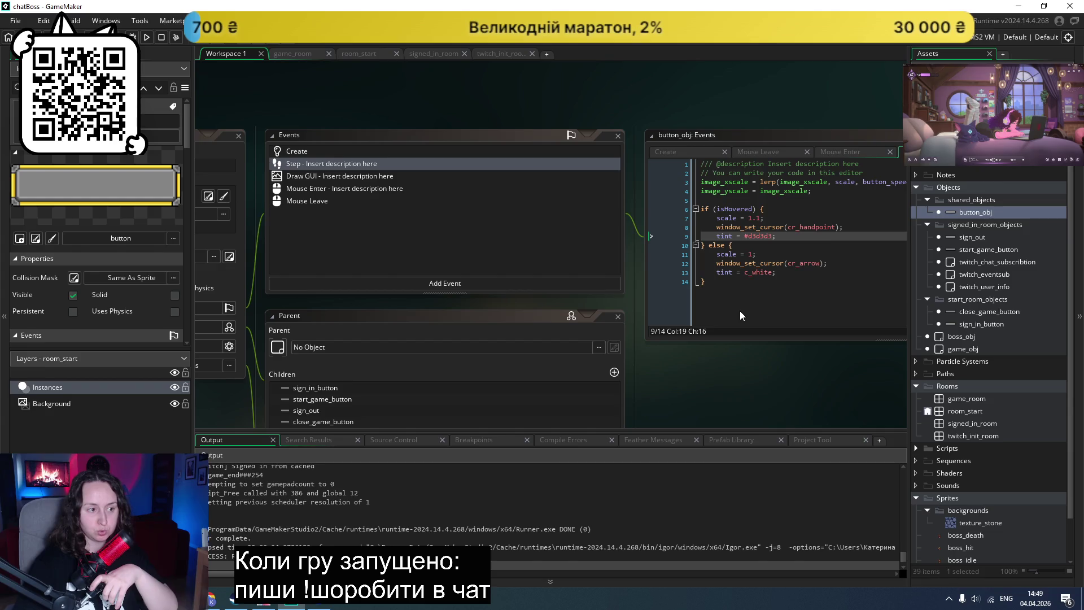
click(856, 228)
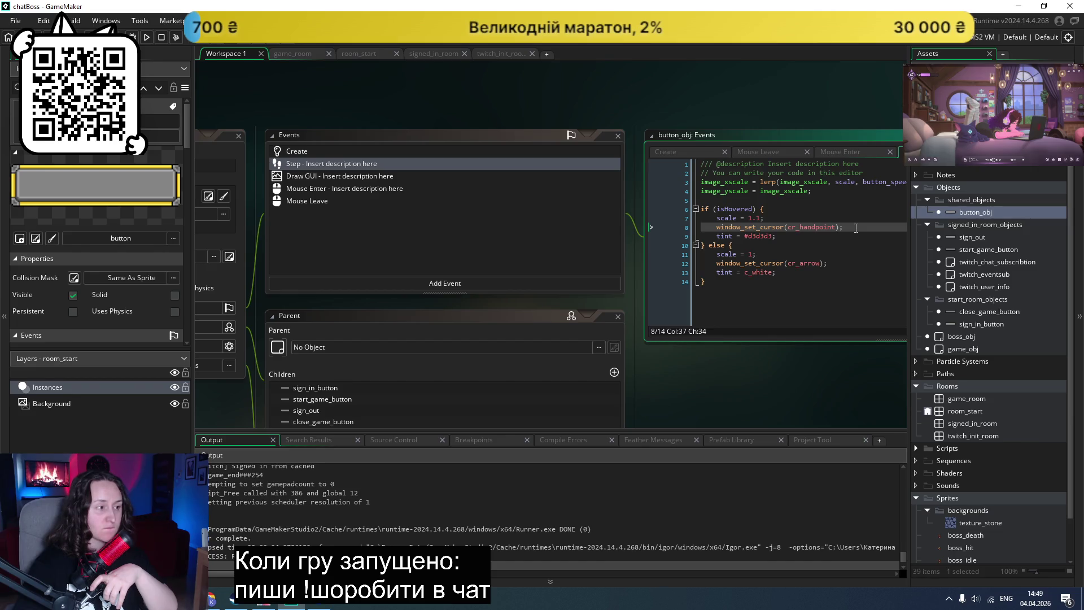
scroll(734, 373, left, 4)
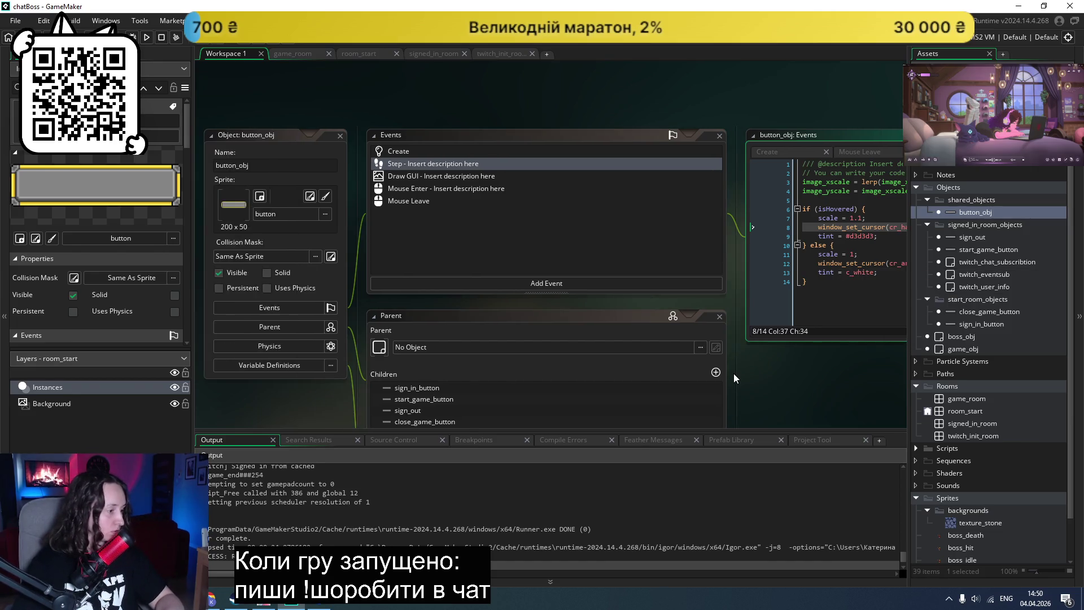
scroll(733, 374, right, 5)
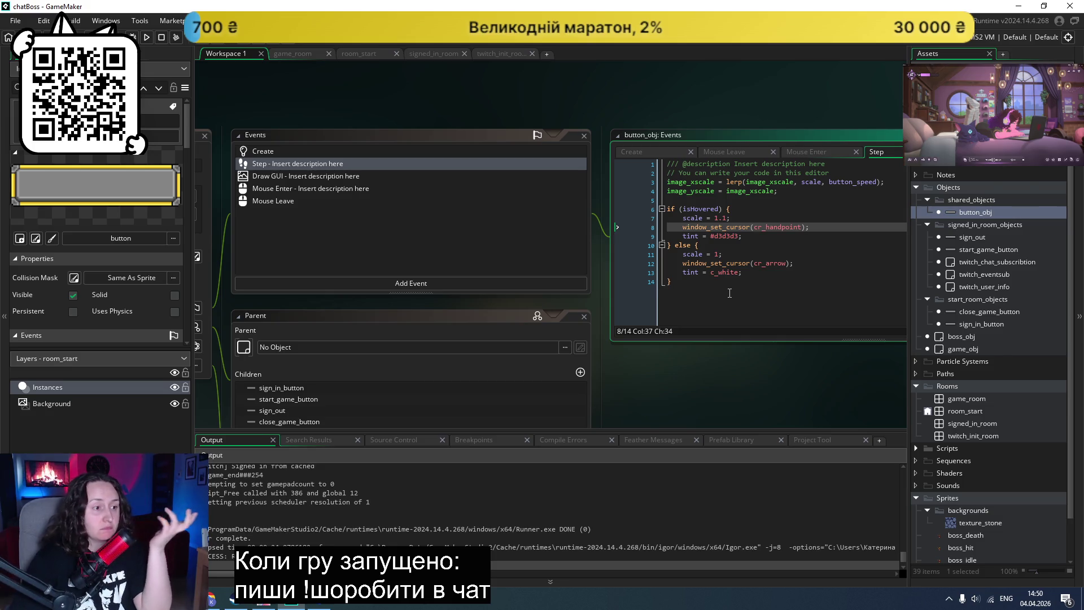
click(147, 37)
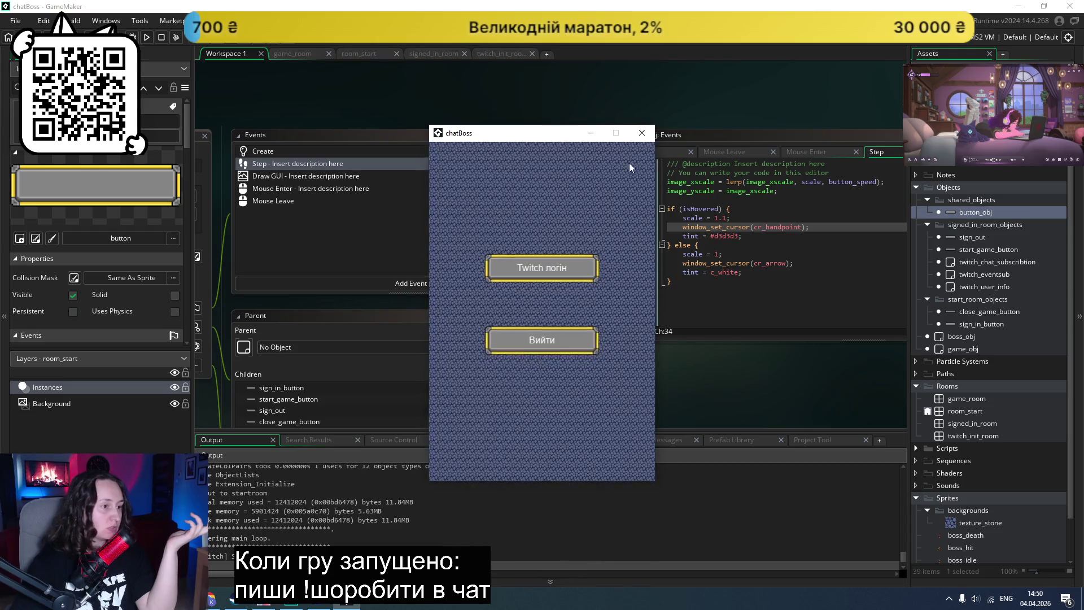
Step: Close and rerun the chatBoss test to check the exit button's hover growth, then rebuild again
click(642, 132)
click(148, 38)
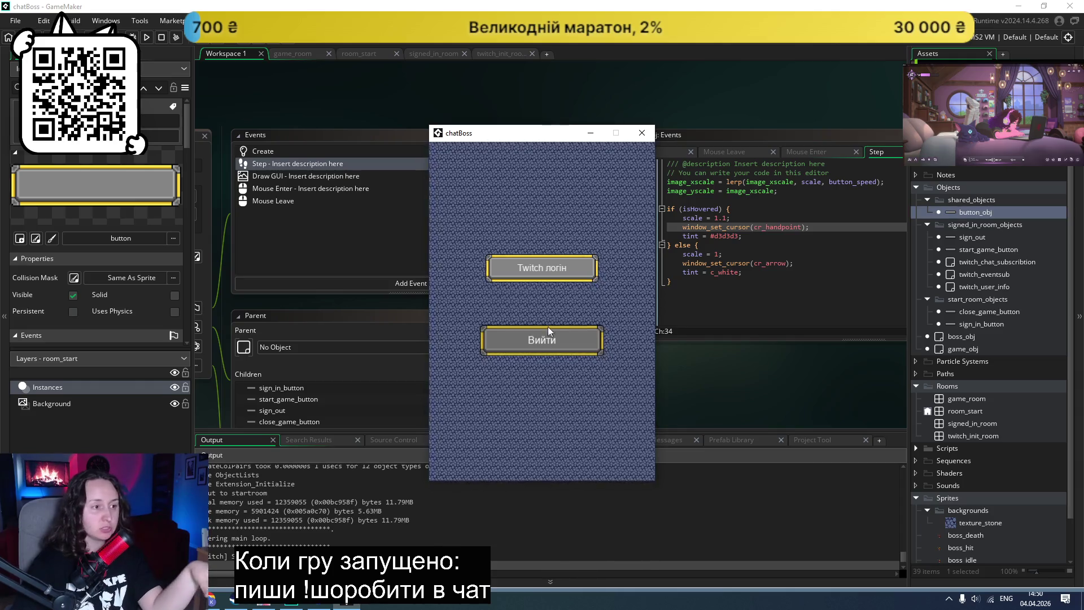
click(643, 138)
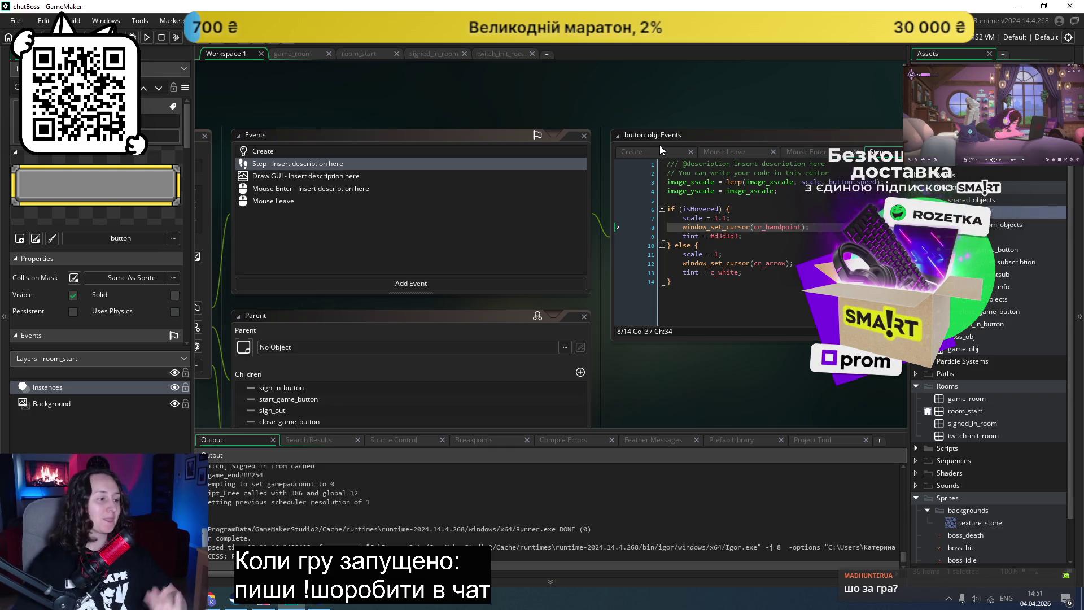
click(149, 38)
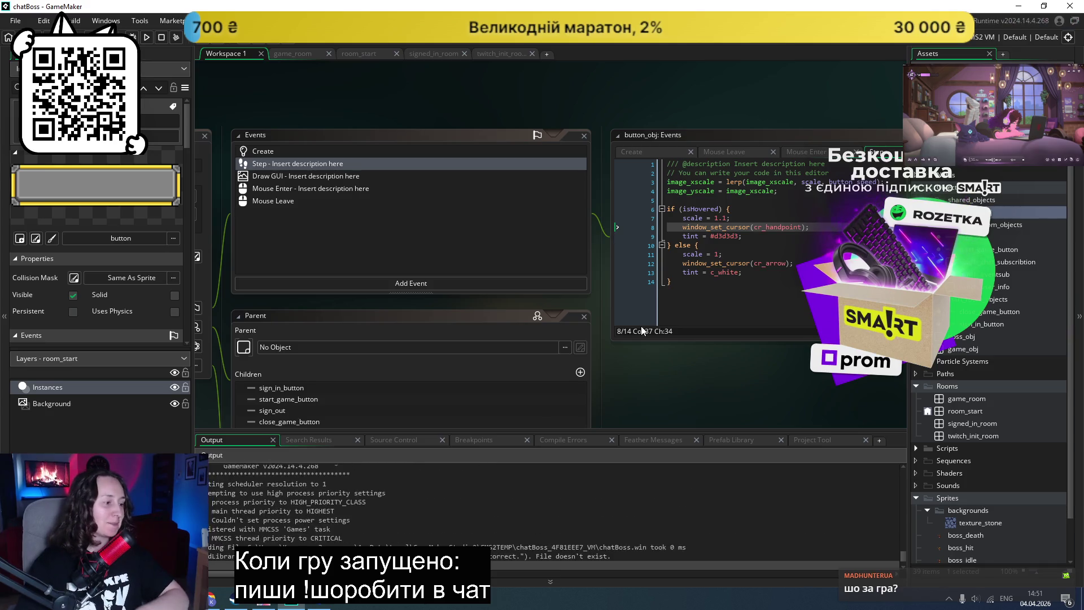
Step: Start the boss fight from the signed-in screen, let chat attacks drop the boss to 61 health, then close the game
click(554, 275)
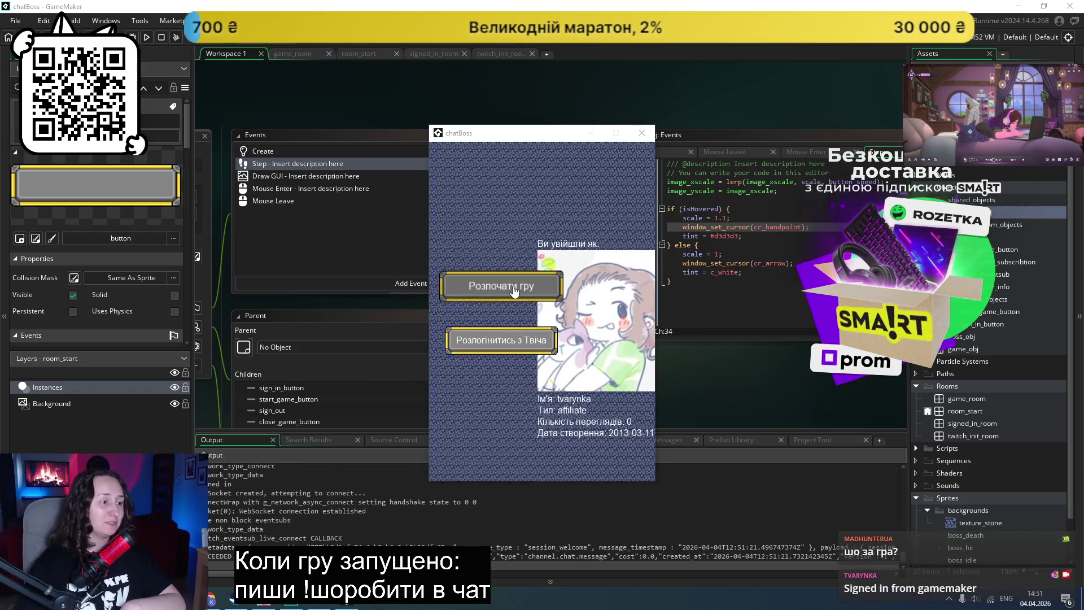
click(497, 282)
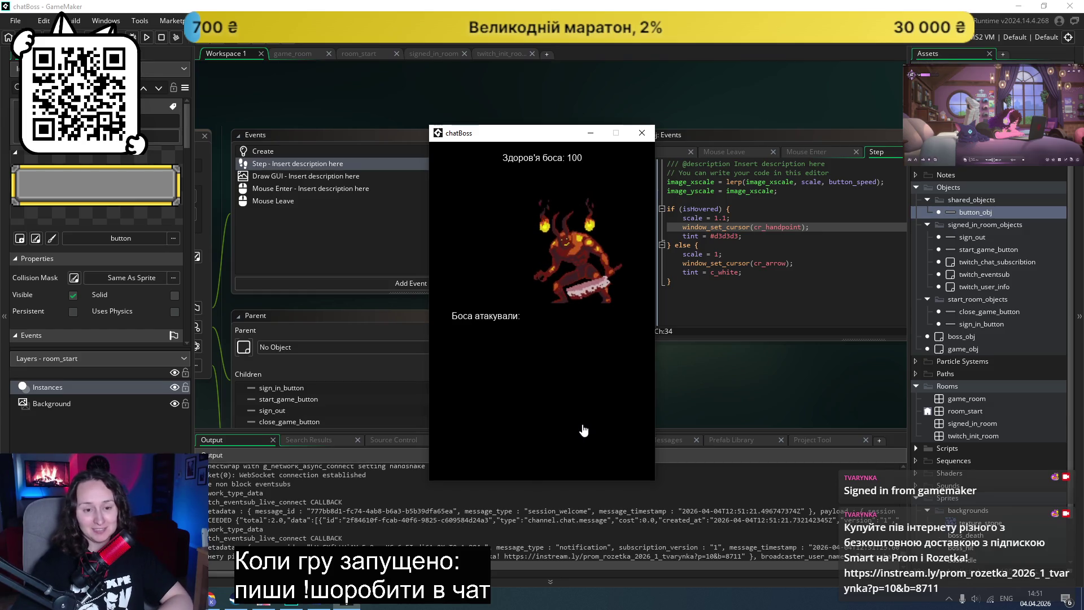
key(alt+Tab)
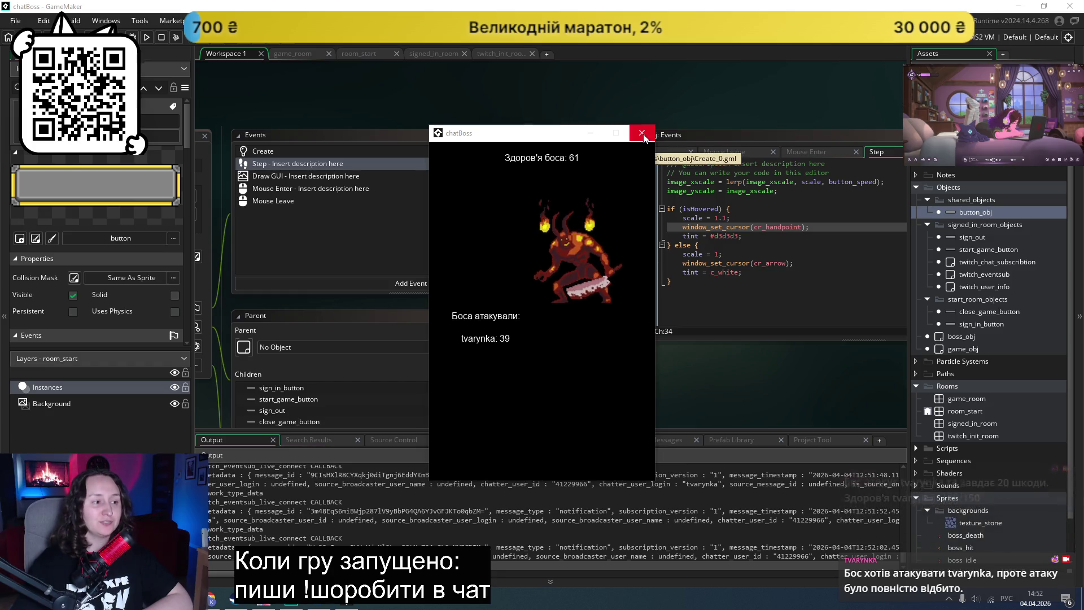
click(643, 138)
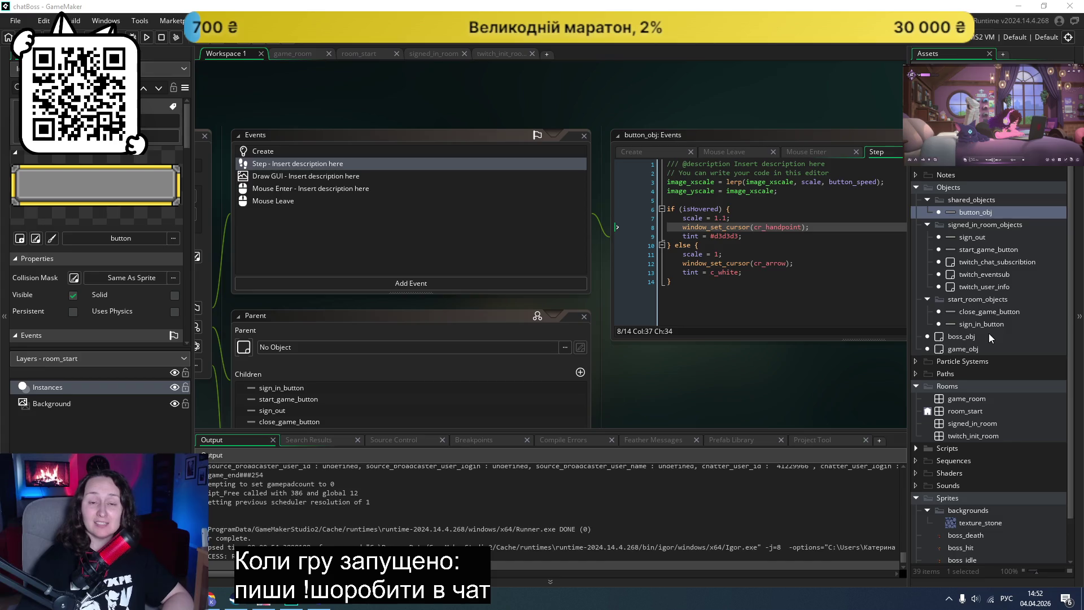
Step: Open the sign_out and close_game_button object settings and enlarge the Variable Definitions list
double_click(962, 238)
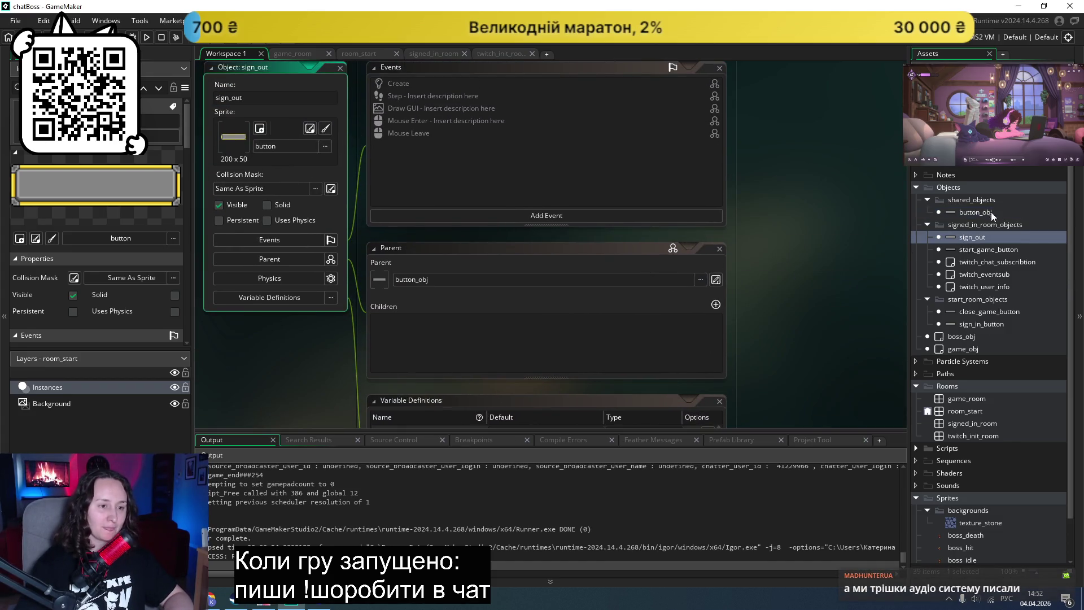
double_click(985, 312)
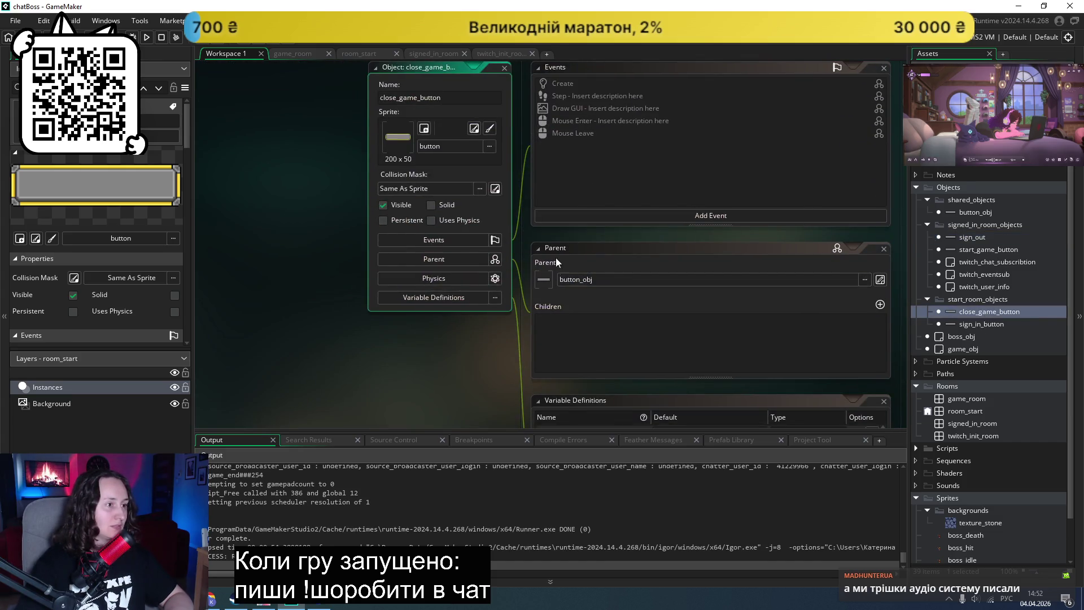
click(622, 96)
scroll(630, 133, down, 5)
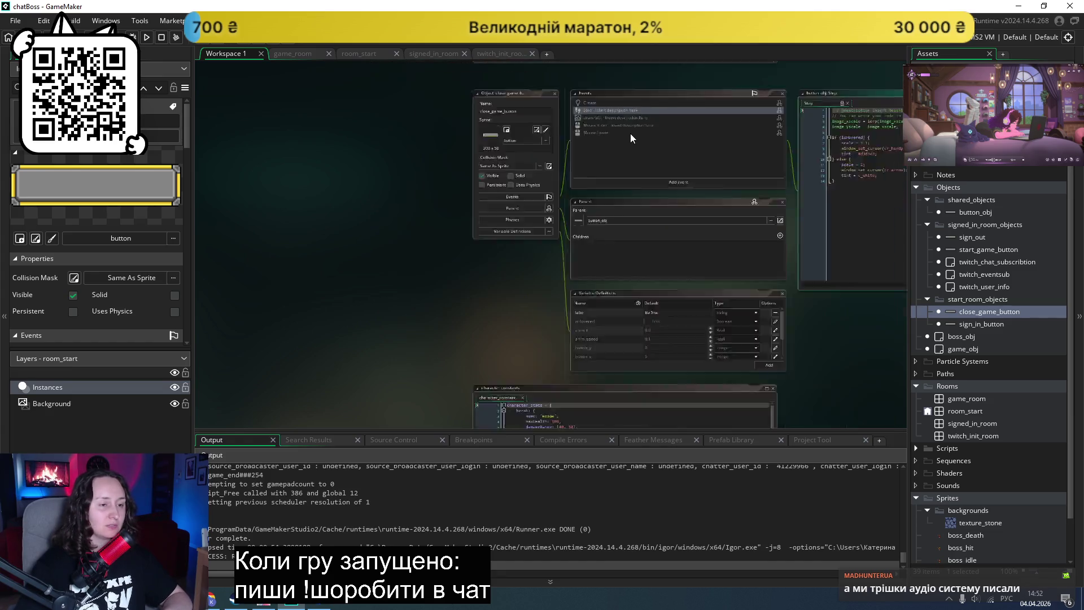
scroll(629, 134, up, 2)
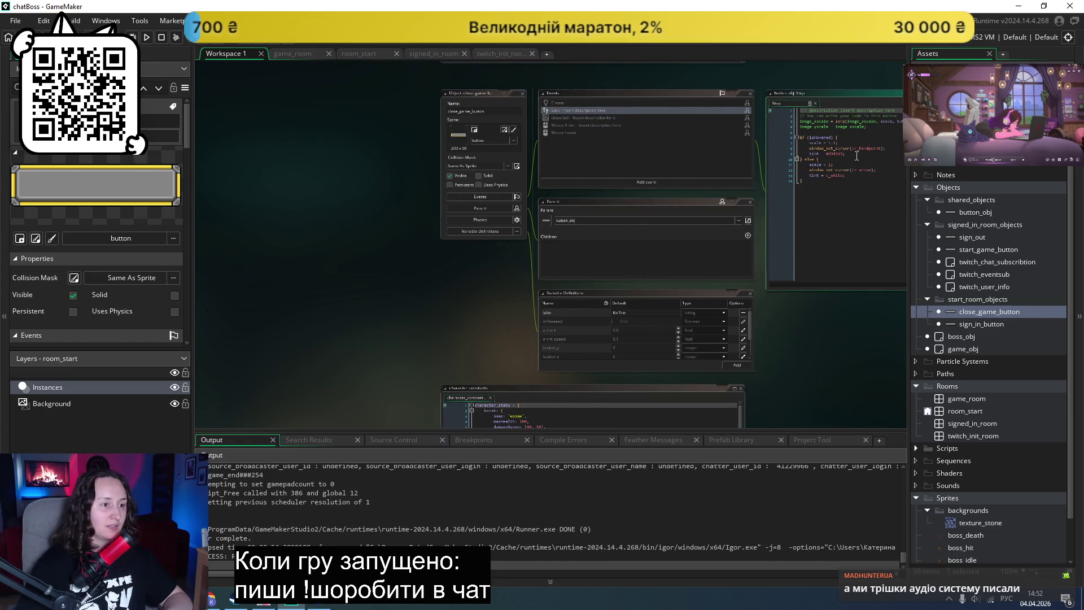
scroll(774, 173, up, 3)
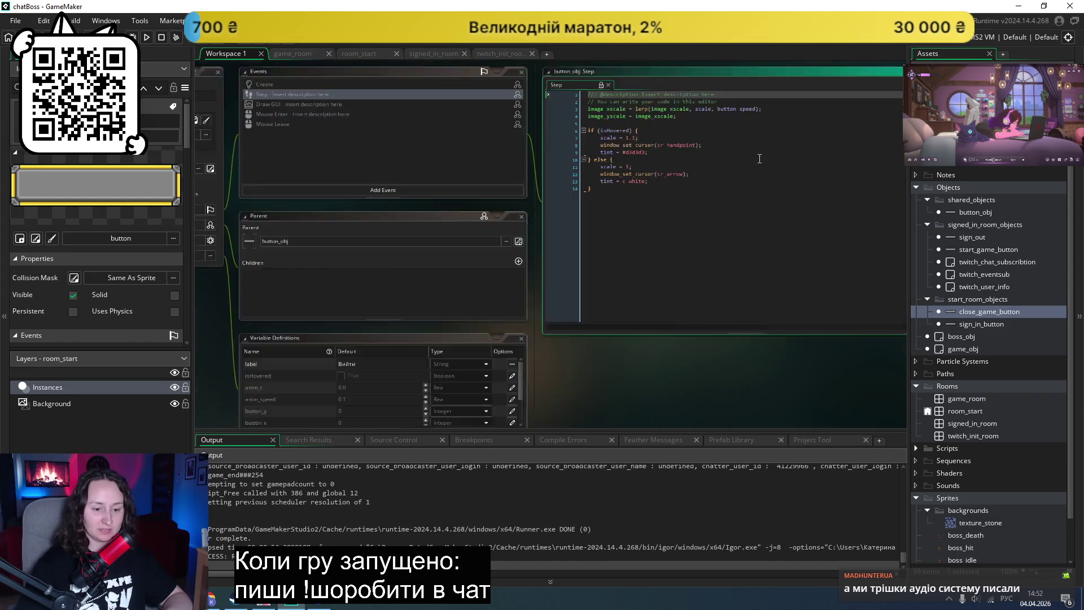
scroll(634, 198, left, 2)
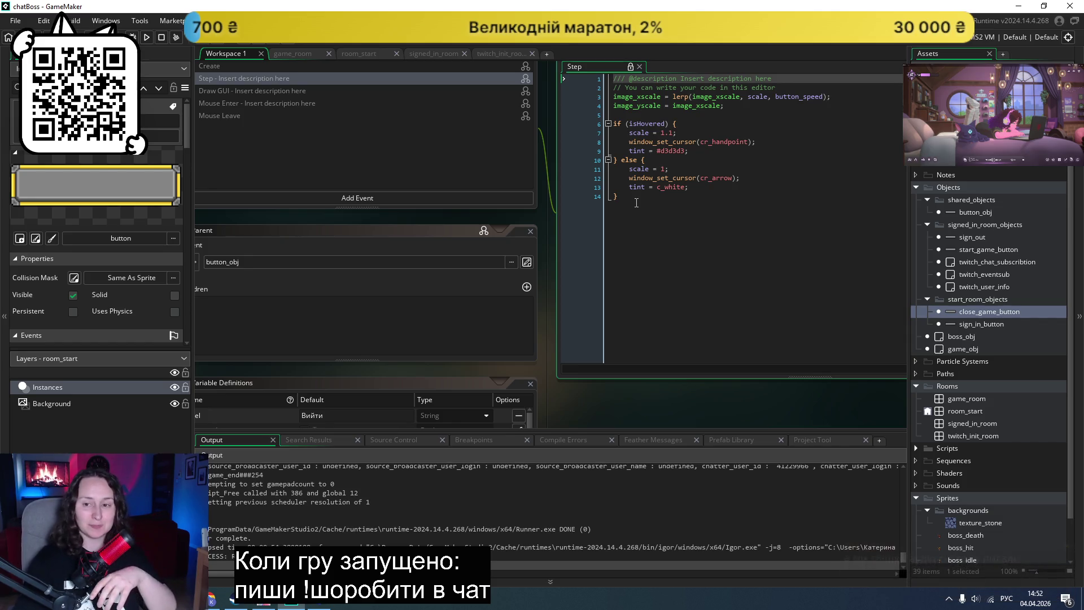
scroll(604, 204, up, 2)
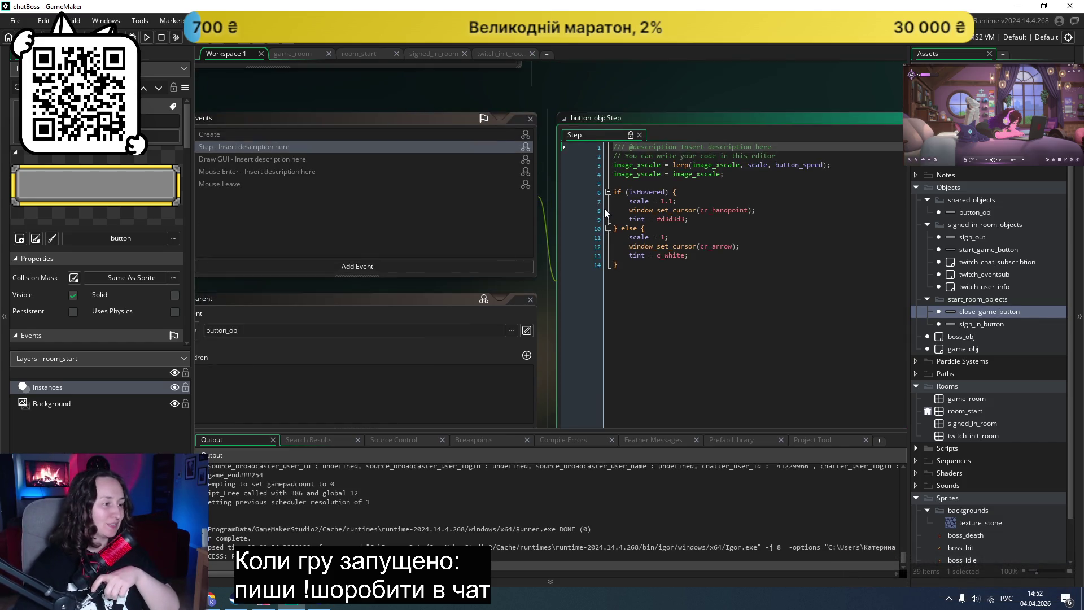
scroll(728, 283, left, 2)
scroll(508, 292, left, 2)
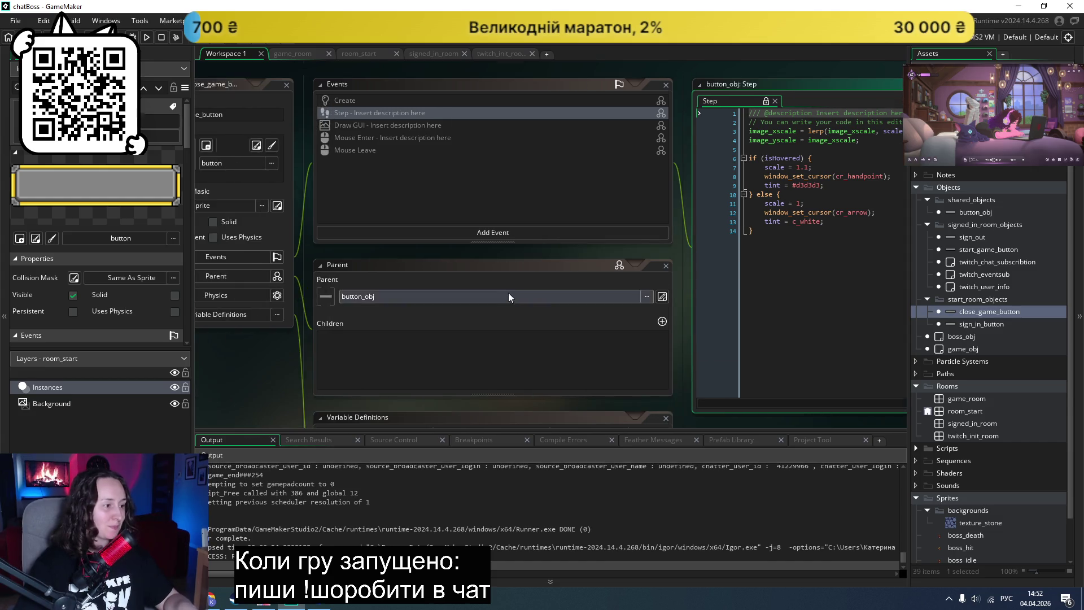
scroll(508, 292, down, 5)
drag(661, 377, 659, 432)
scroll(594, 319, down, 2)
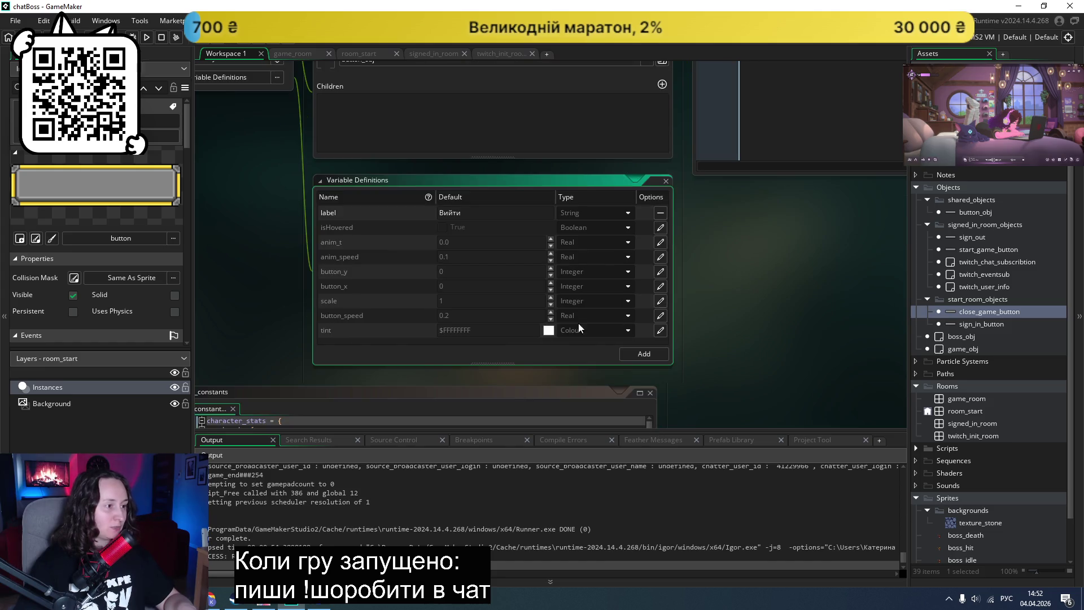
drag(492, 369, 493, 382)
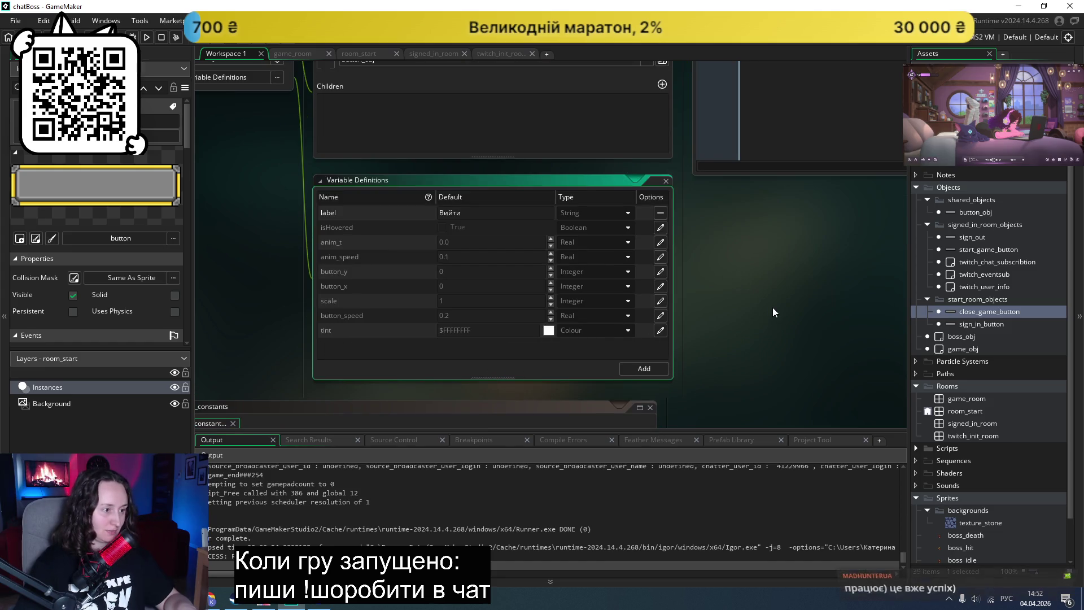
scroll(770, 306, up, 9)
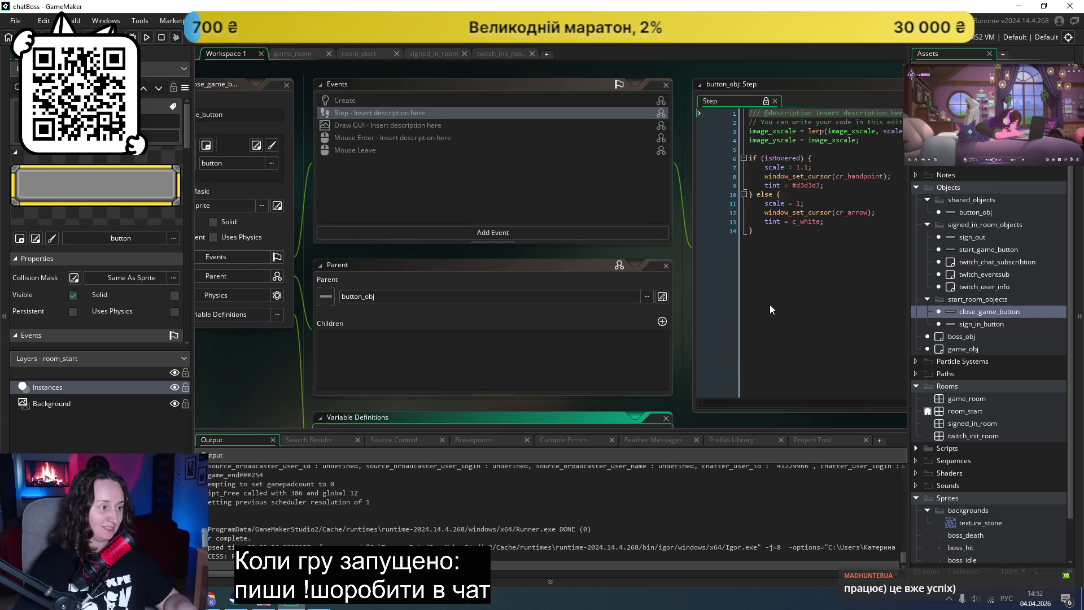
scroll(770, 304, right, 5)
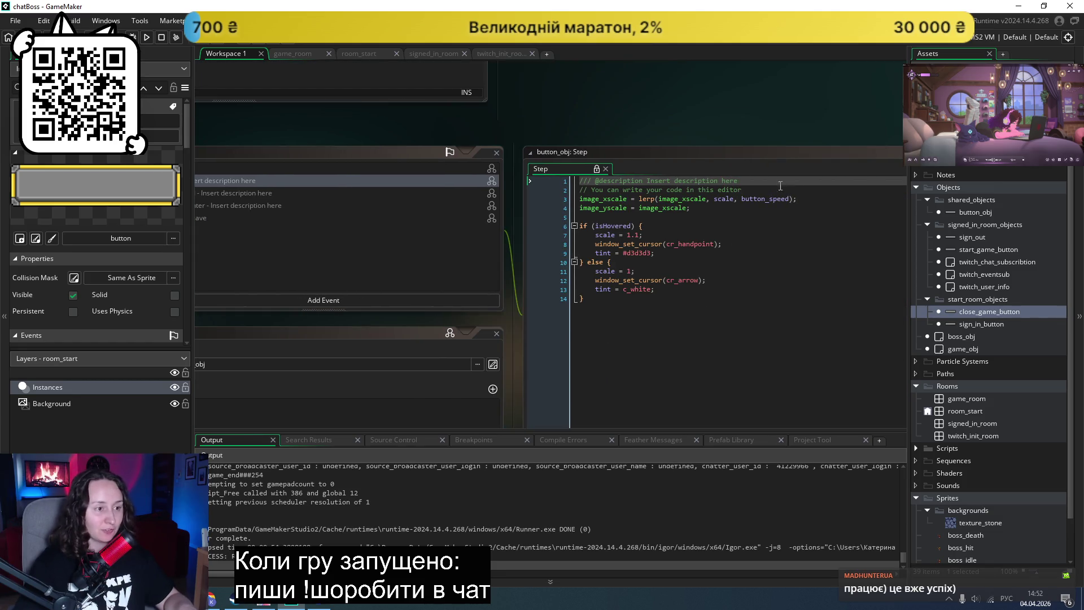
scroll(695, 327, left, 3)
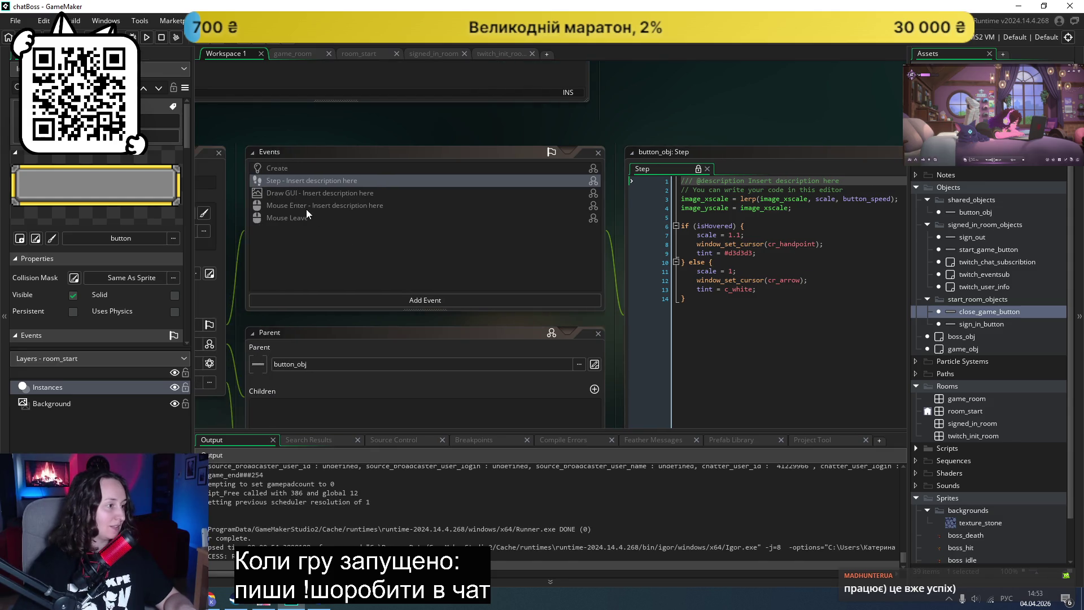
Step: Read button_obj's Draw GUI, Step, Mouse Leave and Mouse Enter code, ending on Draw GUI
click(314, 194)
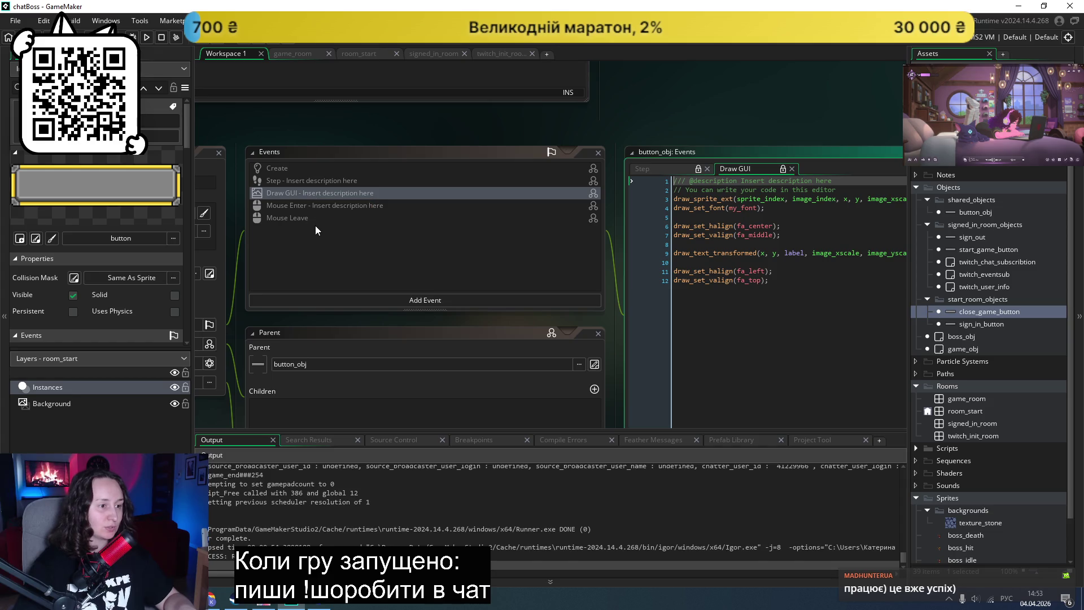
click(310, 181)
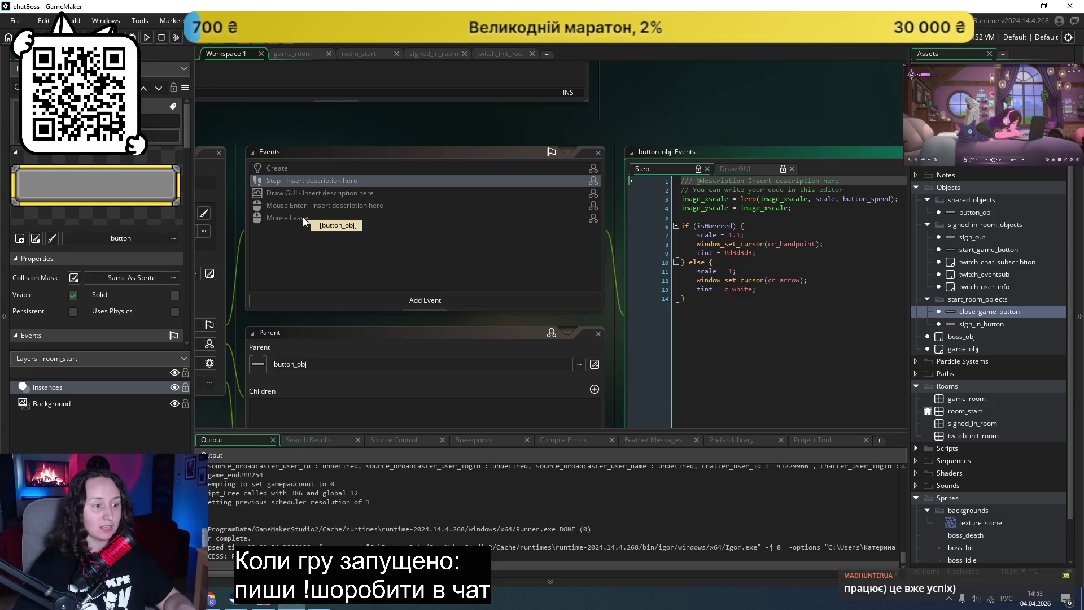
click(302, 217)
click(302, 197)
click(296, 207)
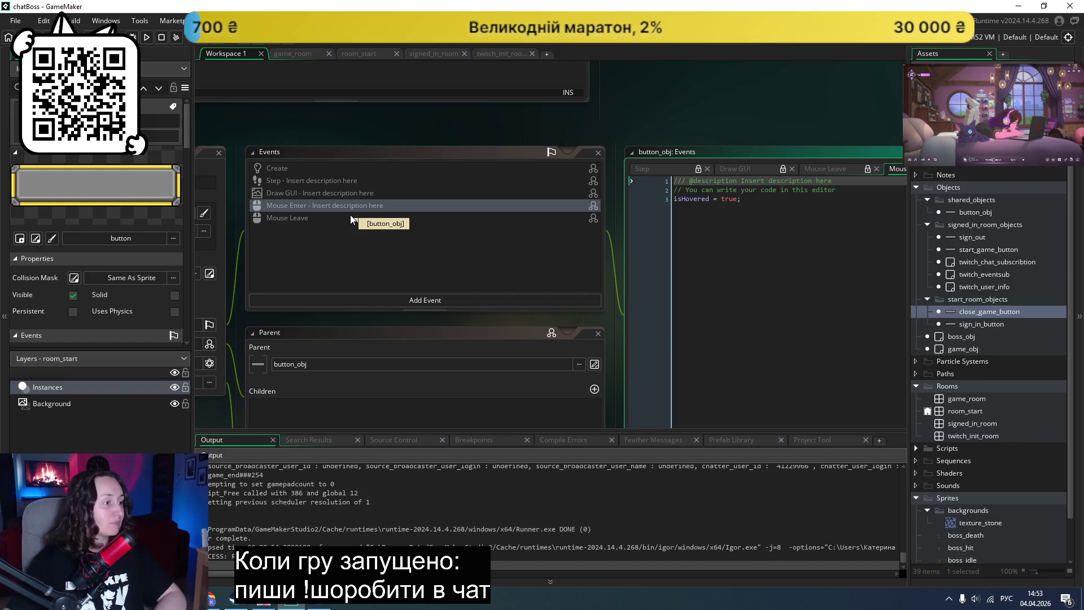
click(306, 194)
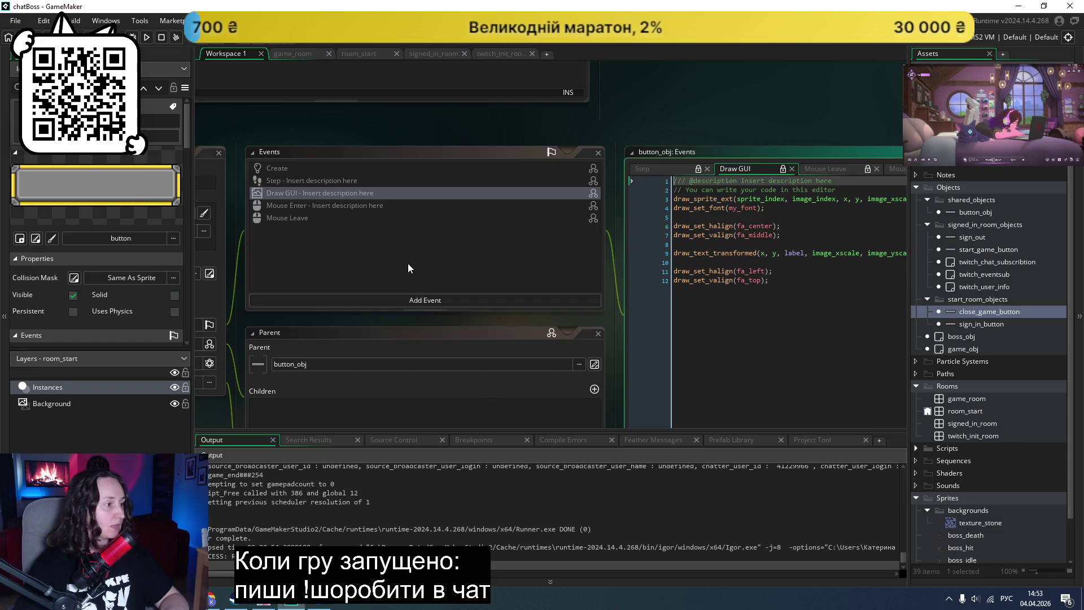
scroll(407, 263, up, 2)
scroll(408, 268, down, 1)
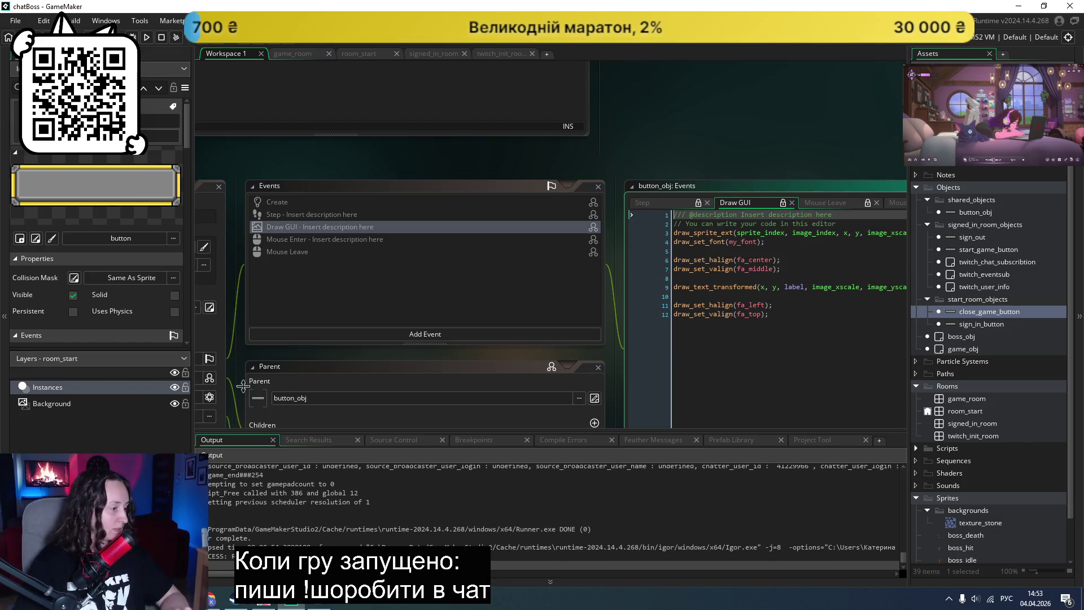
Step: Run chatBoss, sign in via 'Twitch логін' to see the Розпочати гру and Розлогінитись з Твіча buttons, then close it
click(147, 42)
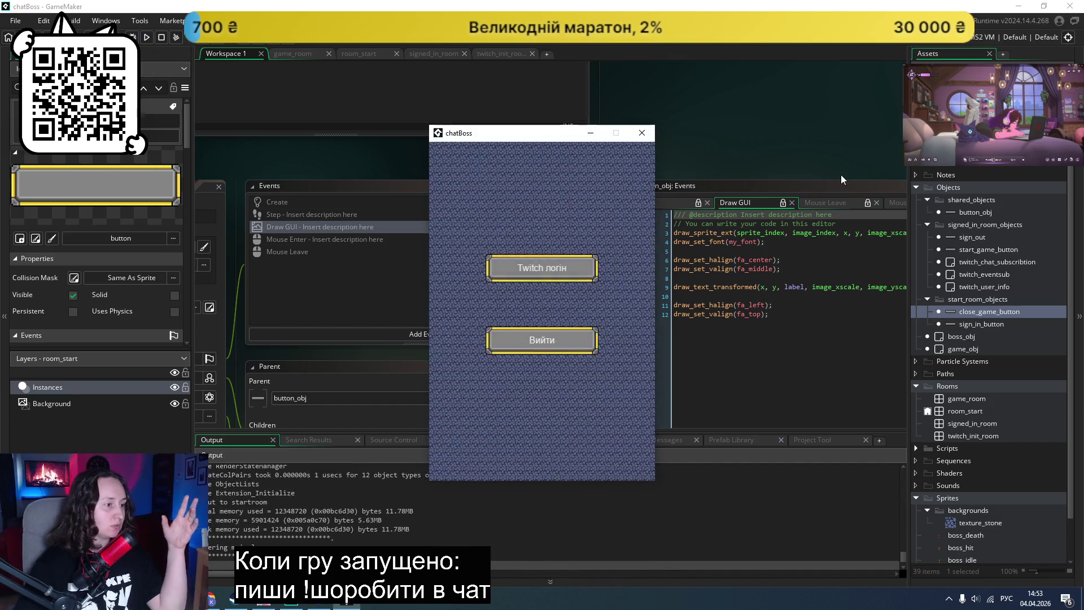
click(534, 274)
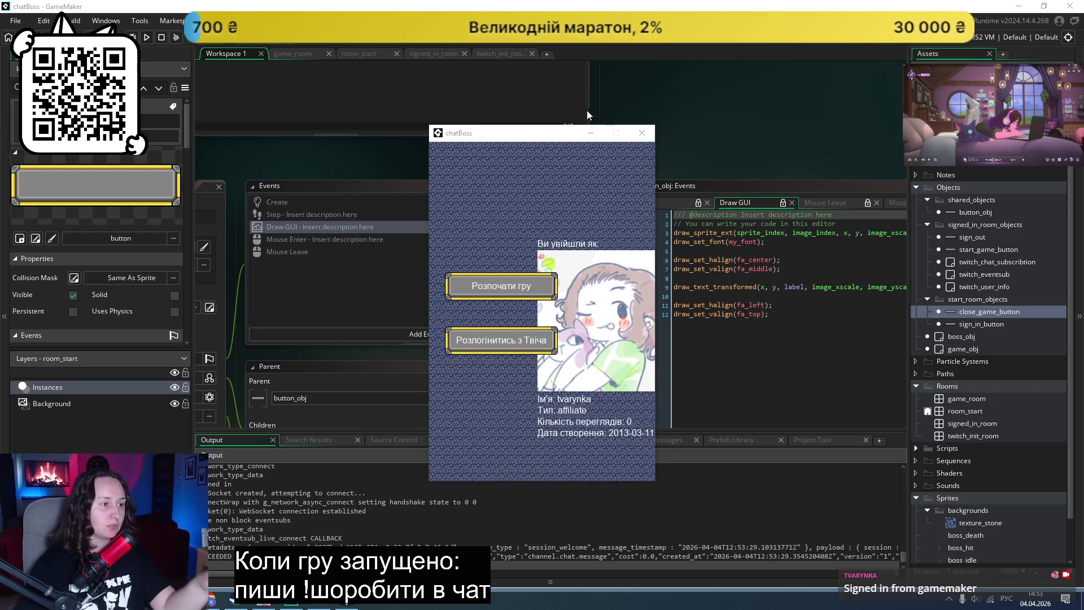
click(645, 135)
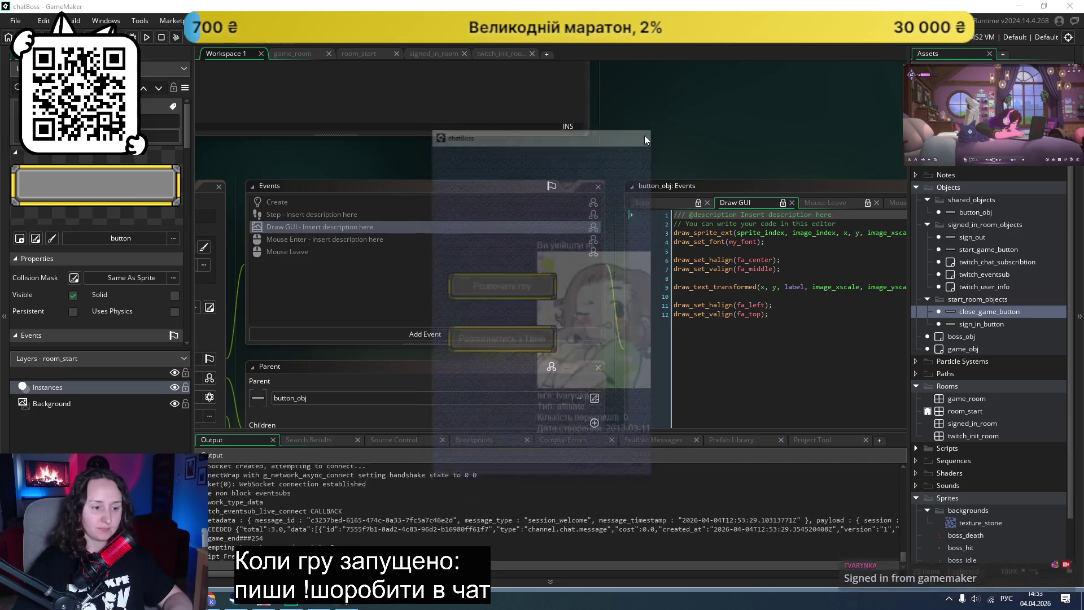
Step: In signed_in_room, move the sign_out instance to X 200
double_click(954, 423)
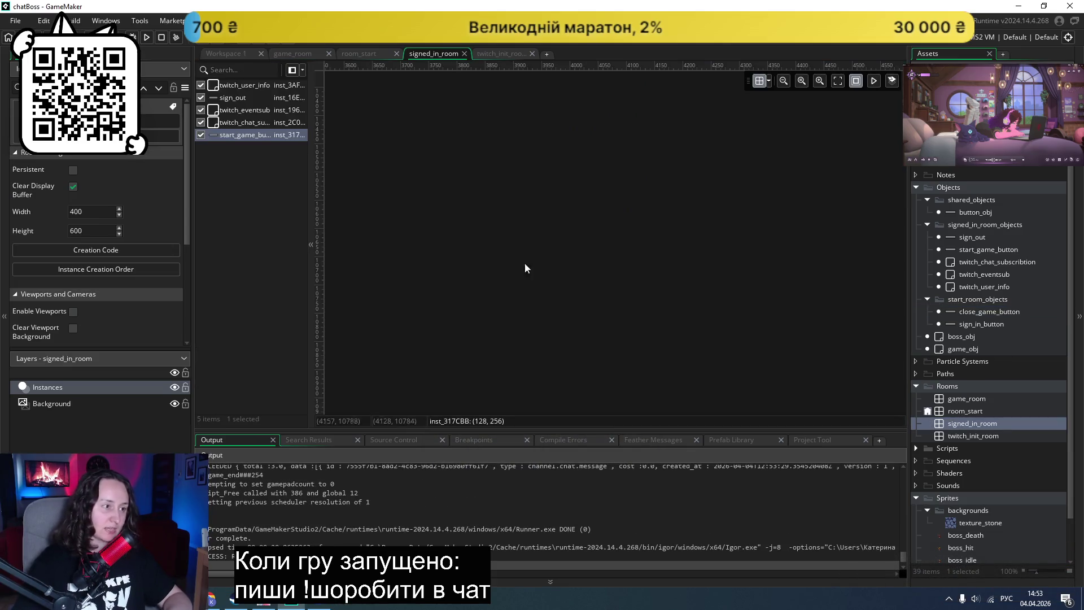
double_click(246, 96)
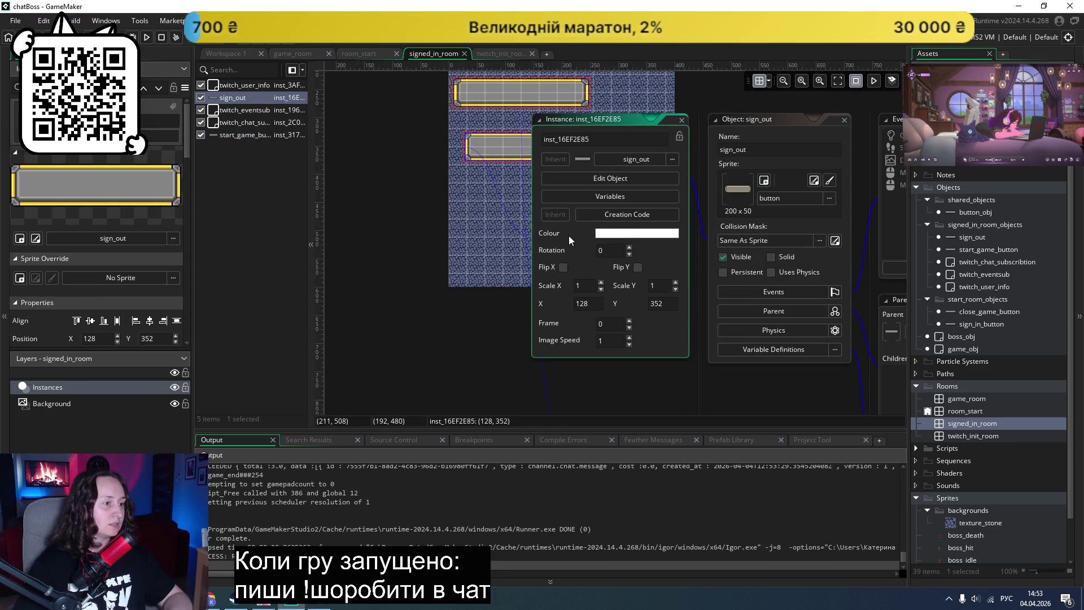
scroll(568, 236, up, 2)
scroll(475, 214, down, 1)
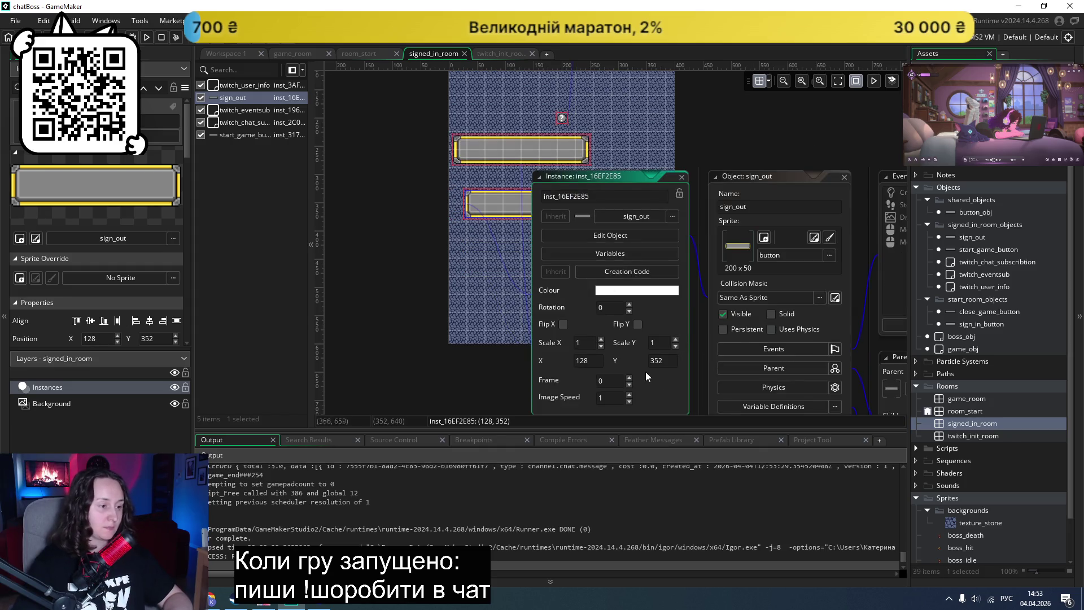
click(592, 360)
text(200)
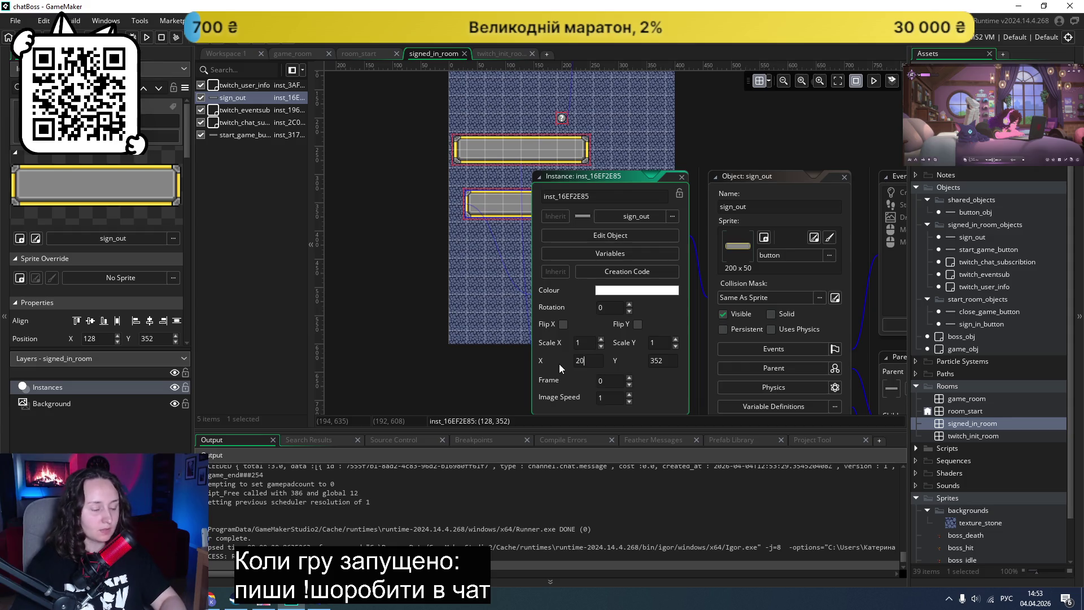
click(487, 384)
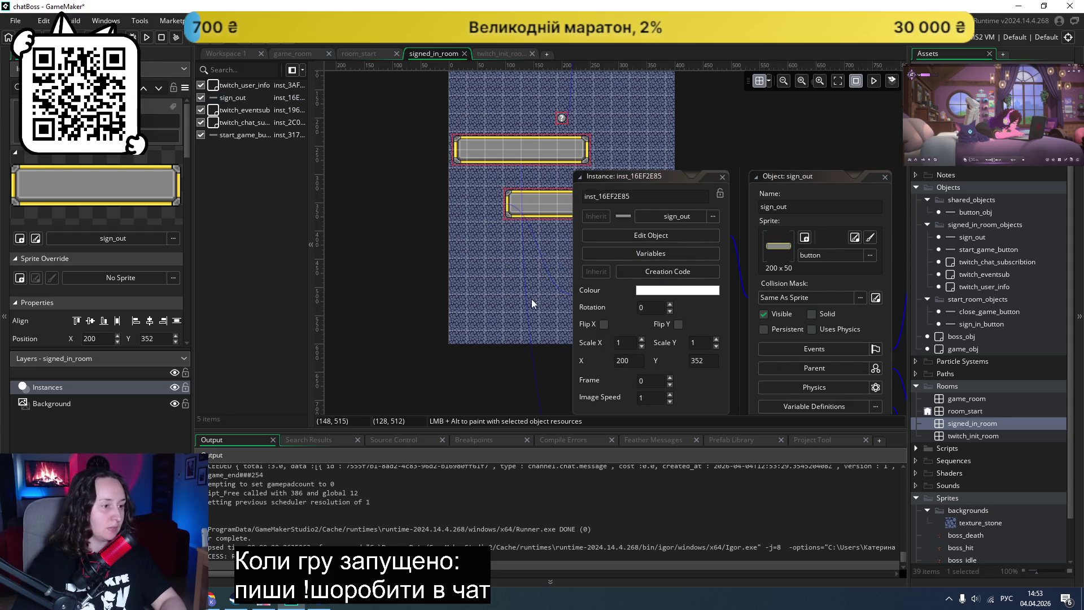
Step: Move the start_game_button instance to X 200 and set its Scale X to 1
click(538, 153)
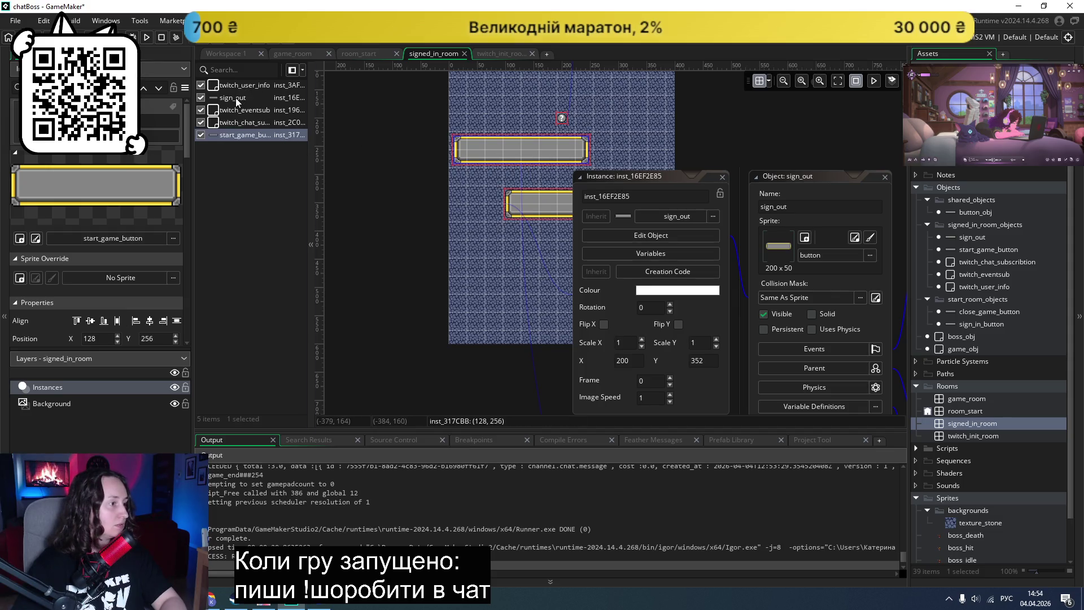
click(633, 361)
click(542, 161)
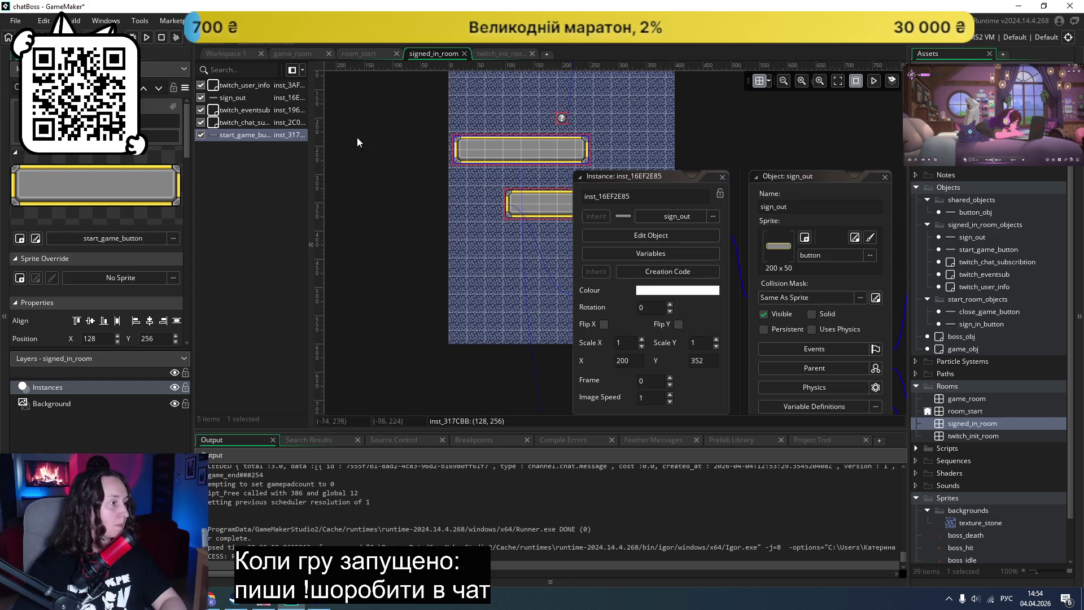
double_click(225, 134)
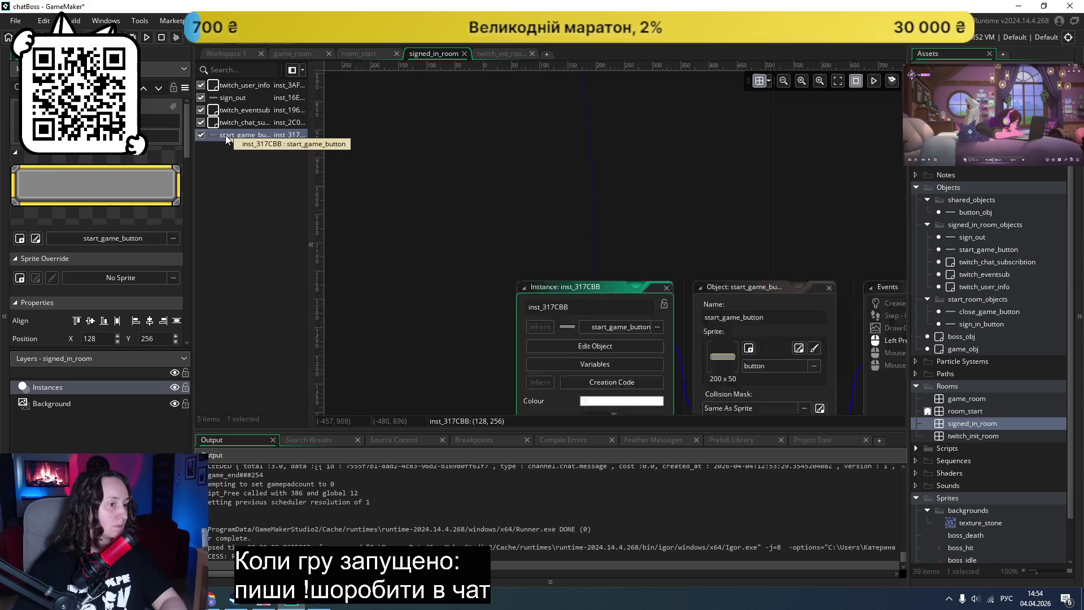
click(582, 303)
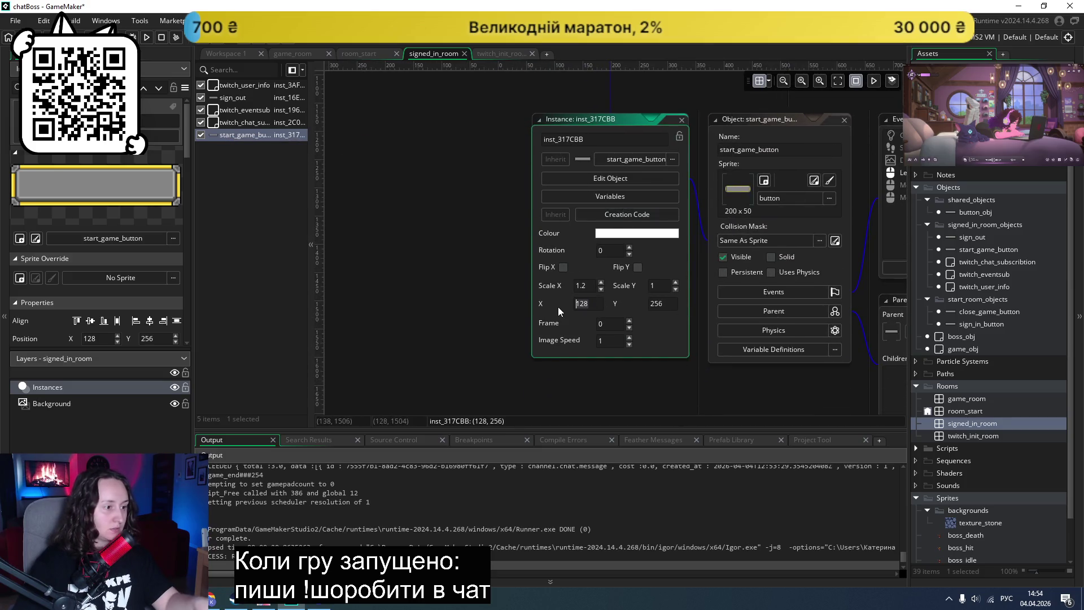
text(200)
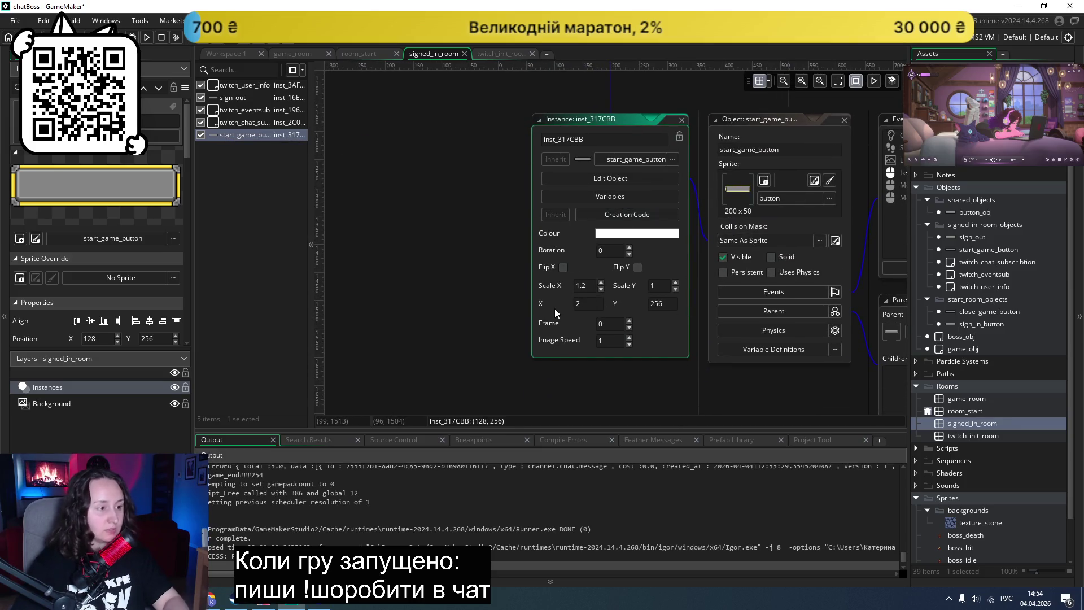
click(494, 294)
click(641, 290)
click(648, 289)
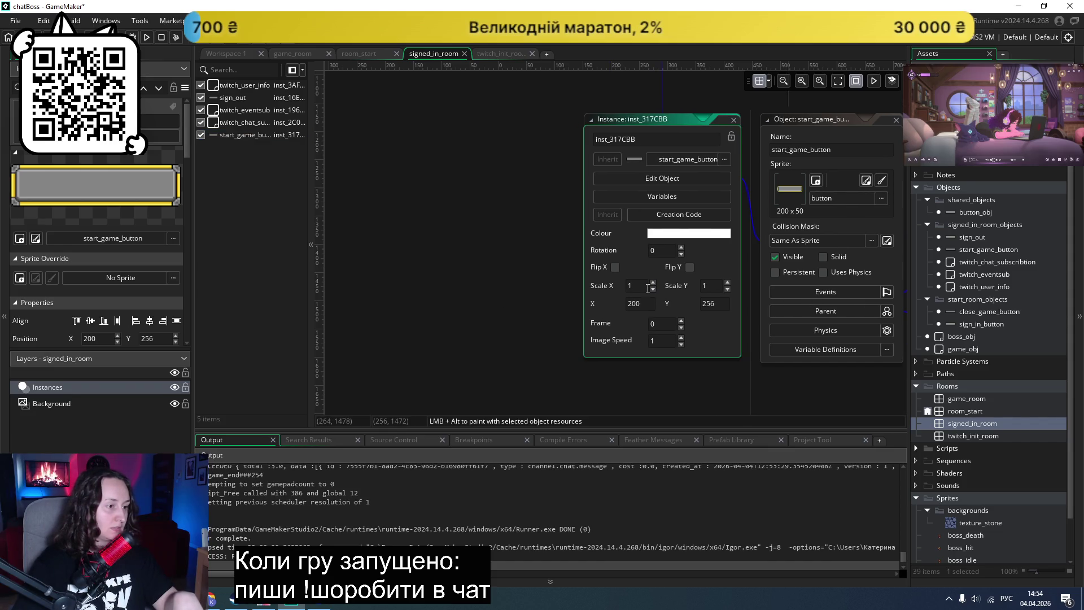
Step: Run chatBoss, sign in with Twitch to check both buttons now sit at X 200, then close it
click(146, 37)
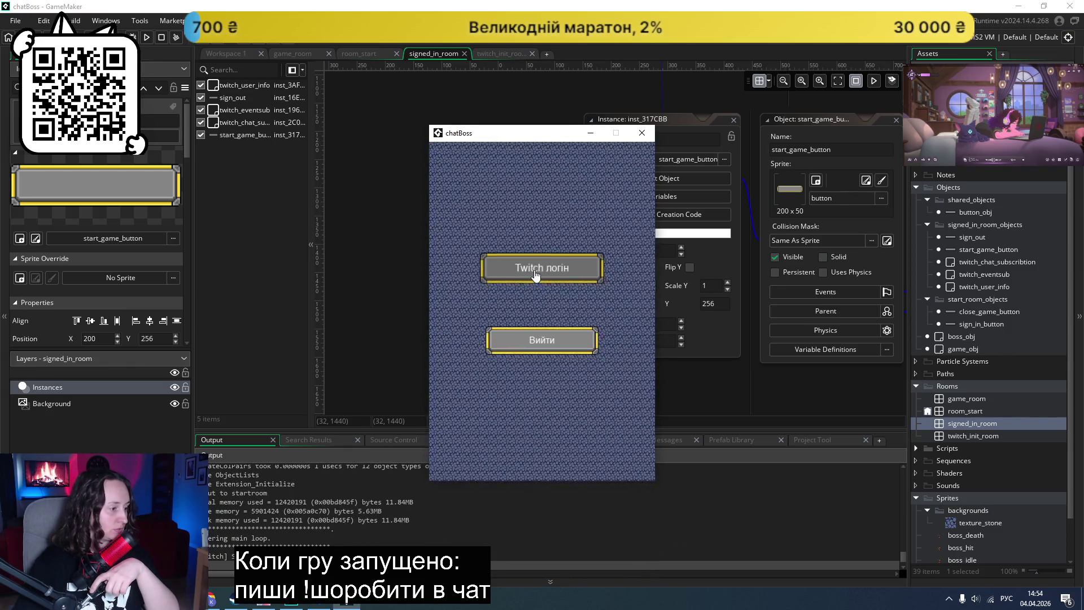
scroll(322, 468, down, 1)
click(539, 272)
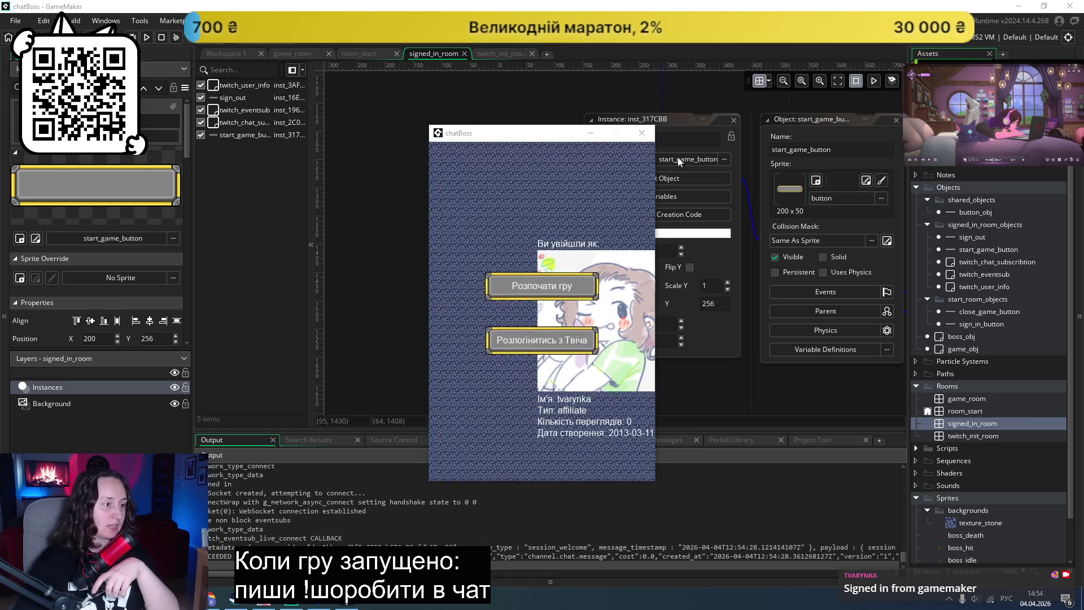
click(642, 134)
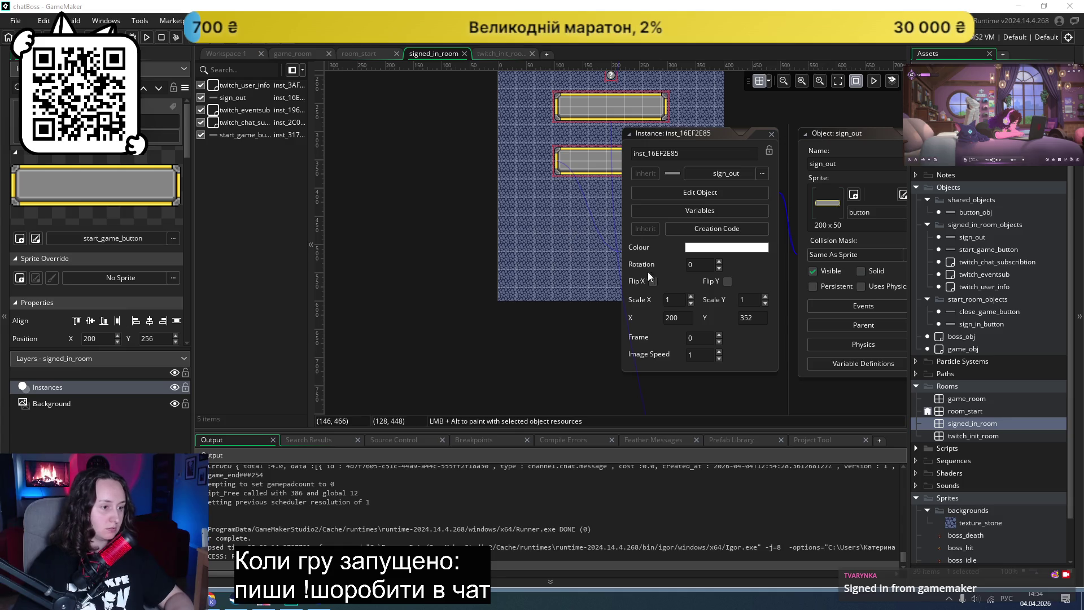
Step: Move the sign_out instance down to Y 375, then to Y 400
click(754, 318)
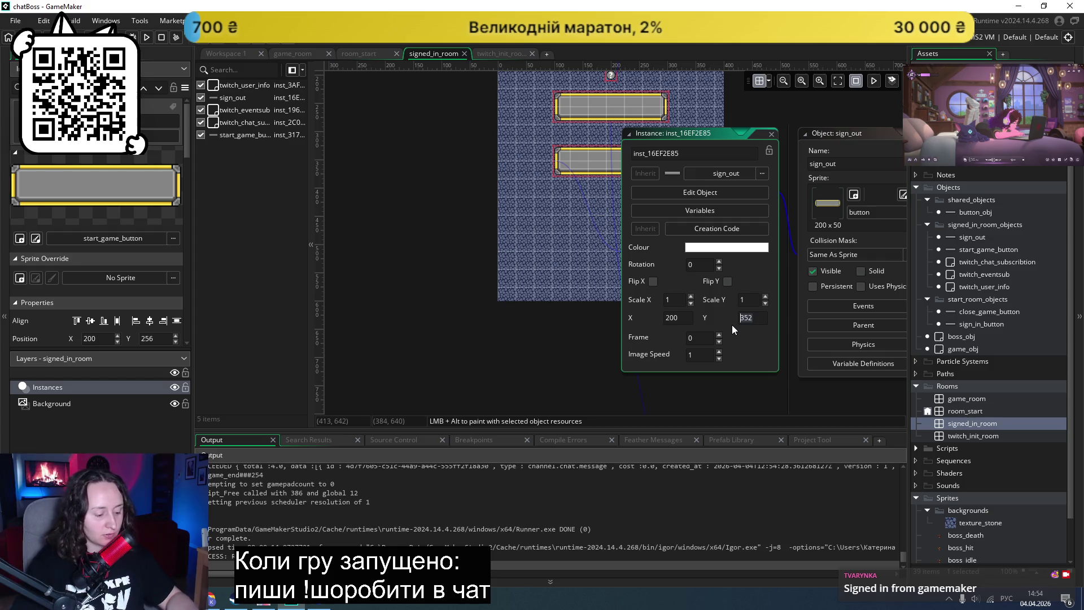
text(37)
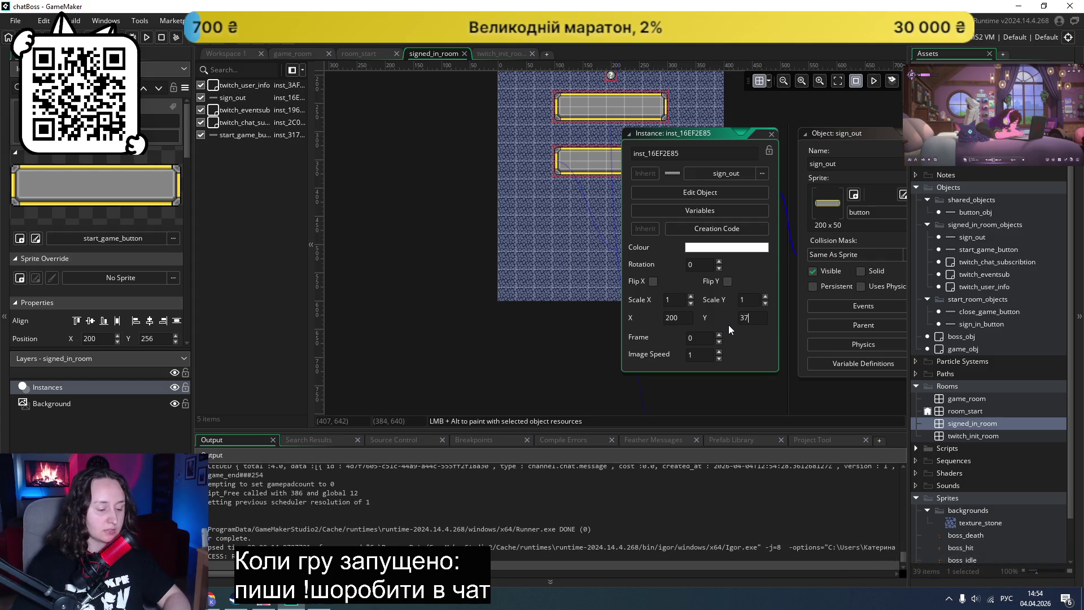
text(5)
key(Return)
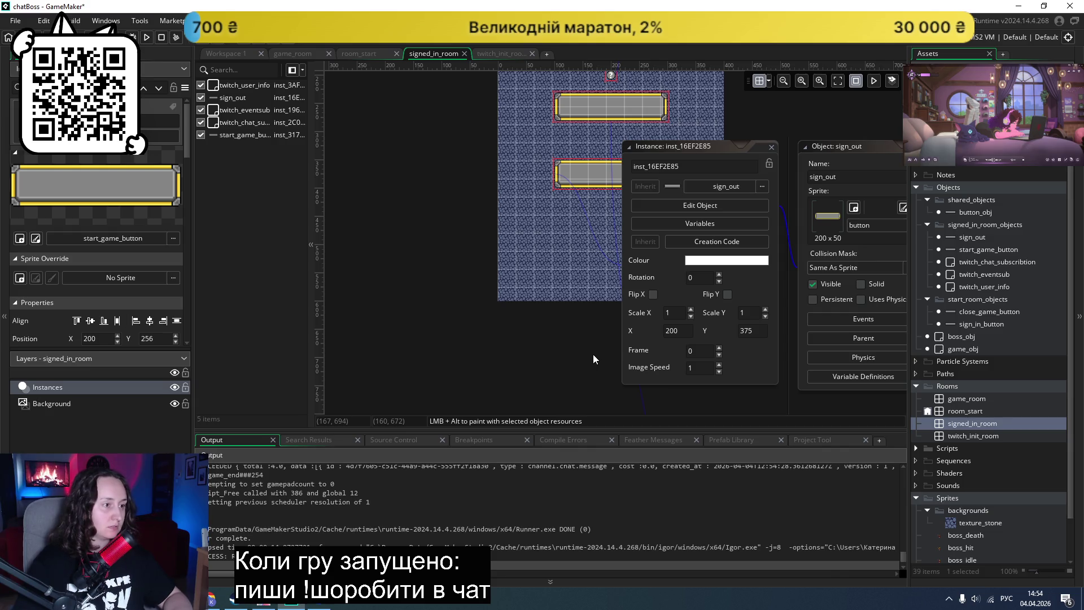
scroll(593, 356, up, 4)
scroll(594, 359, down, 2)
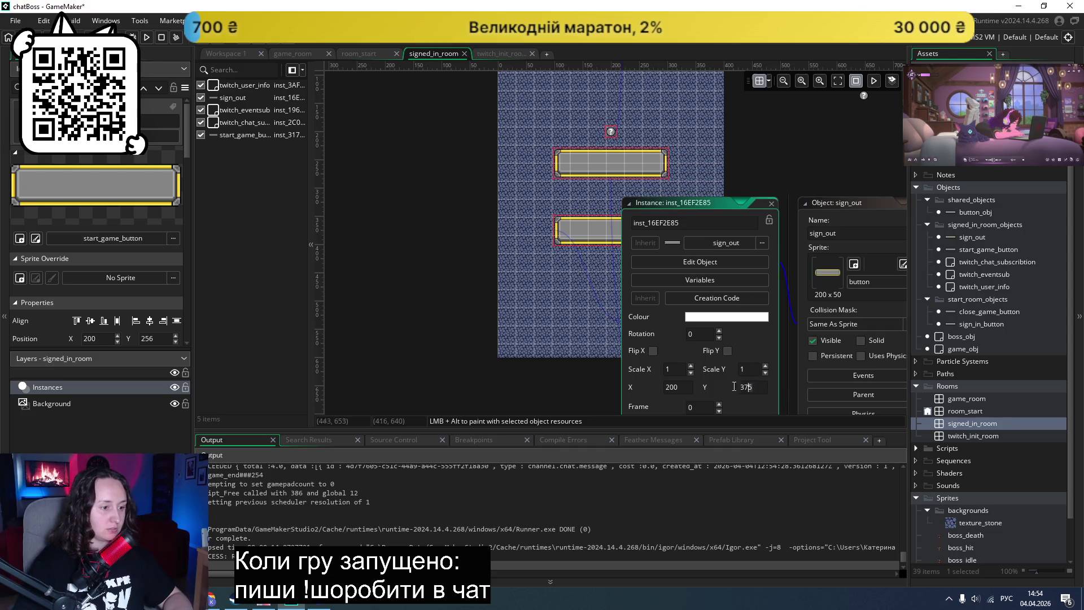
text(400)
key(Return)
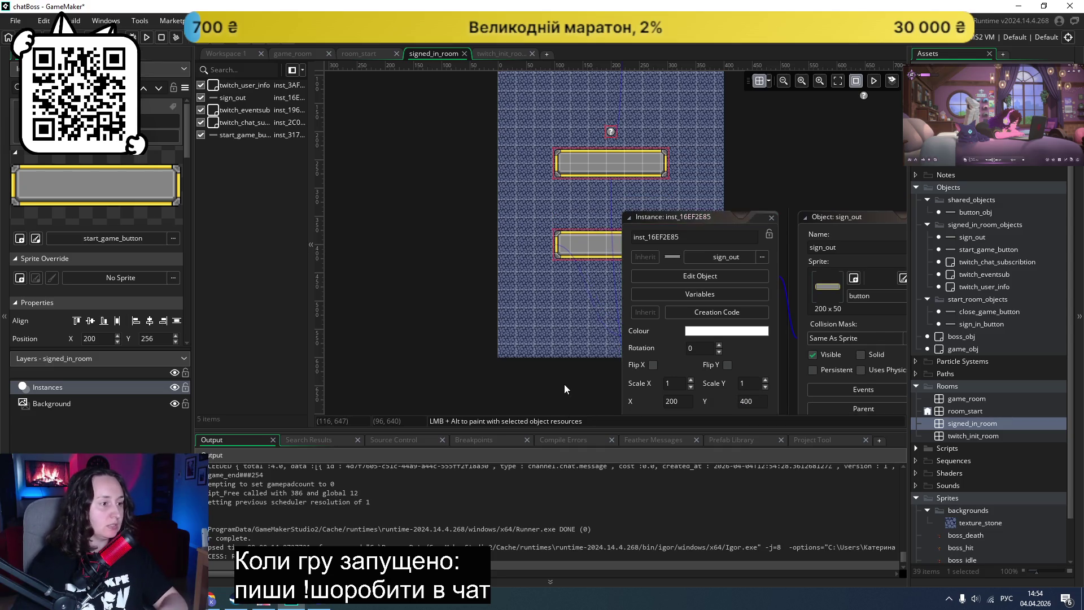
scroll(562, 381, down, 20)
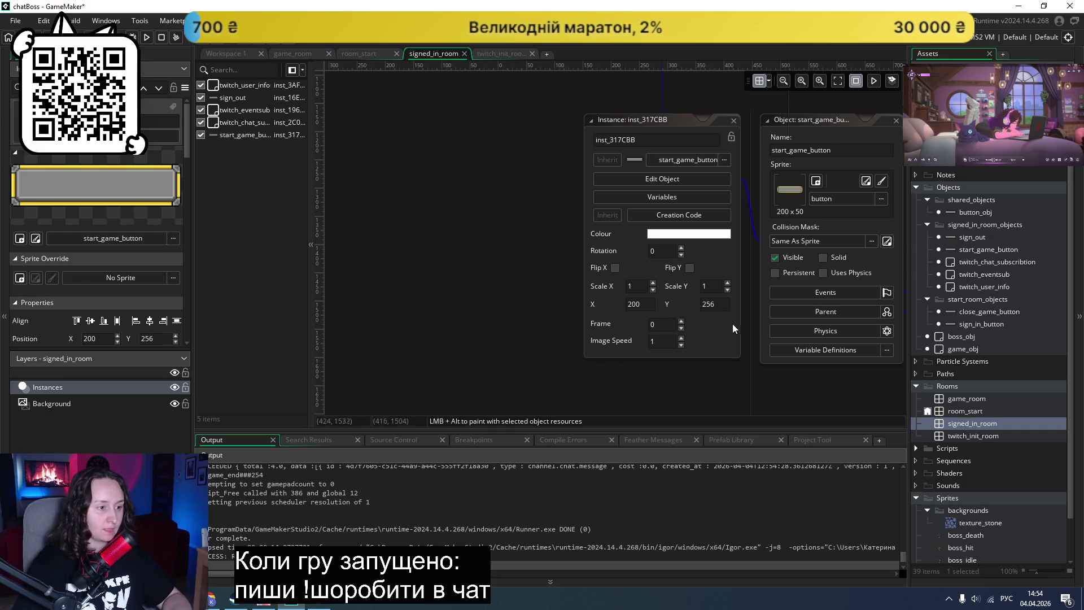
Step: Set the start_game_button instance's Y to 350, then adjust it to 325
click(723, 305)
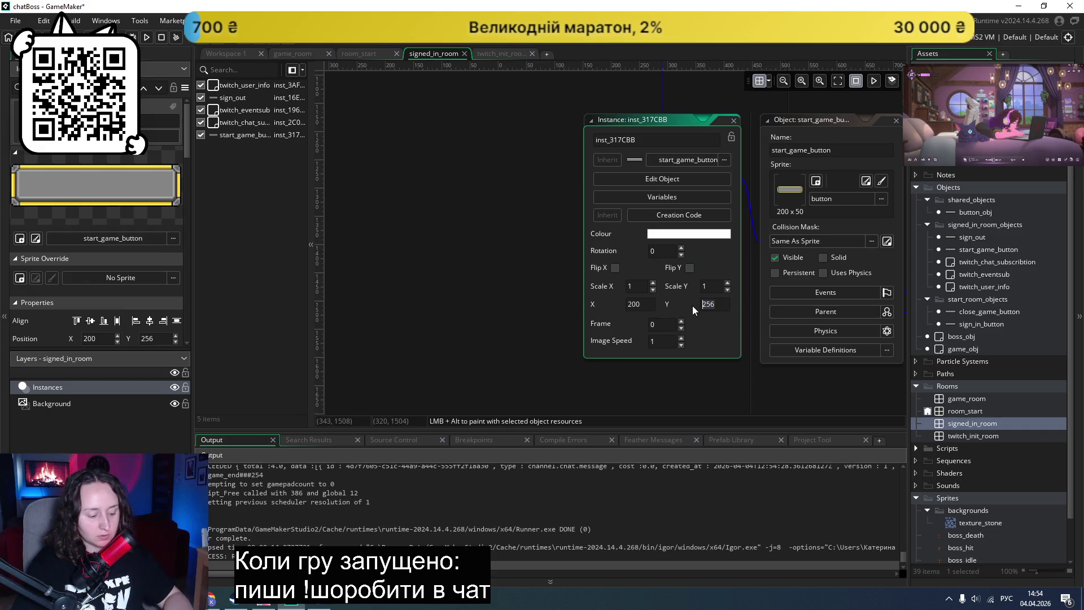
text(350)
key(Return)
scroll(565, 314, up, 20)
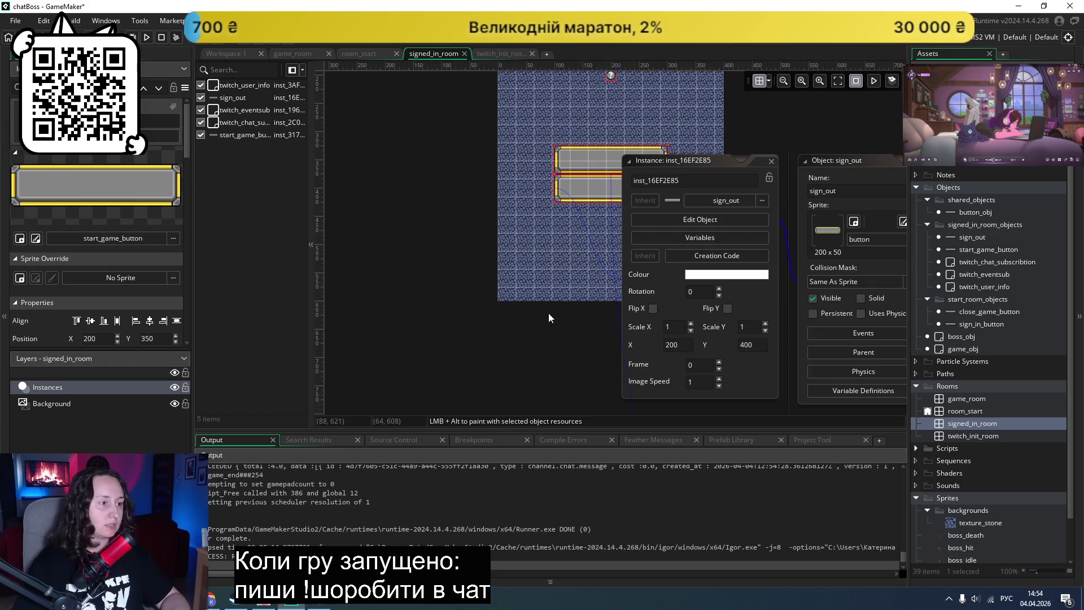
scroll(548, 313, down, 20)
click(687, 302)
click(723, 300)
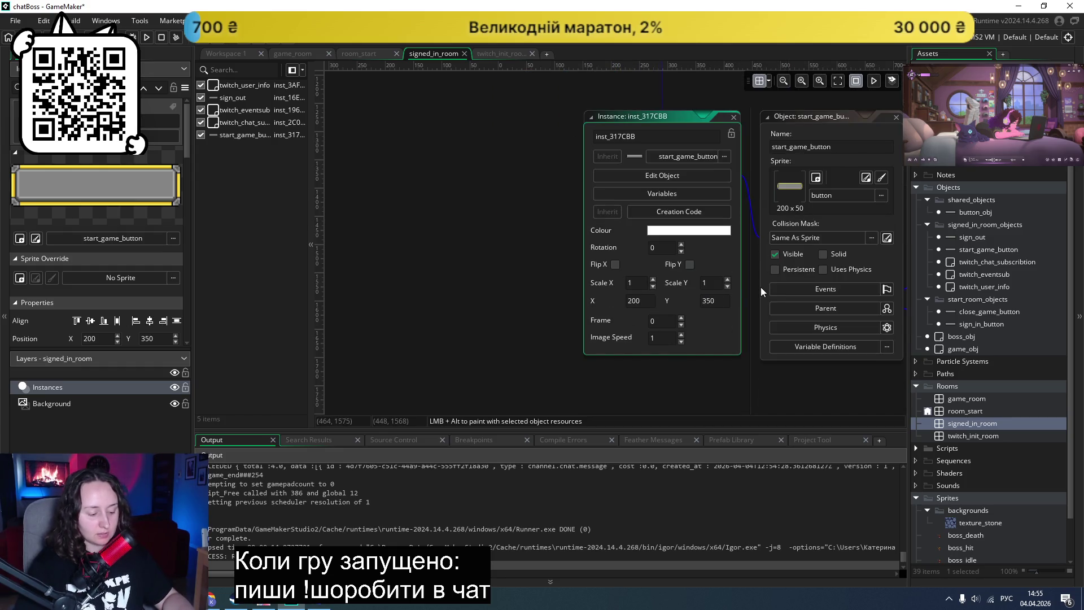
key(BackSpace)
key(BackSpace)
text(25)
key(Return)
scroll(520, 276, up, 4)
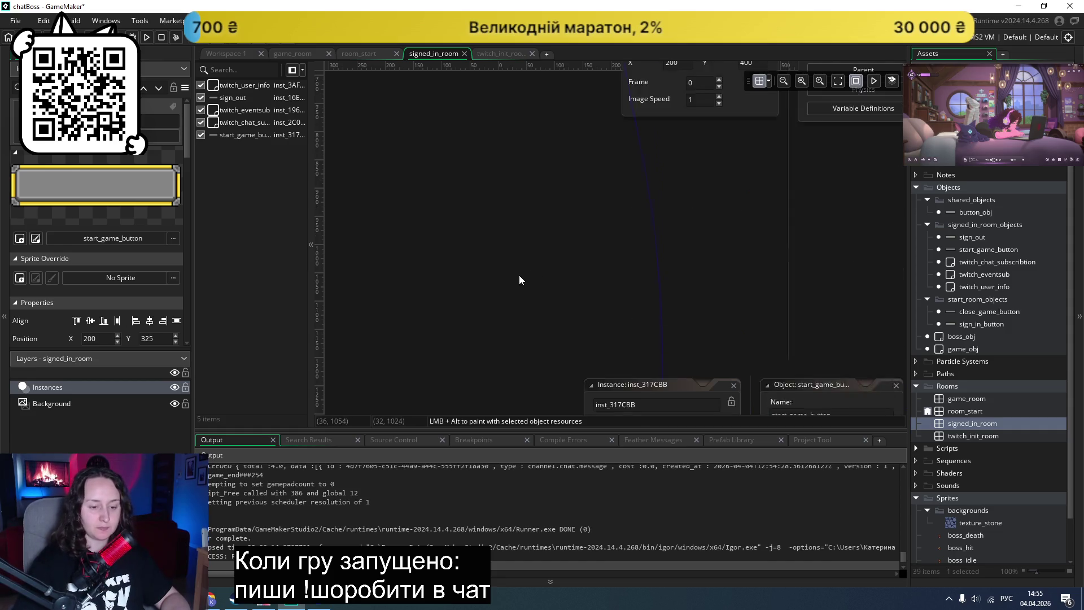
scroll(519, 276, up, 10)
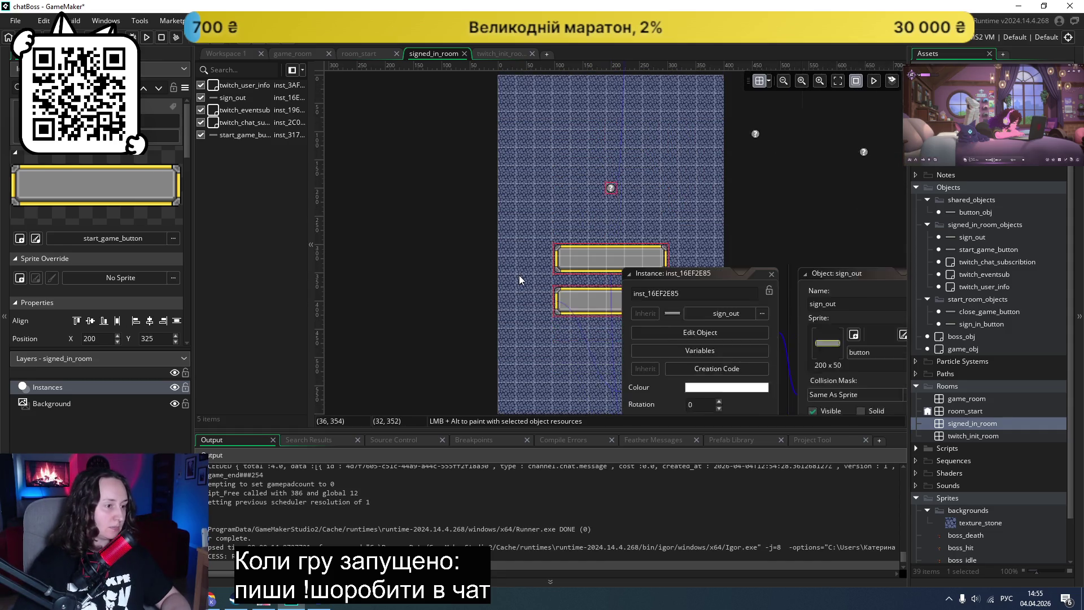
scroll(520, 275, down, 1)
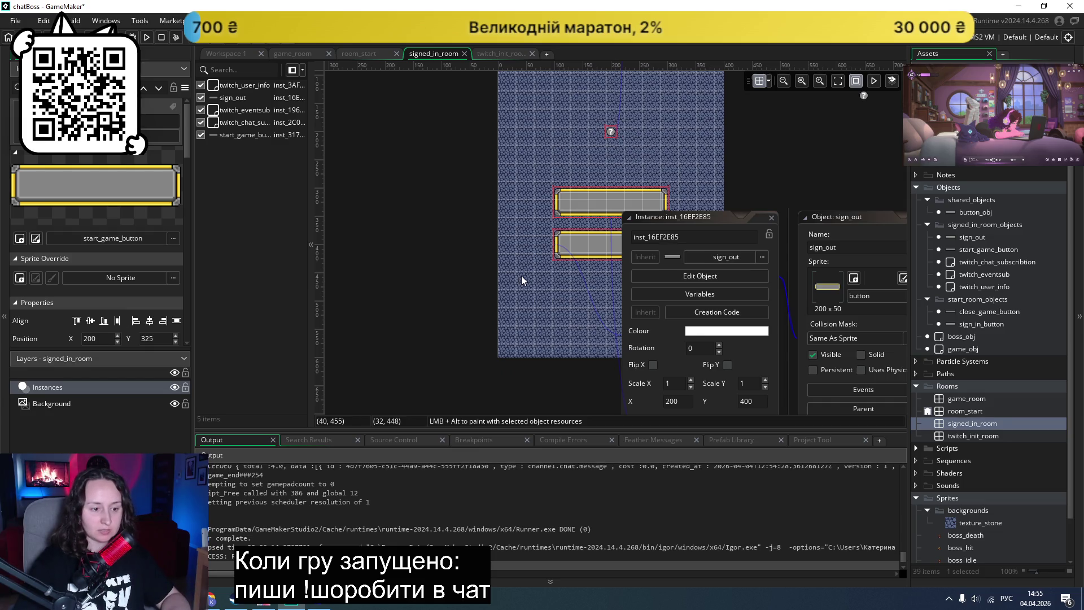
scroll(520, 276, up, 2)
scroll(517, 294, down, 3)
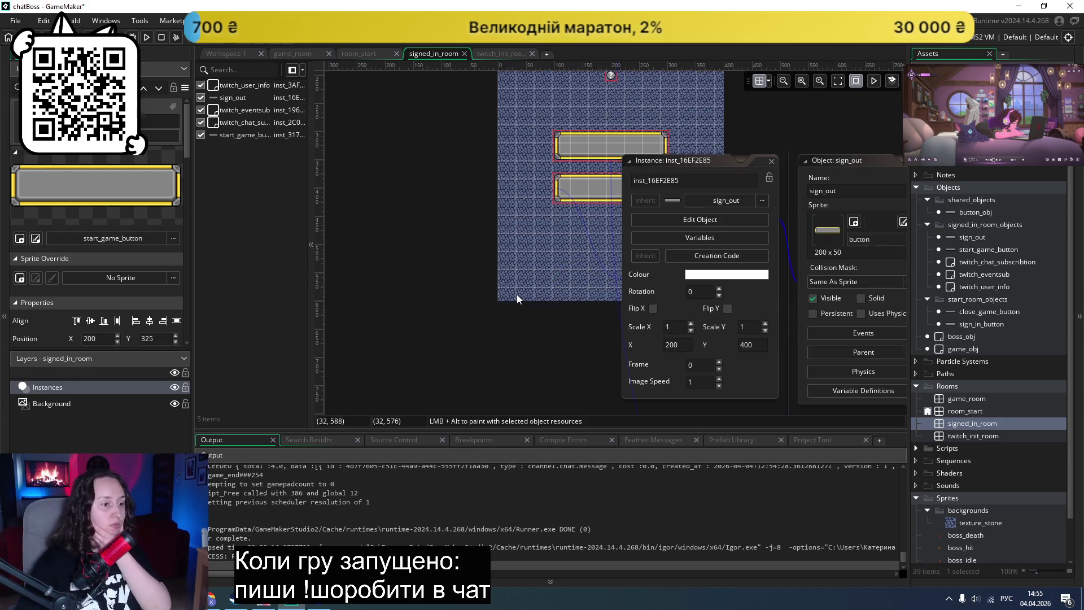
double_click(253, 85)
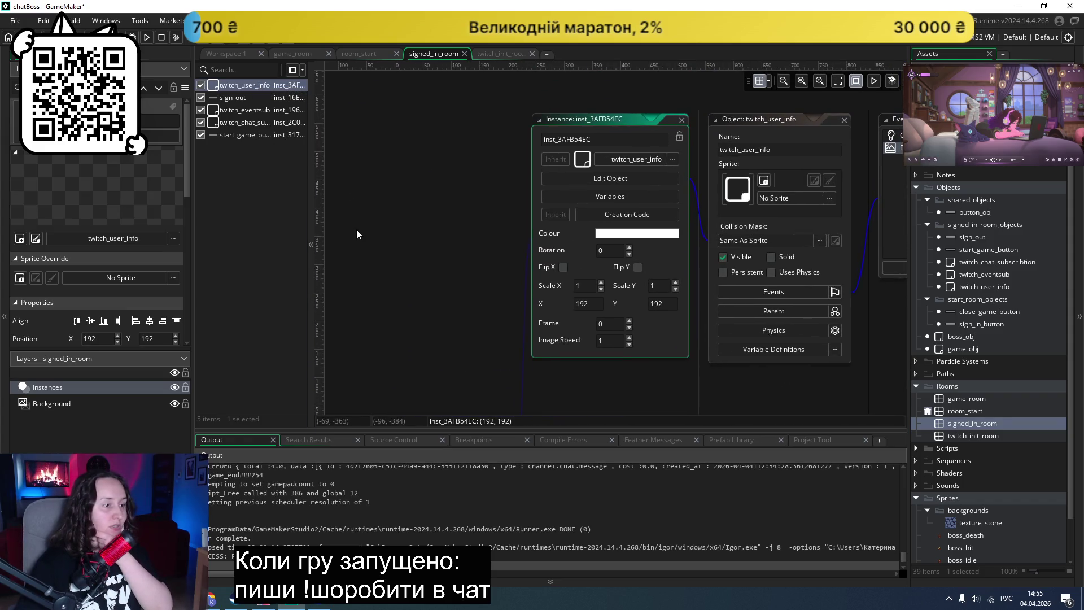
Step: Widen the twitch_user_info Draw code editor window
scroll(340, 243, down, 3)
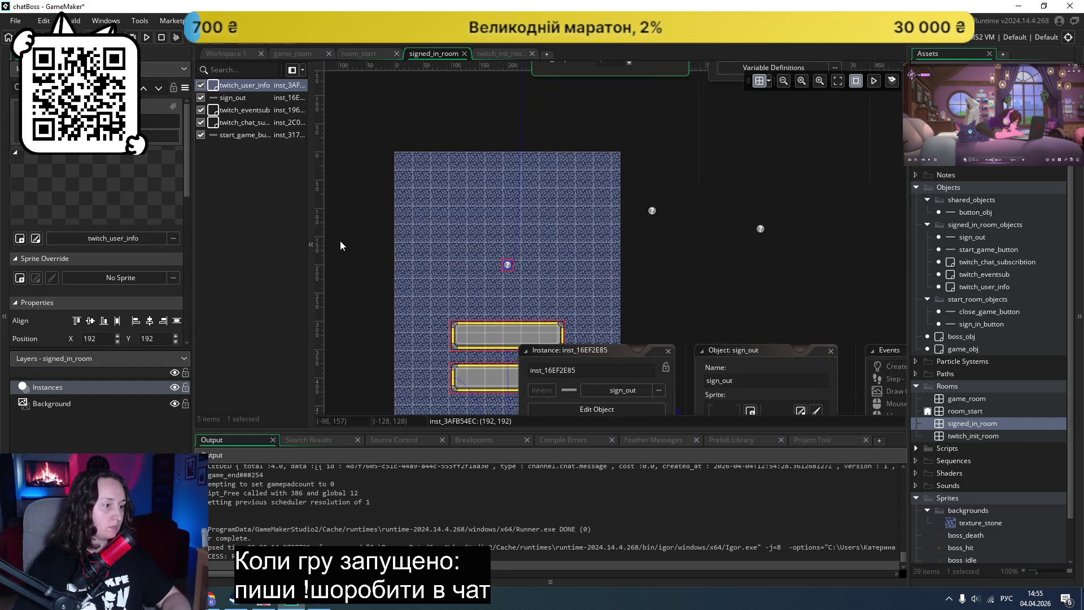
scroll(340, 243, up, 2)
scroll(341, 242, down, 3)
scroll(340, 242, up, 3)
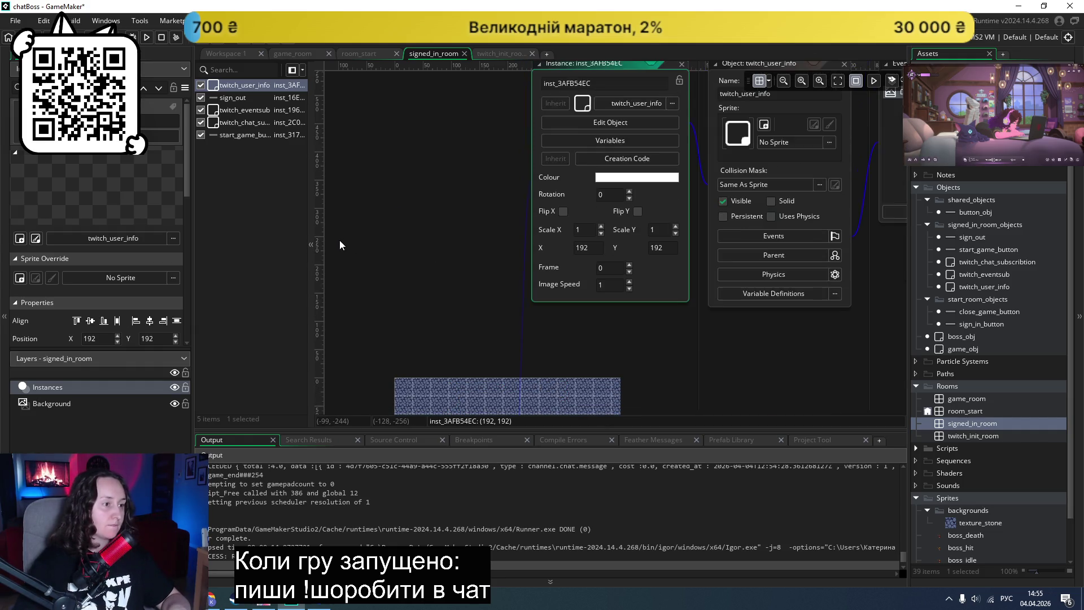
scroll(340, 240, down, 3)
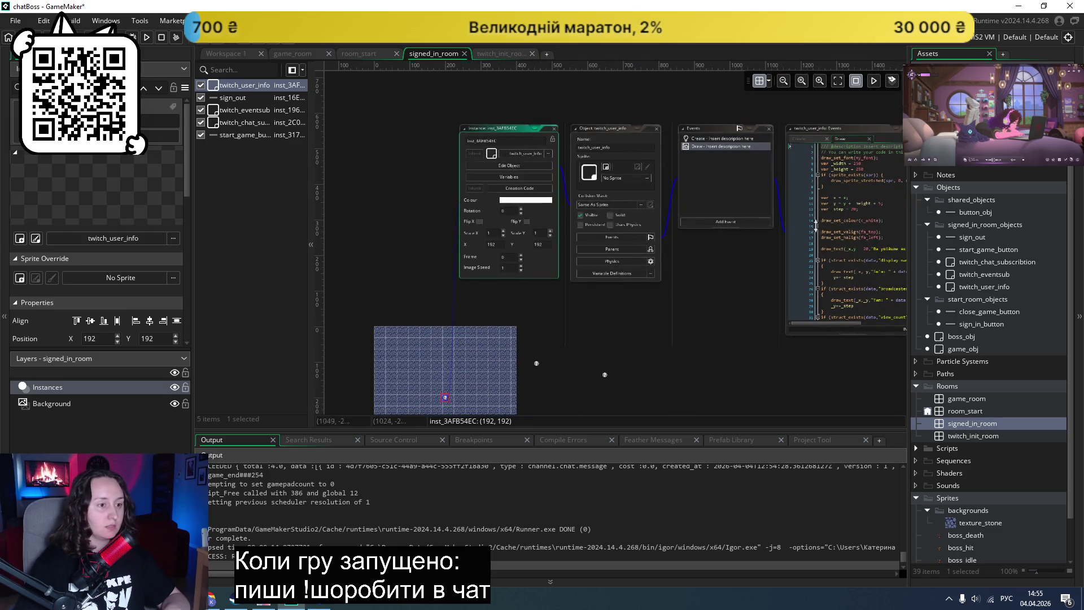
scroll(757, 242, right, 4)
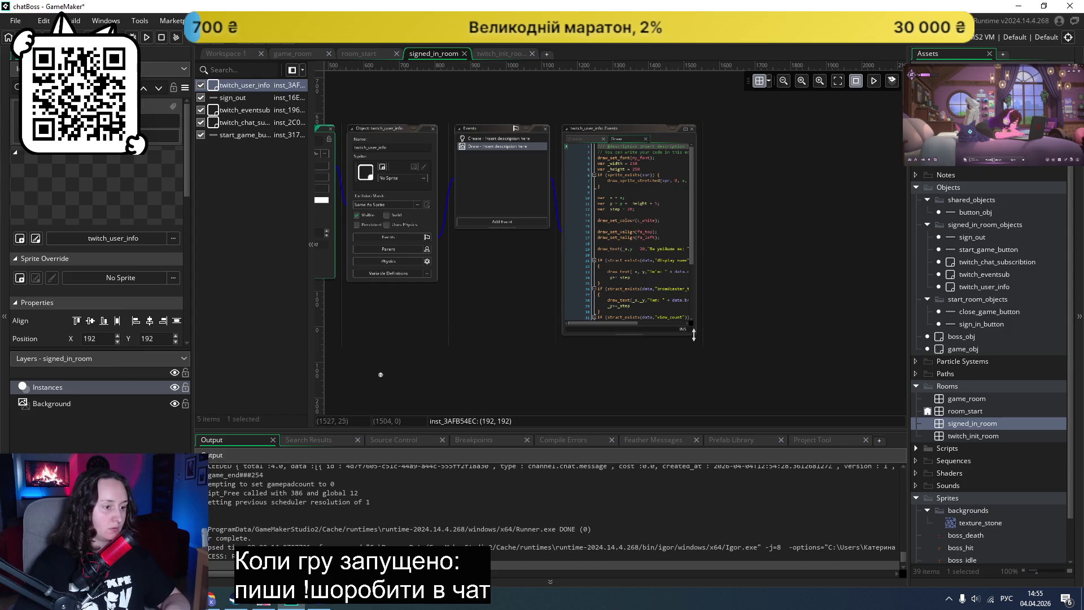
drag(694, 333, 829, 333)
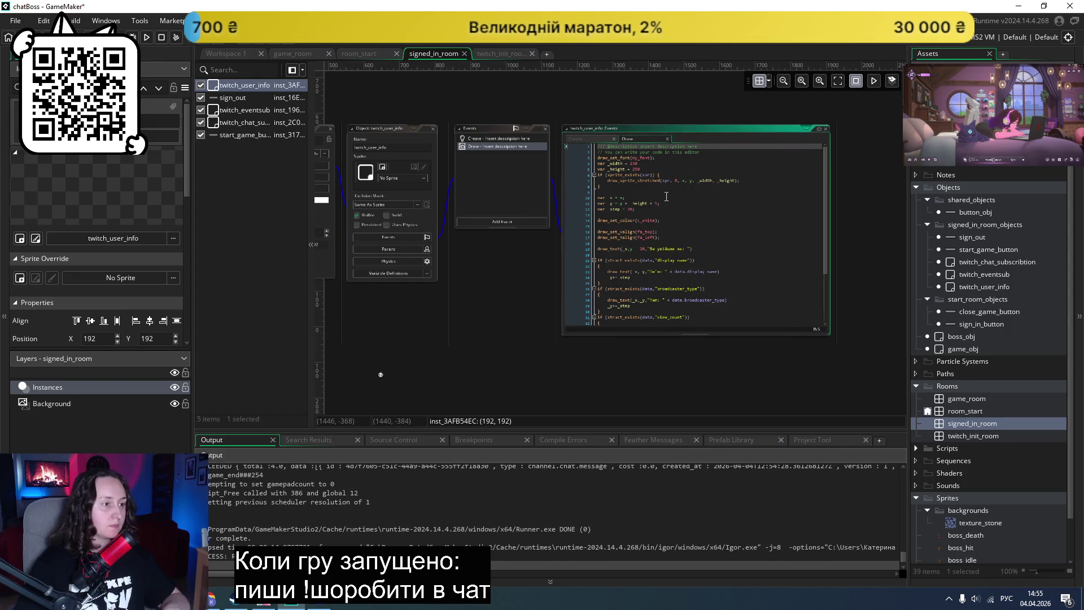
Step: Delete the broadcaster_type and created_at if-blocks from the Draw code
scroll(666, 196, up, 1)
scroll(666, 195, up, 2)
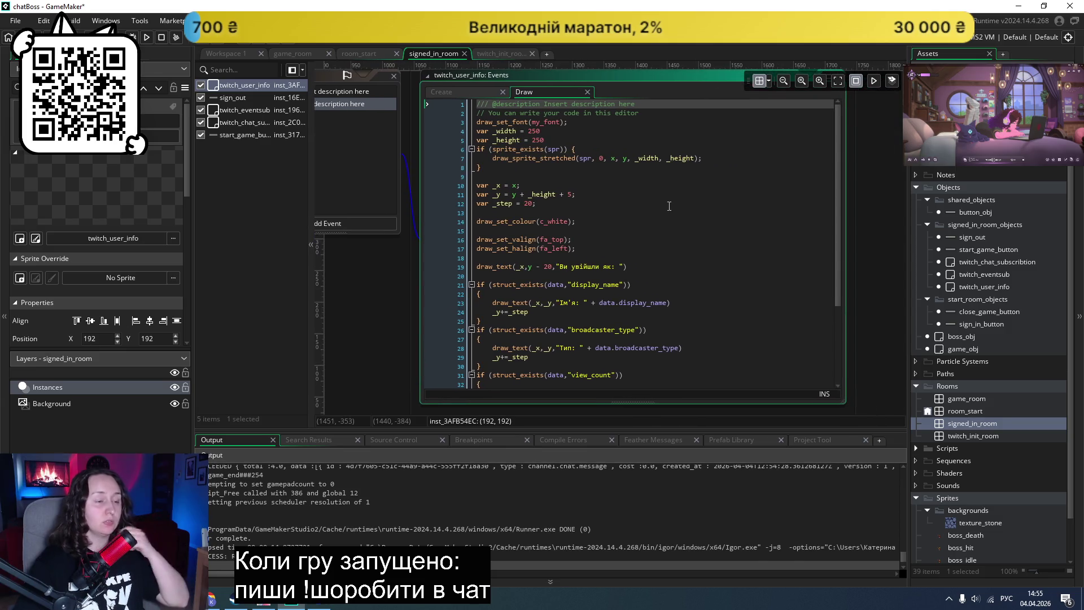
scroll(655, 202, down, 2)
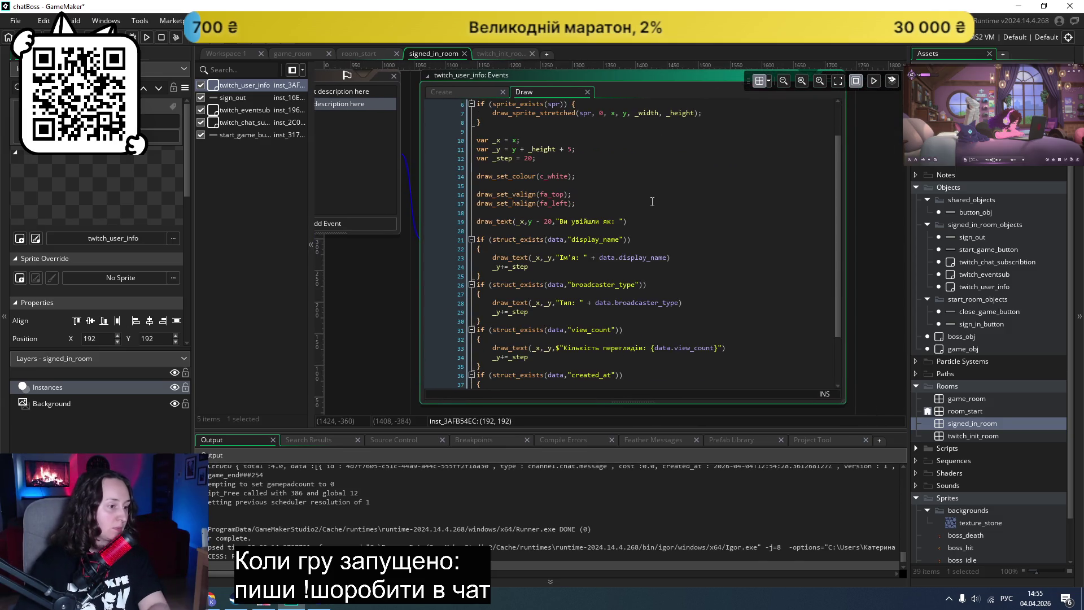
drag(485, 316, 443, 285)
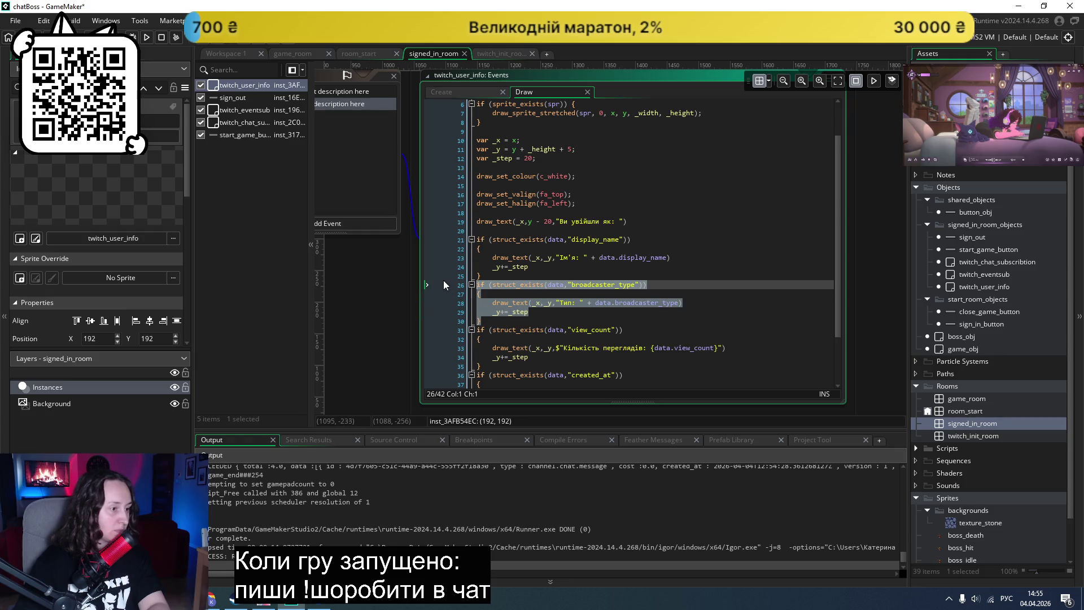
key(Delete)
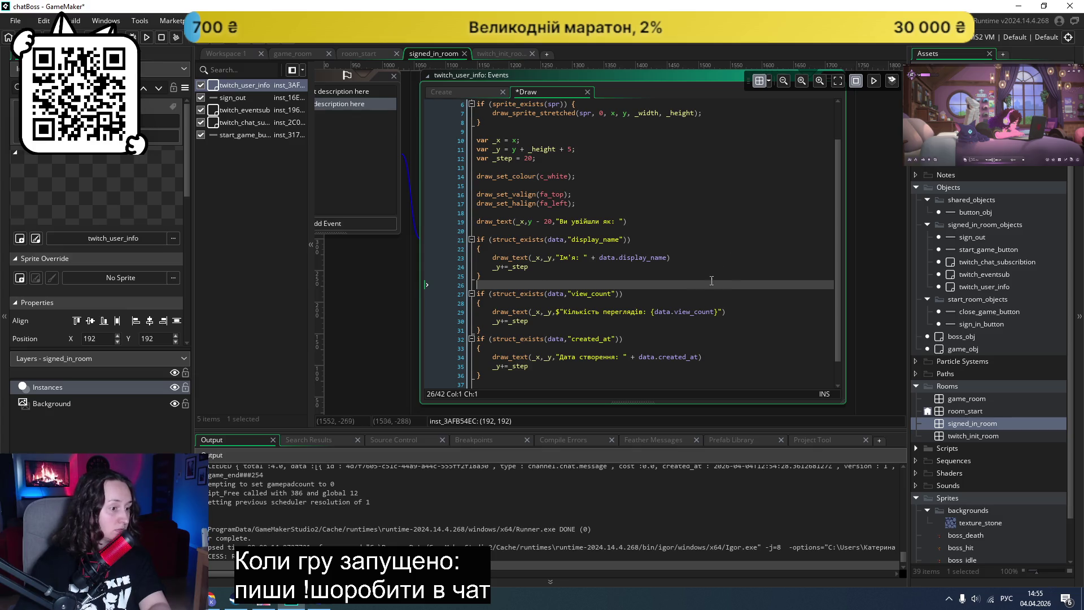
mouse_move(509, 381)
mouse_down()
mouse_move(468, 361)
mouse_move(456, 340)
mouse_up()
key(Delete)
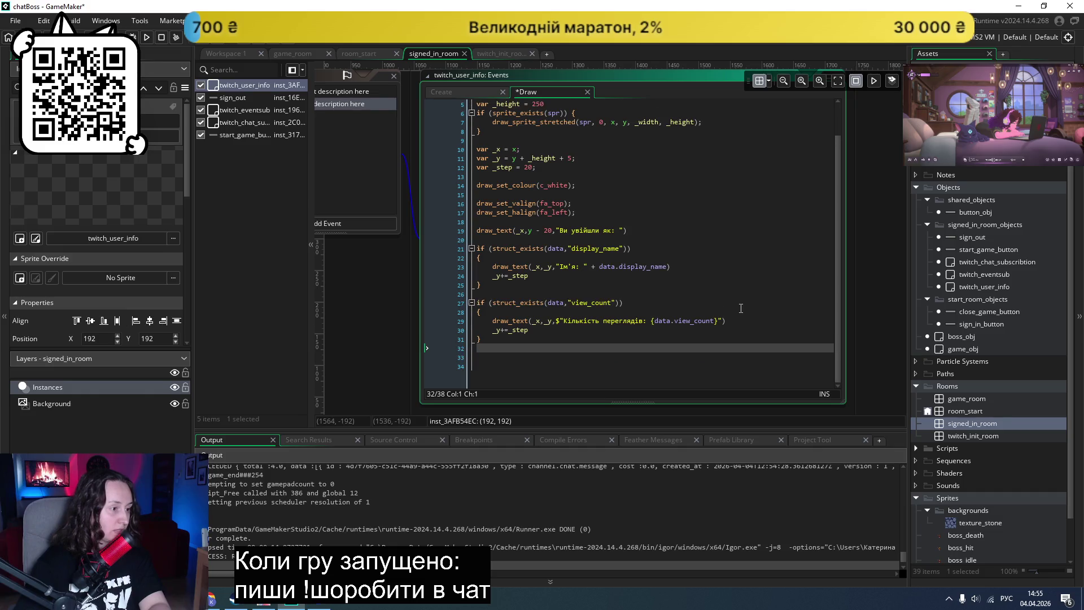
Step: Remove the leftover empty line, then test-run chatBoss and close the game window
key(BackSpace)
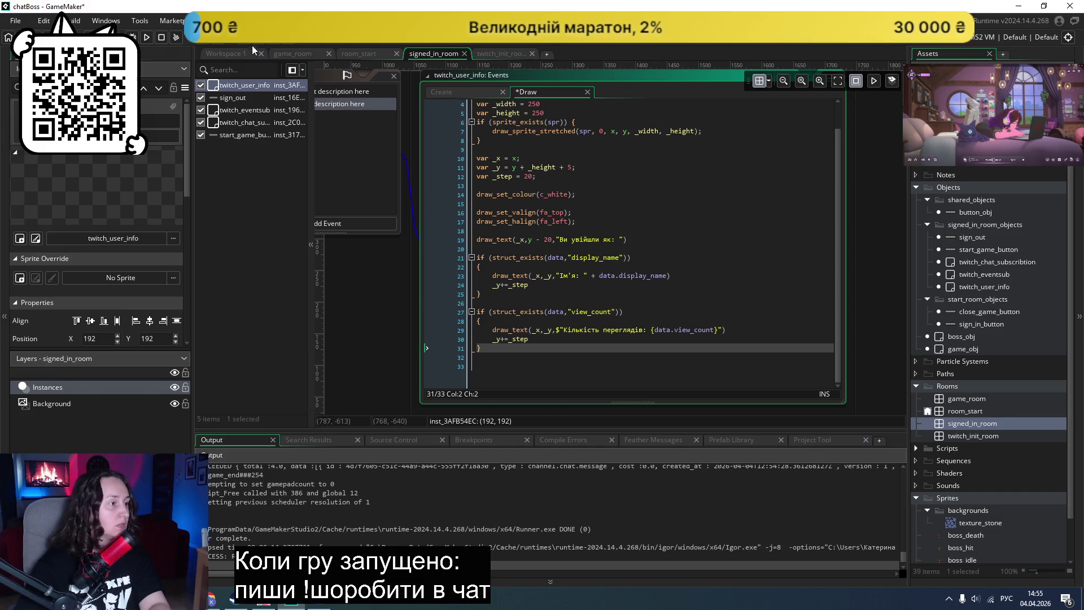
click(145, 36)
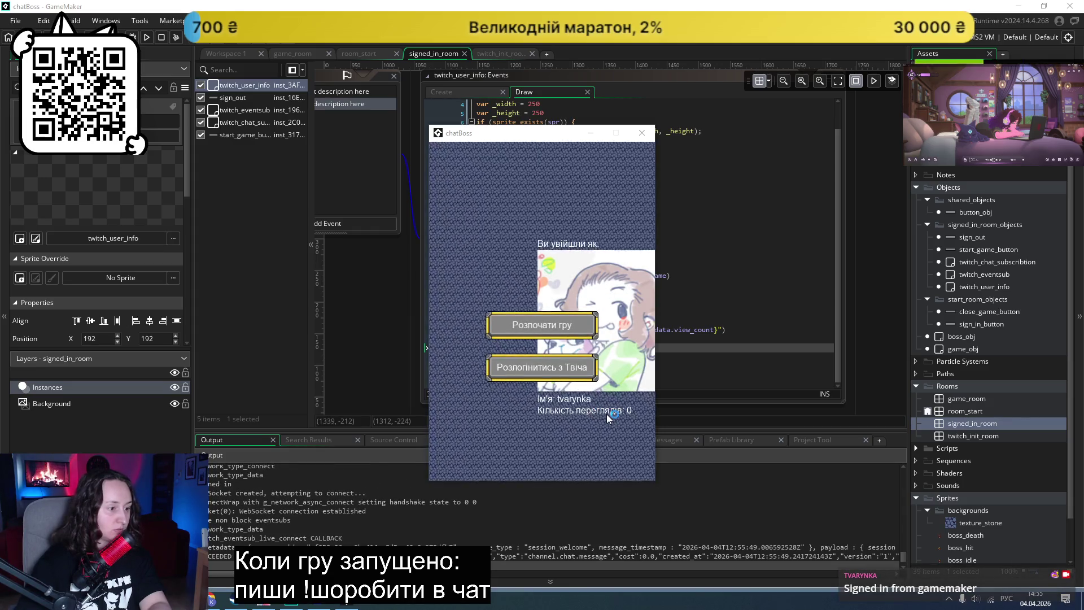
click(650, 133)
Step: Delete the view_count if-block from the twitch_user_info Draw code
click(499, 355)
drag(499, 350, 459, 306)
key(BackSpace)
key(BackSpace)
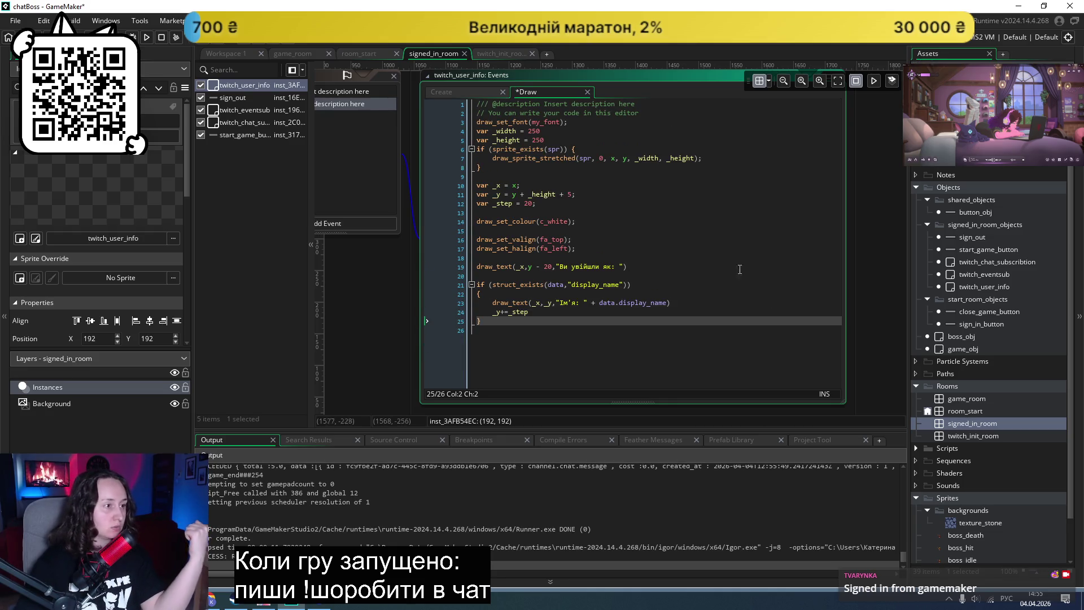
Step: Change the avatar's _width and _height from 250 to 150 and complete those declaration lines
scroll(704, 236, up, 2)
scroll(704, 236, down, 1)
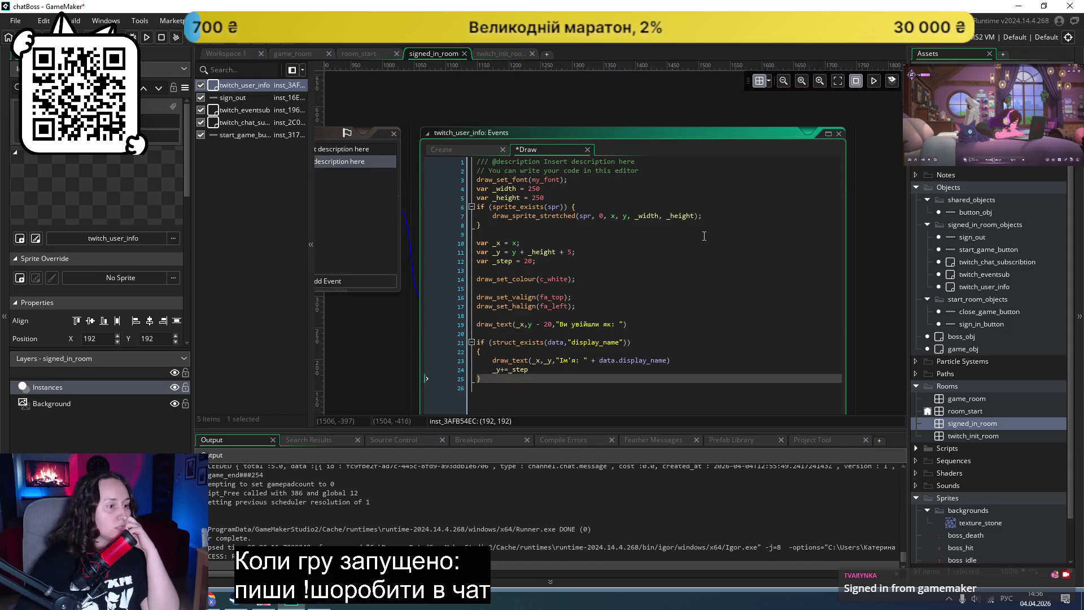
double_click(530, 189)
key(BackSpace)
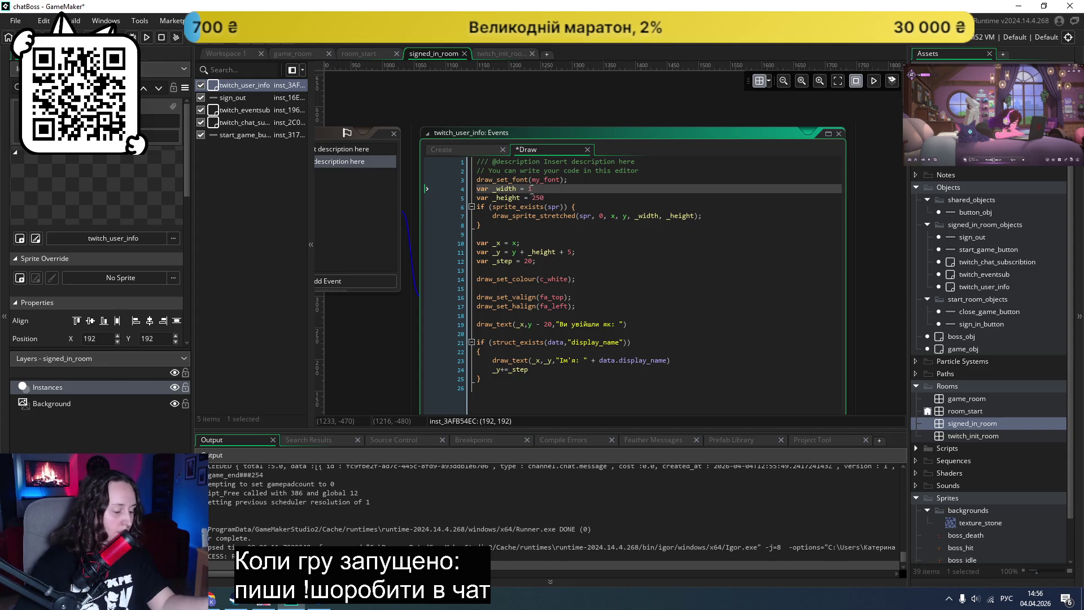
text(150)
double_click(534, 198)
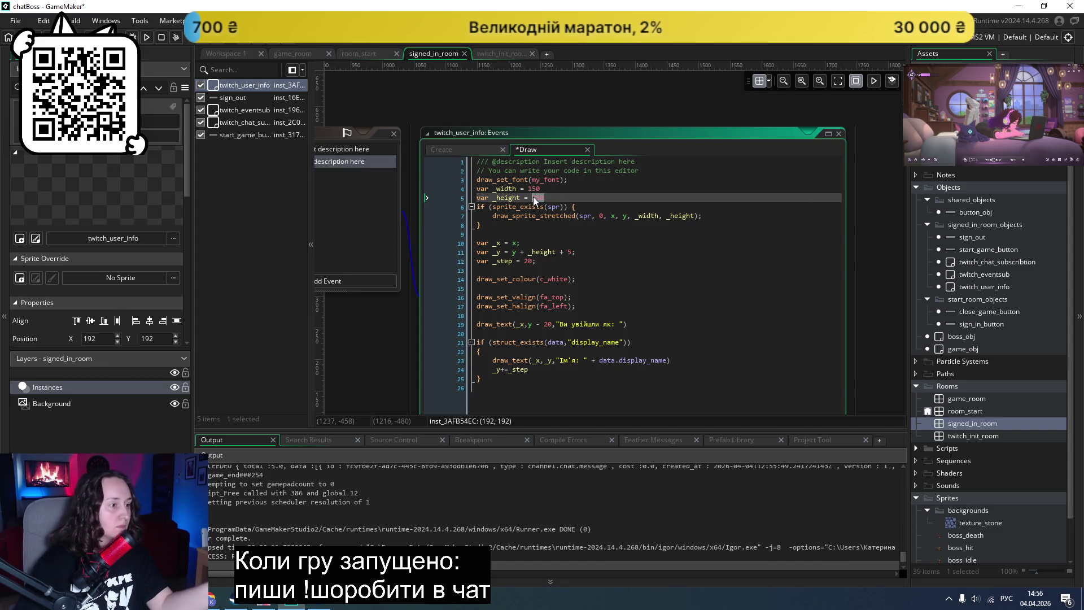
text(150)
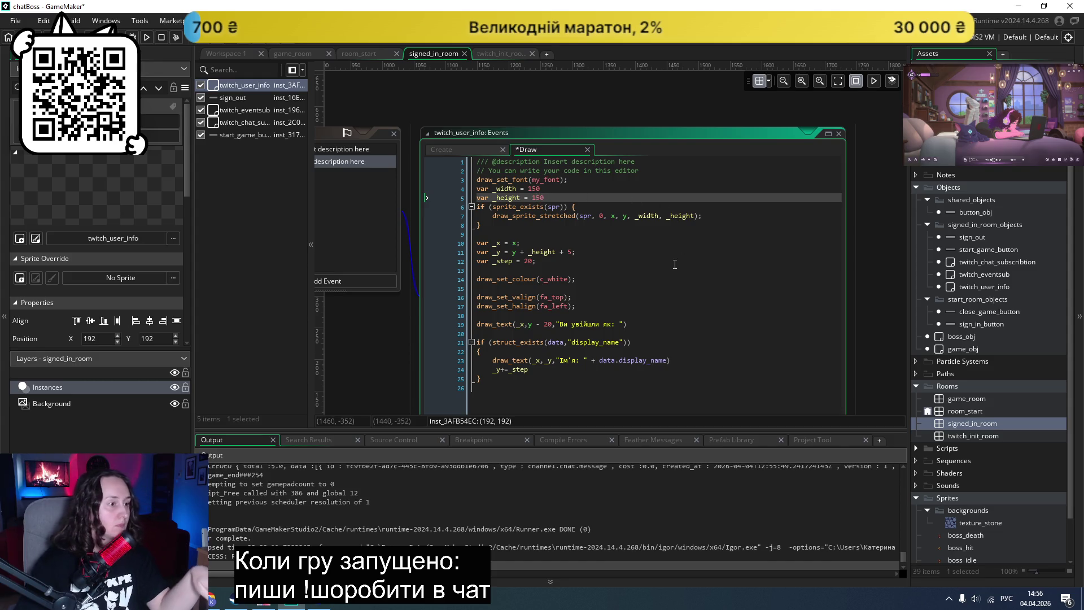
click(675, 242)
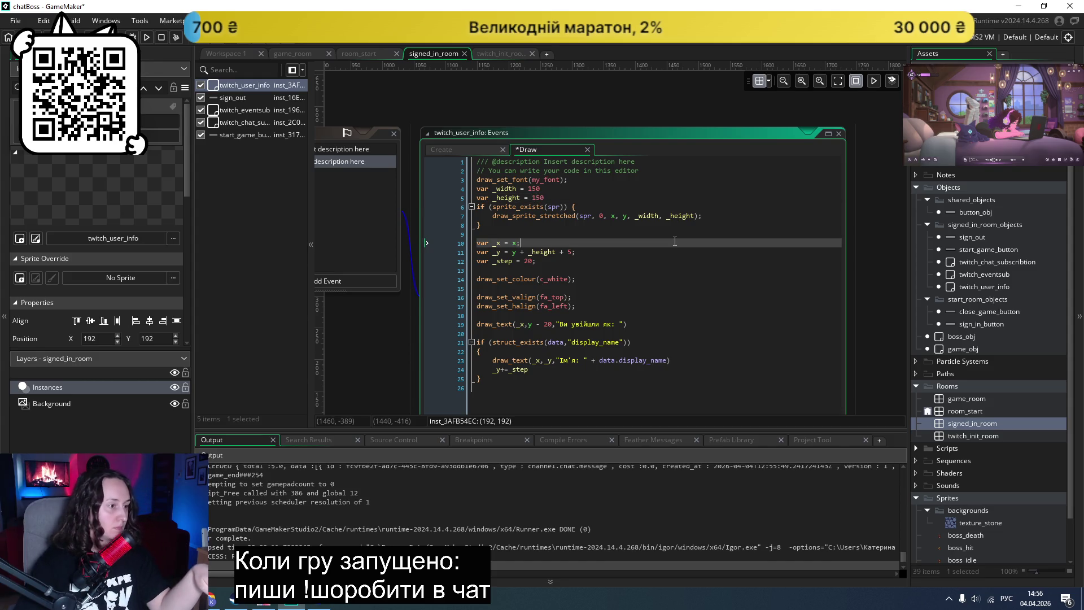
click(563, 188)
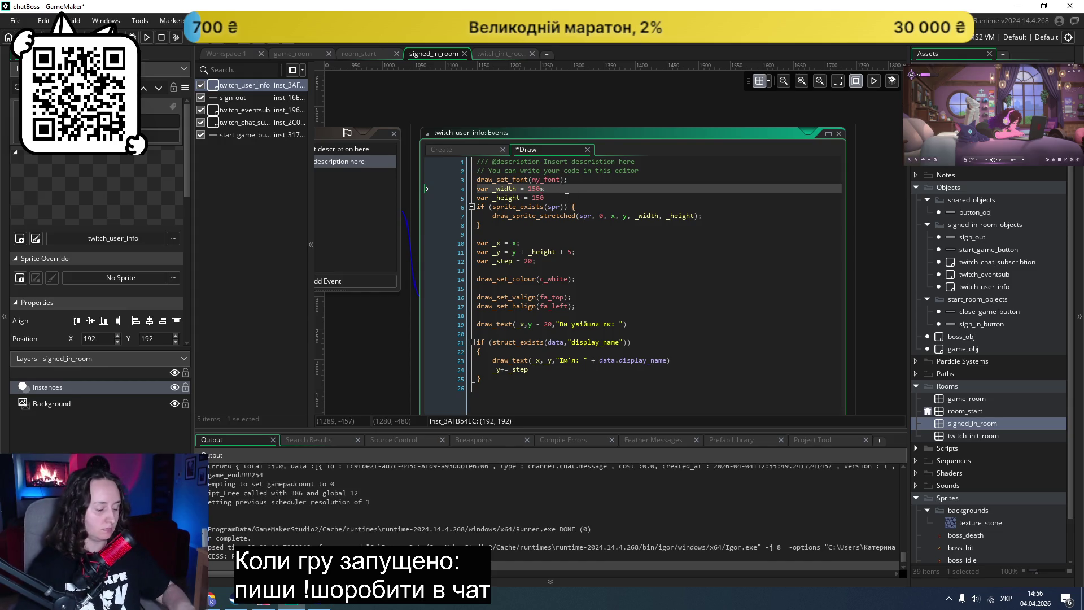
click(556, 199)
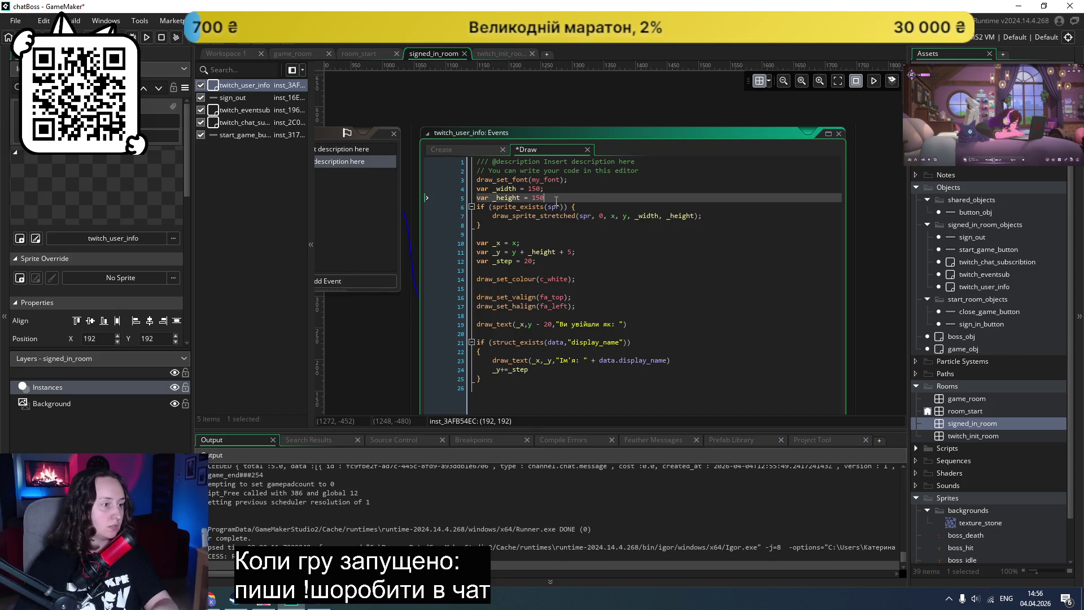
text(;)
click(616, 232)
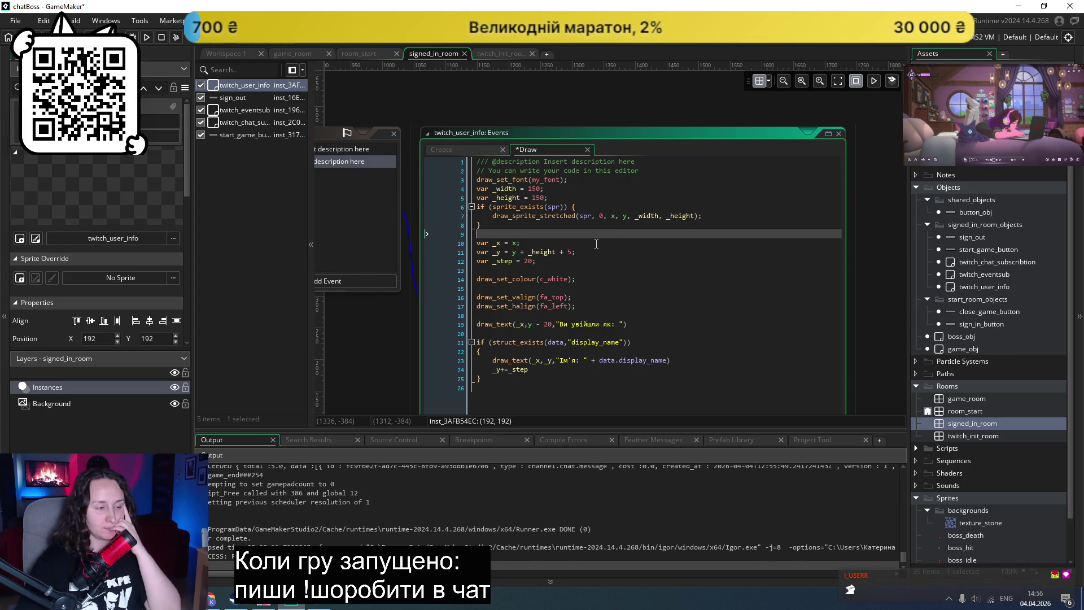
Step: Draw the avatar sprite at x 125, y 100, save, and launch the game
click(616, 218)
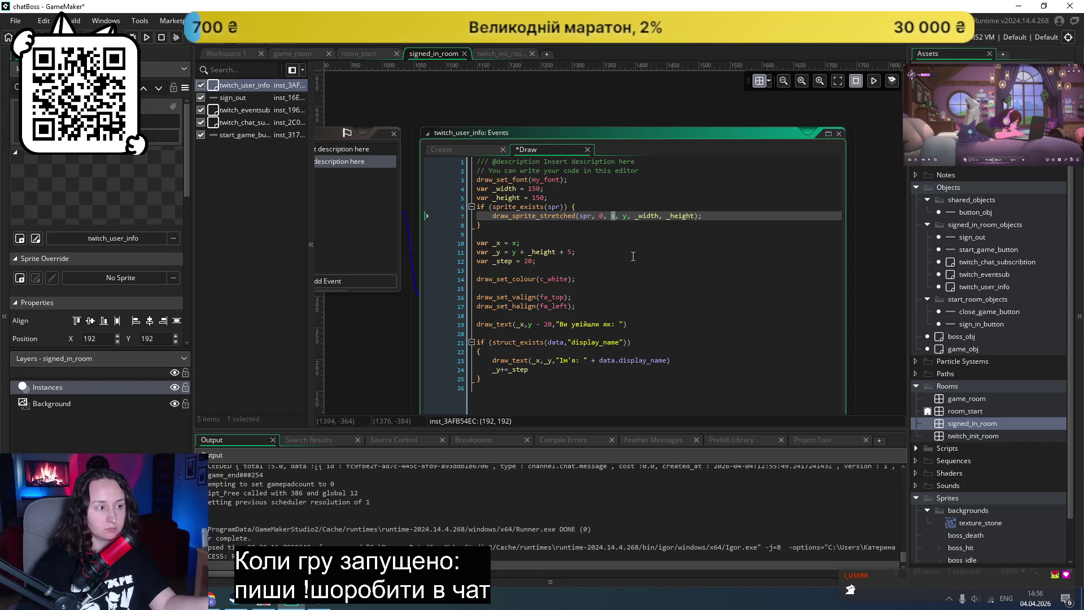
text(125)
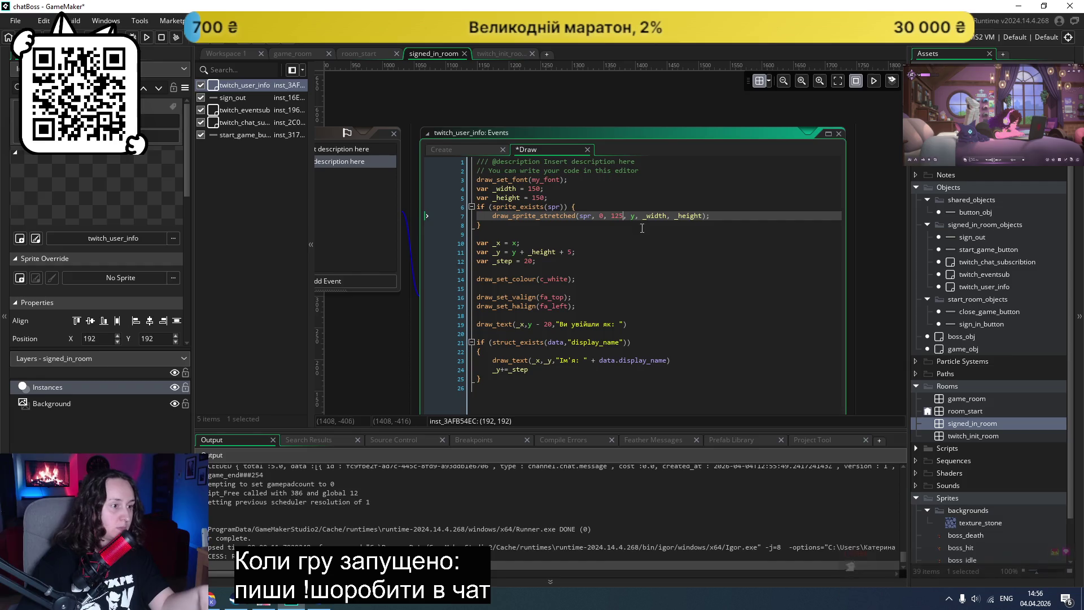
mouse_move(633, 218)
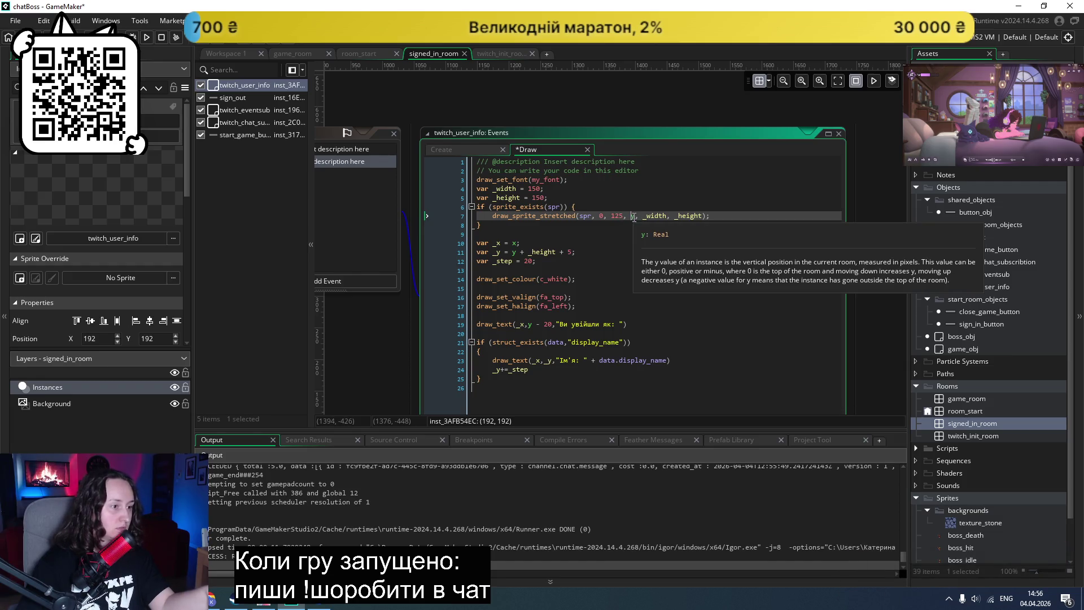
text(100)
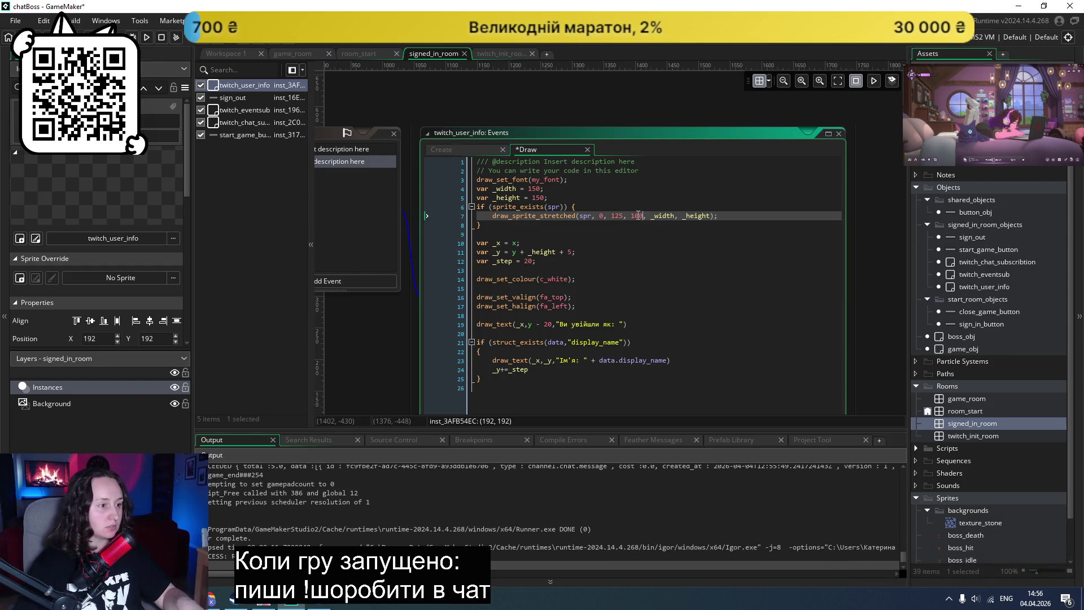
key(ctrl+s)
click(146, 38)
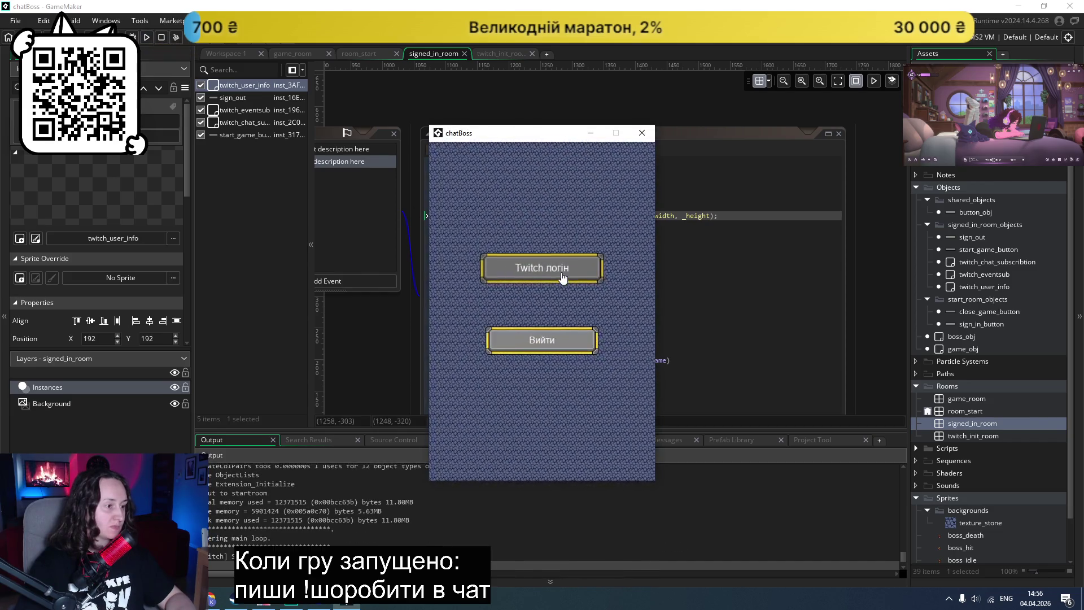
click(562, 277)
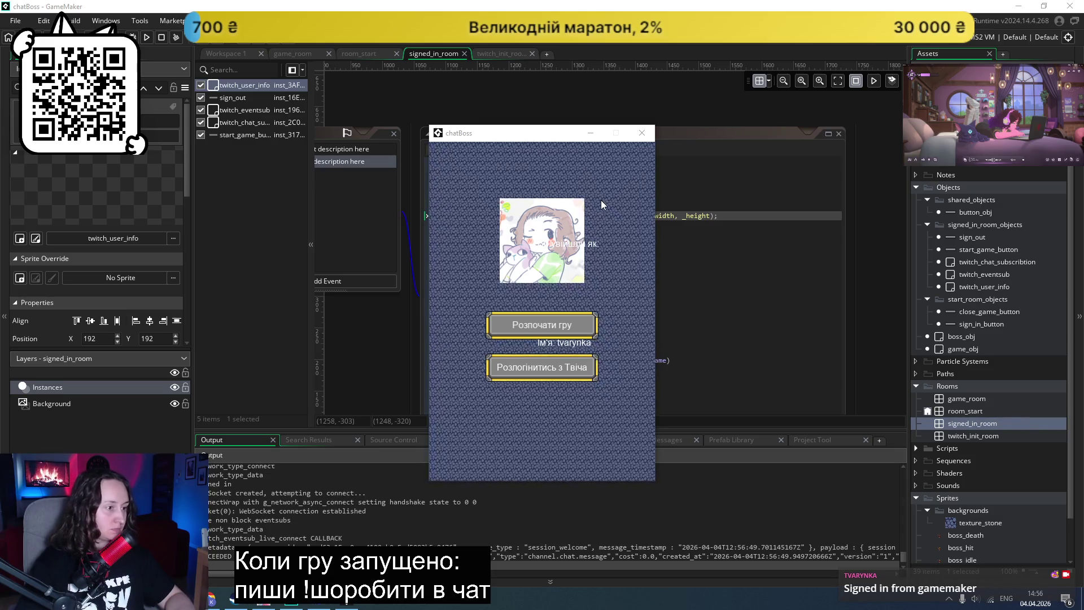
click(650, 133)
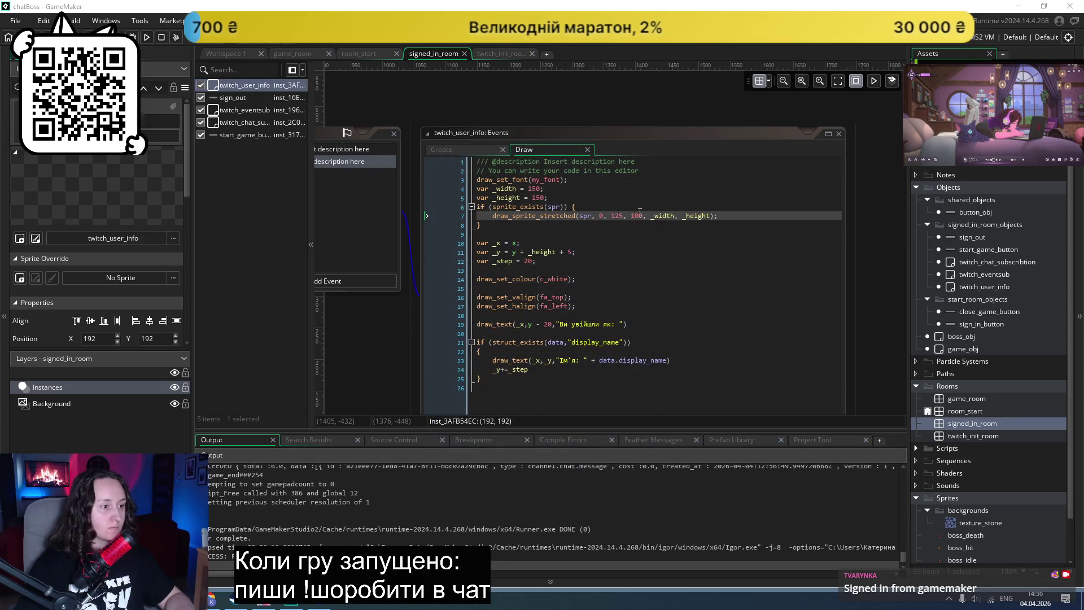
Step: Raise the avatar by changing draw_sprite_stretched's y from 100 to 50
click(635, 216)
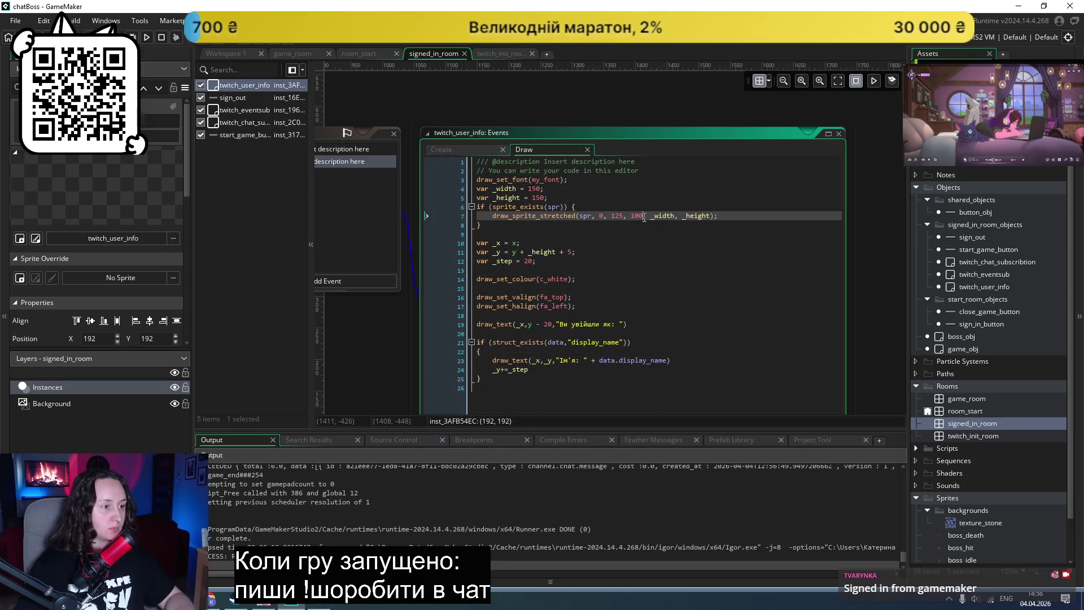
text(50)
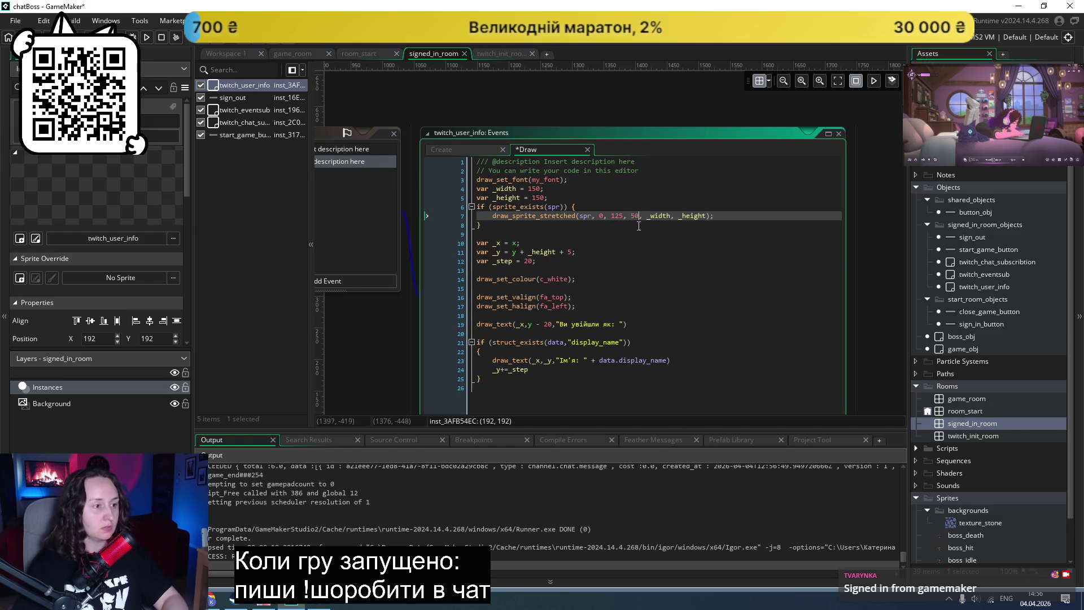
click(612, 243)
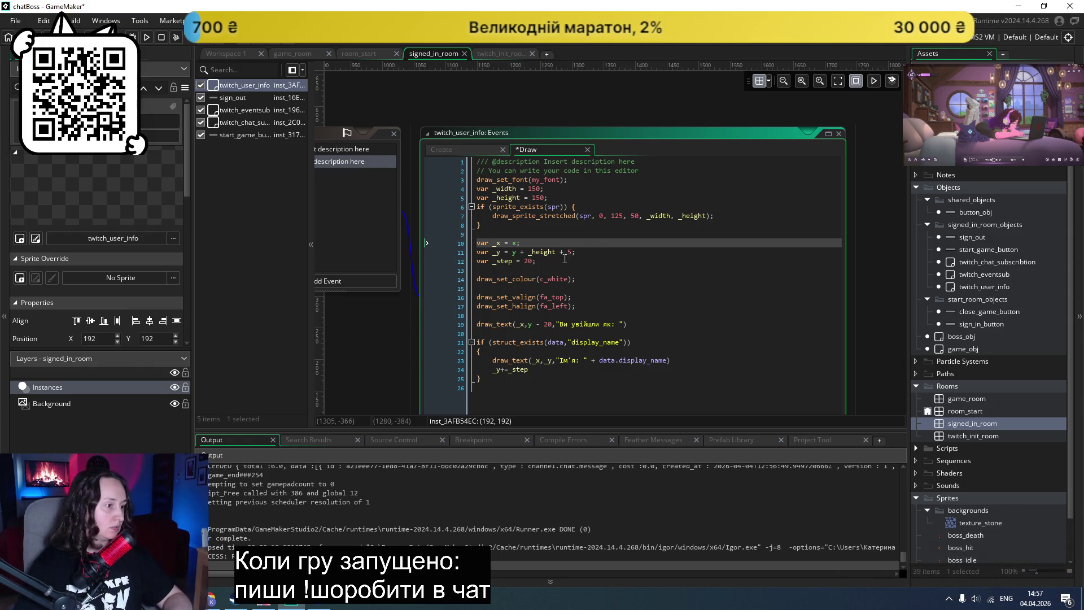
mouse_move(514, 252)
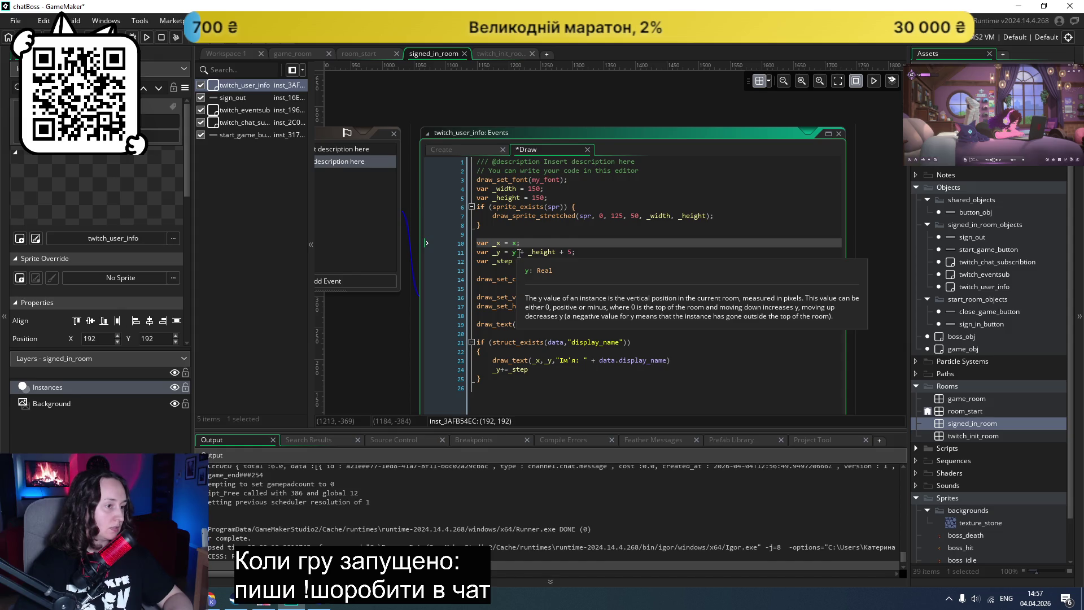
double_click(519, 252)
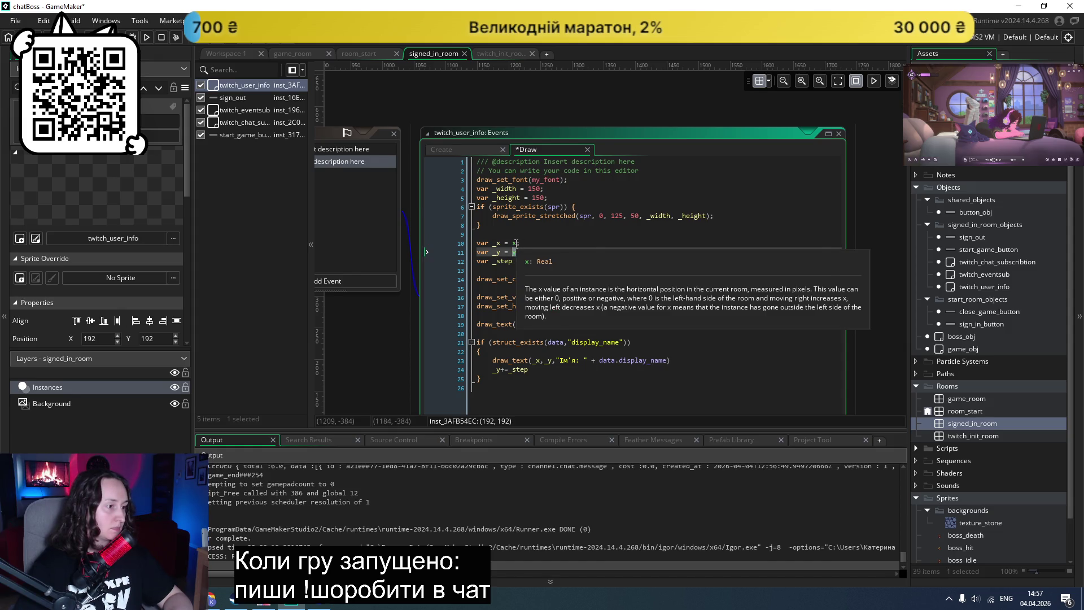
Step: Replace 'y +' with '50 +' on the _y line so the name sits below the avatar
click(516, 242)
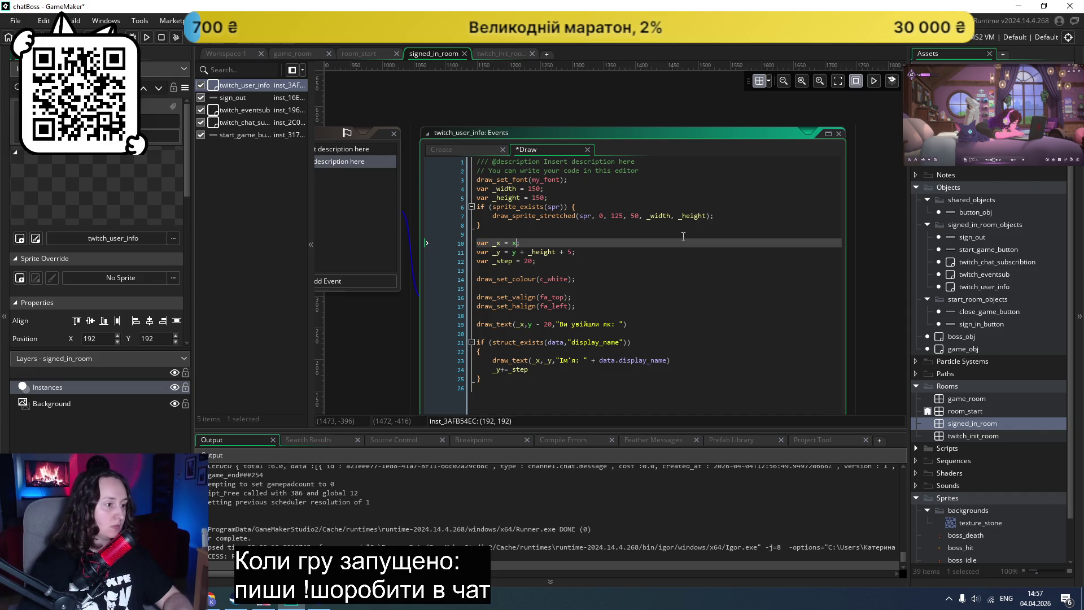
double_click(558, 297)
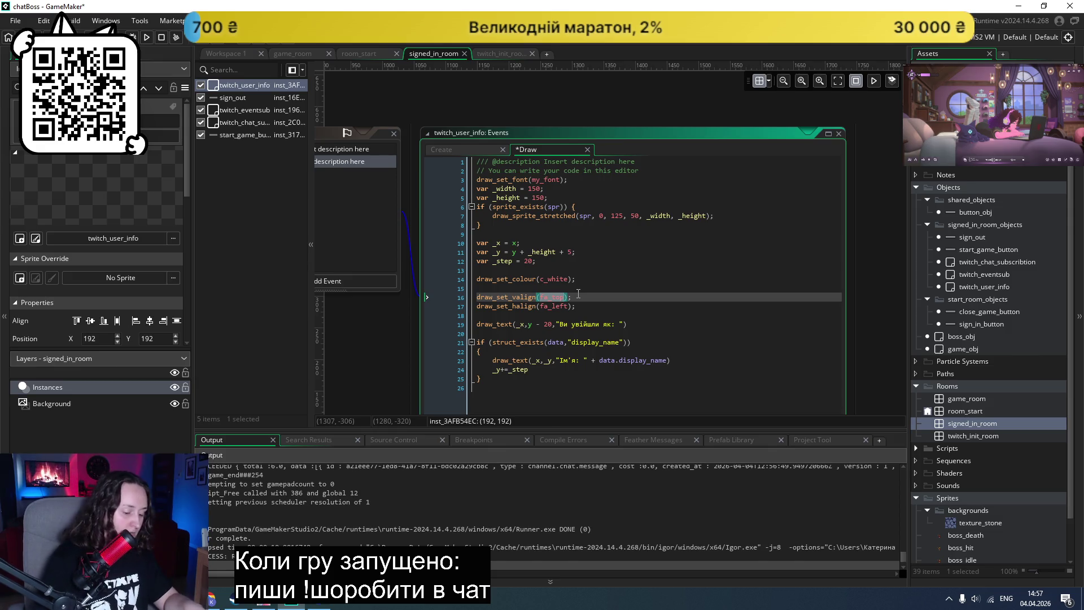
text(fa_)
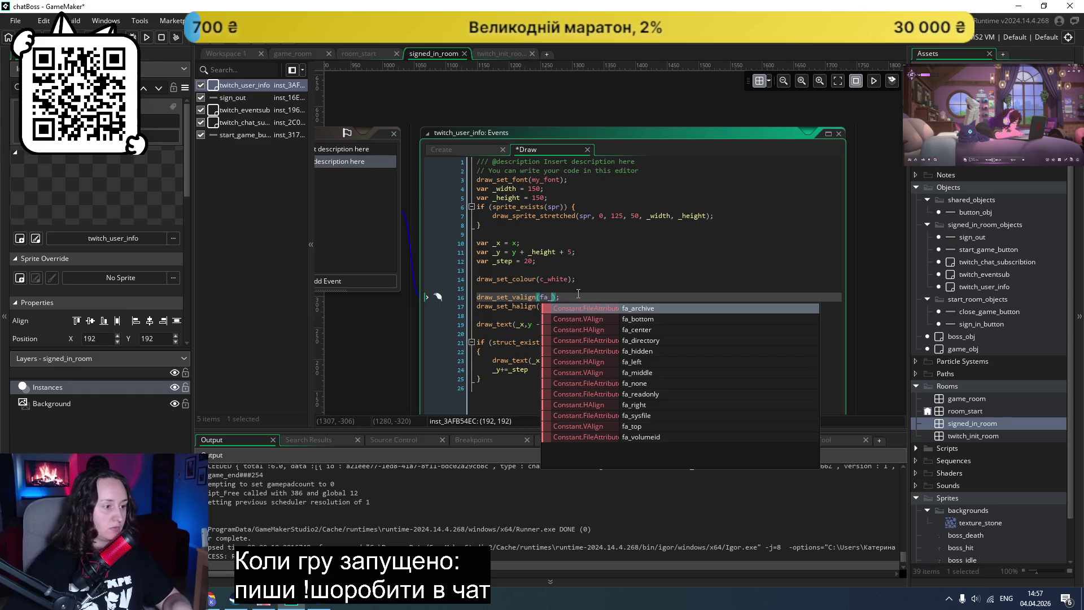
key(ctrl+z)
click(556, 308)
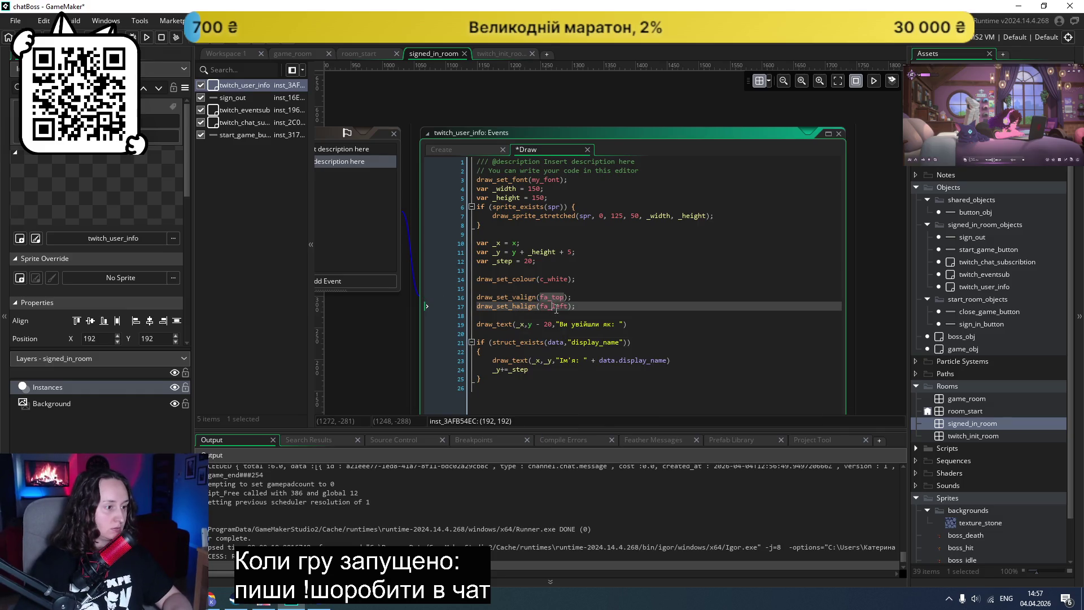
click(606, 287)
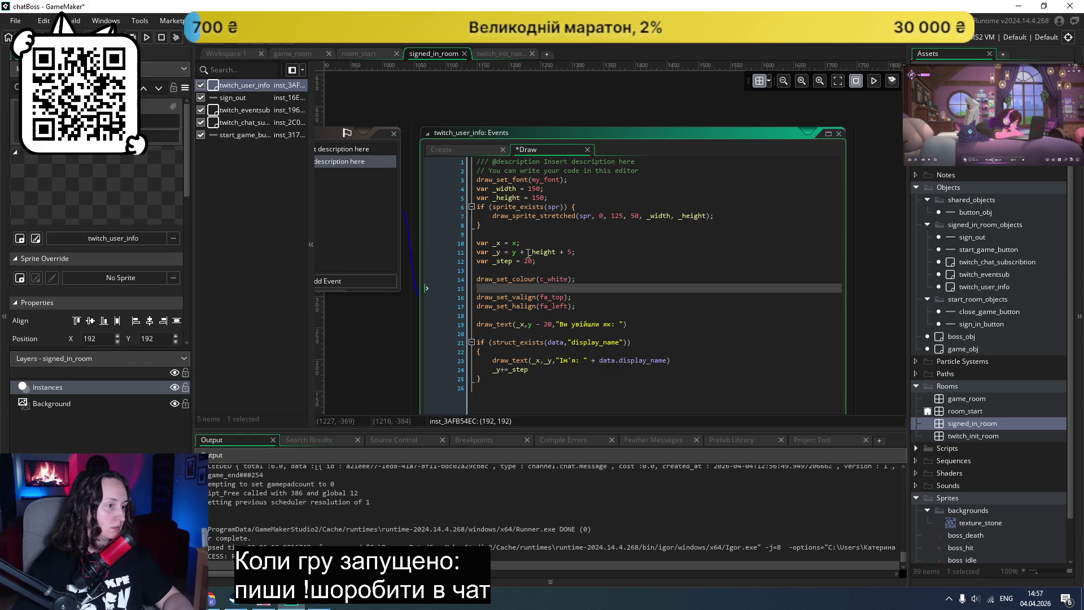
drag(529, 252, 512, 253)
text(50 +)
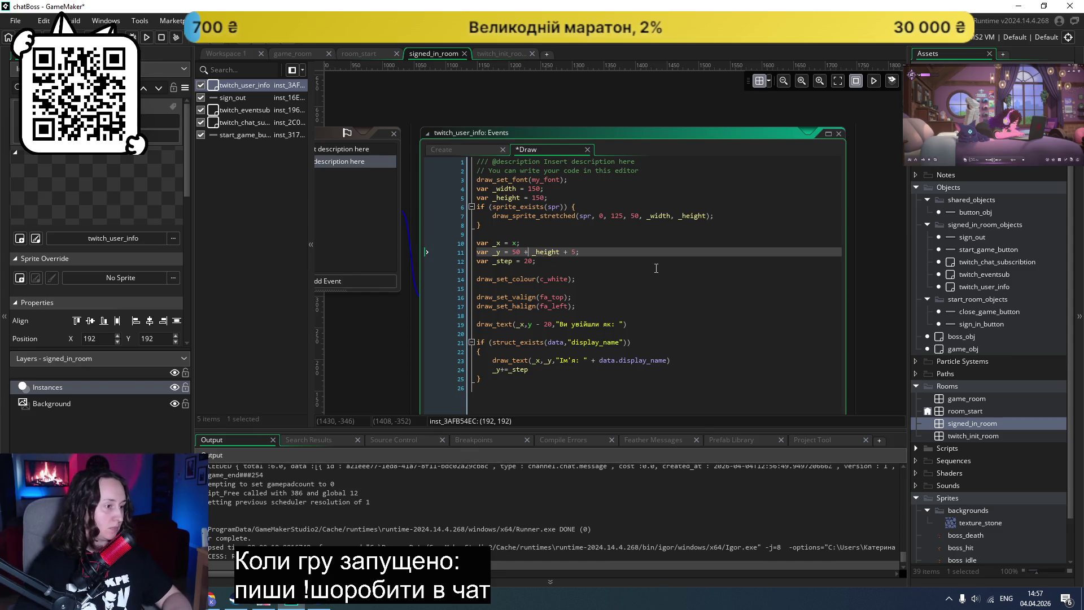
click(656, 268)
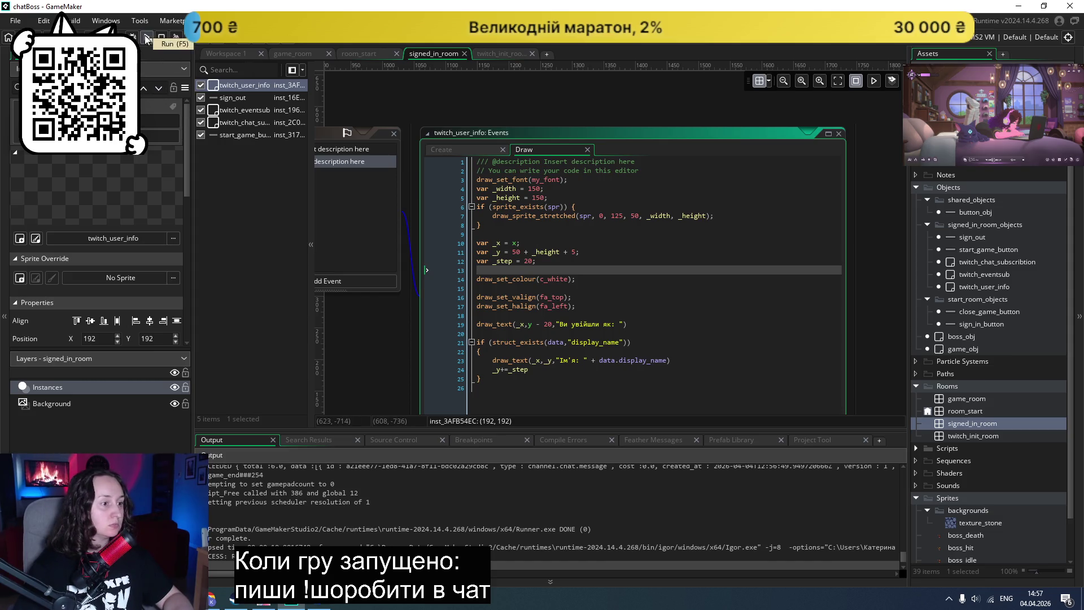
Step: Change the name text's _x value to 130 in the Draw event and save
click(515, 242)
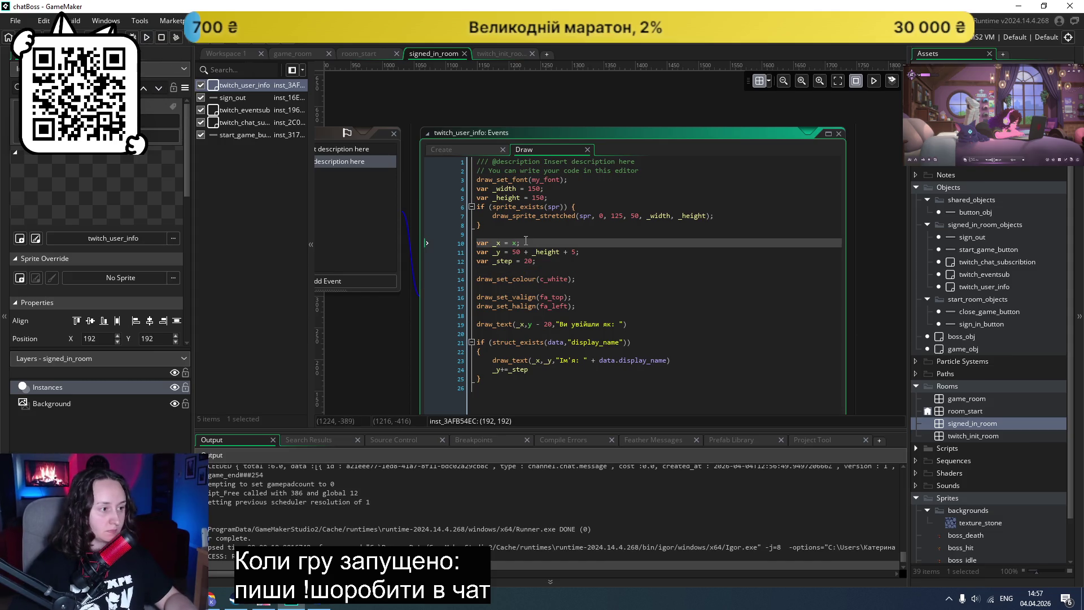
key(Delete)
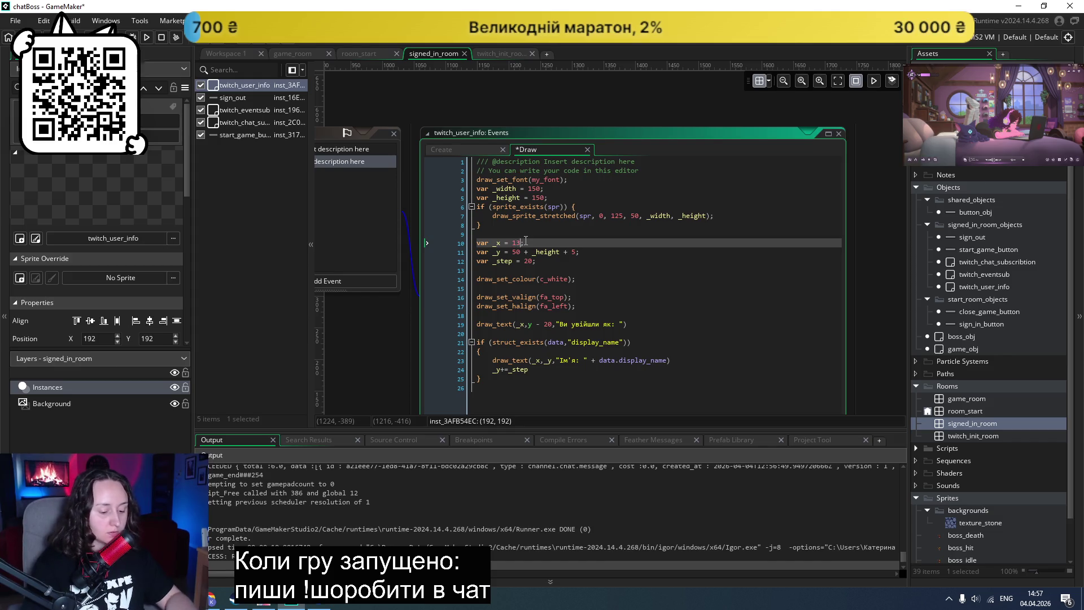
key(ctrl+s)
Step: Test-run the game, sign in with Twitch to check the name sits under the avatar, then close it
click(146, 37)
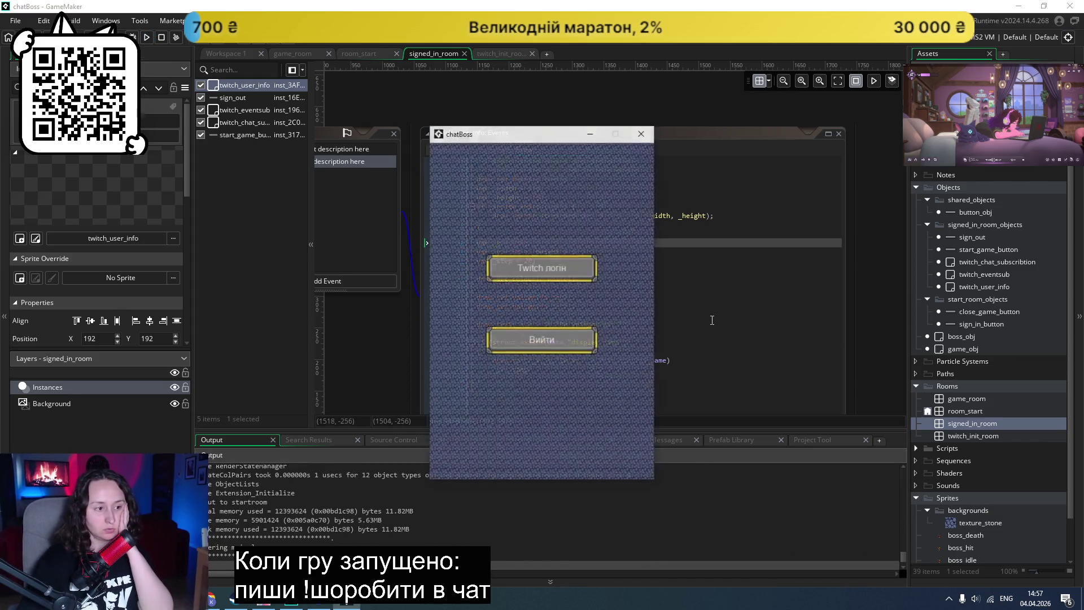
click(556, 274)
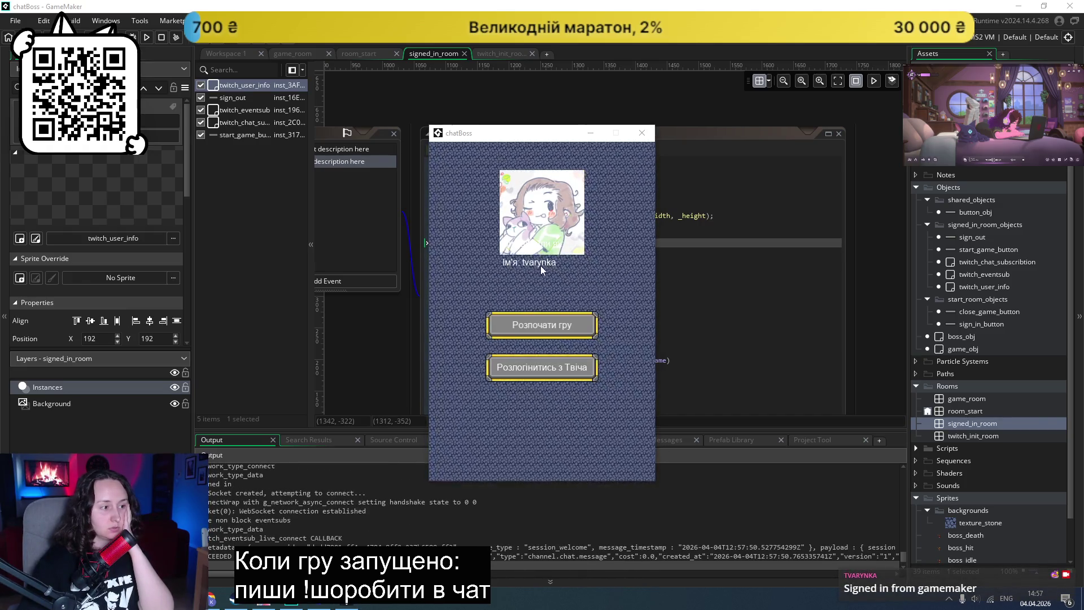
click(643, 134)
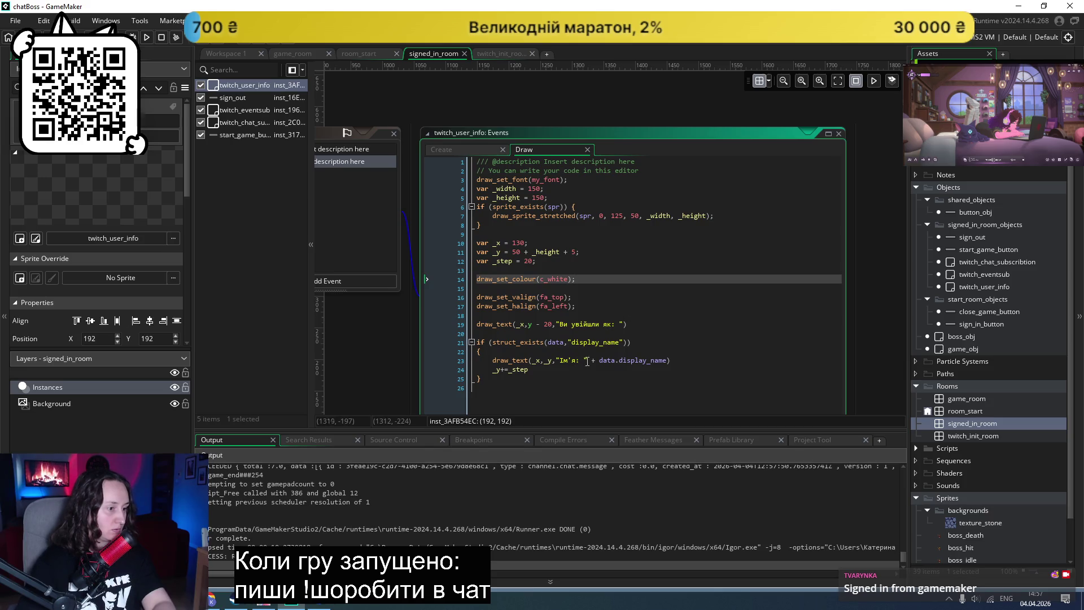
Step: Inspect the 'Ім'я:' name line and display_name check, then go to the caption's draw_text position arguments
drag(584, 360, 560, 361)
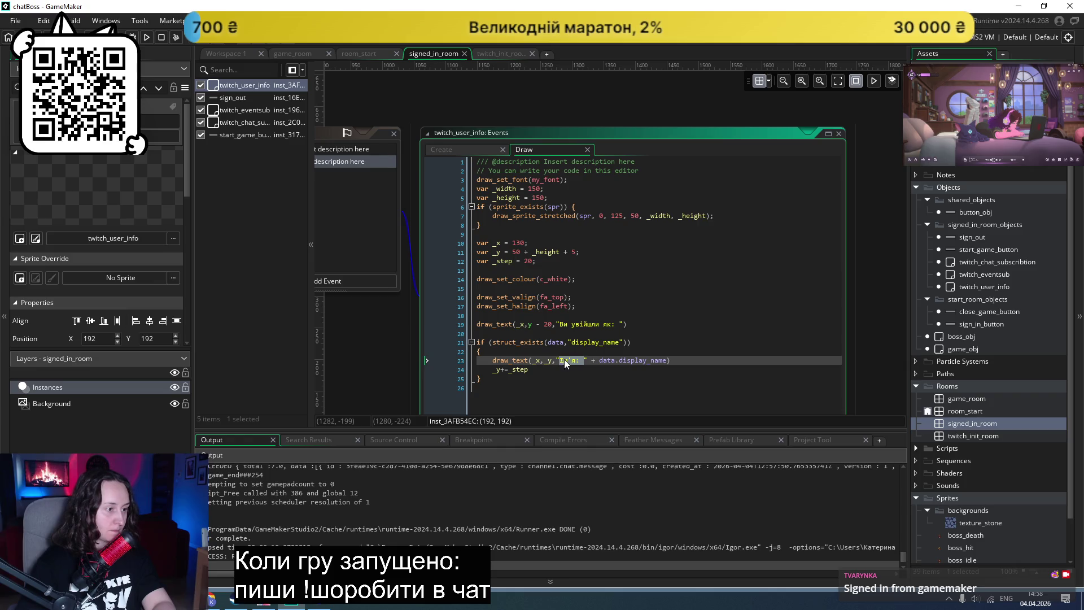
click(665, 342)
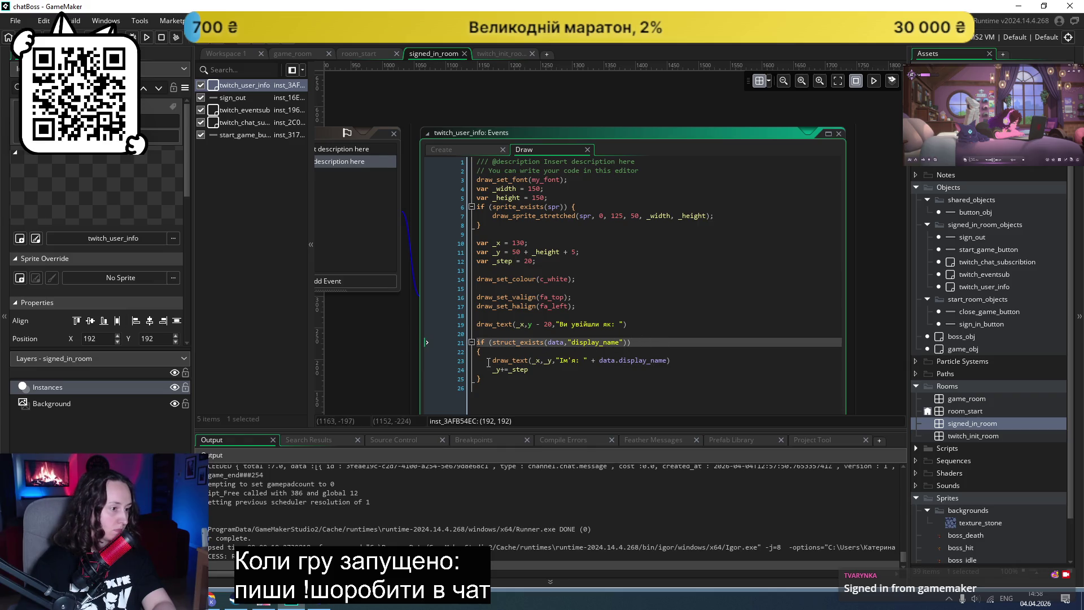
click(527, 324)
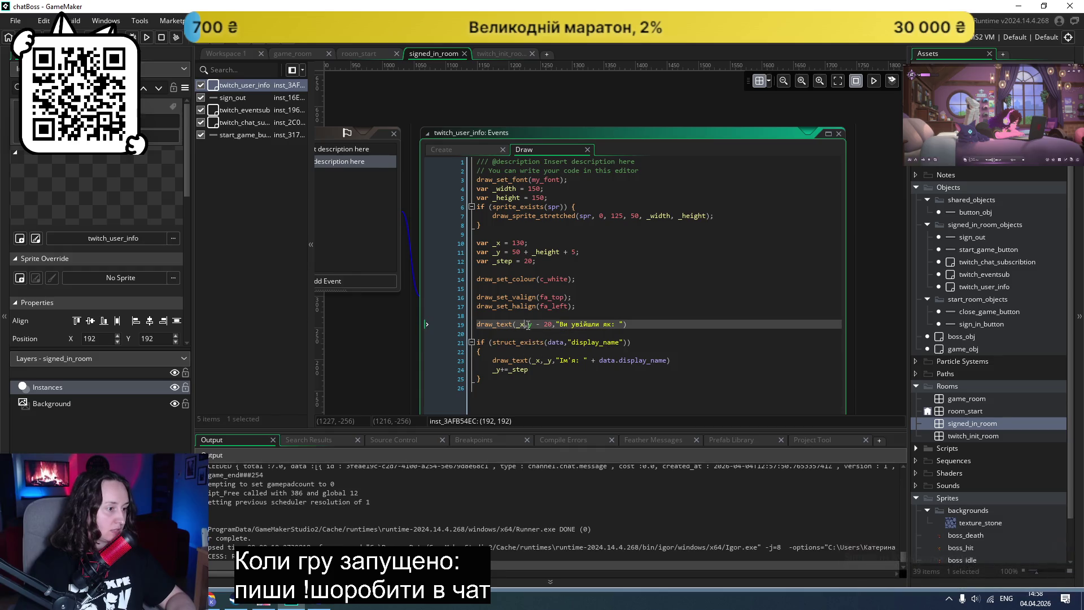